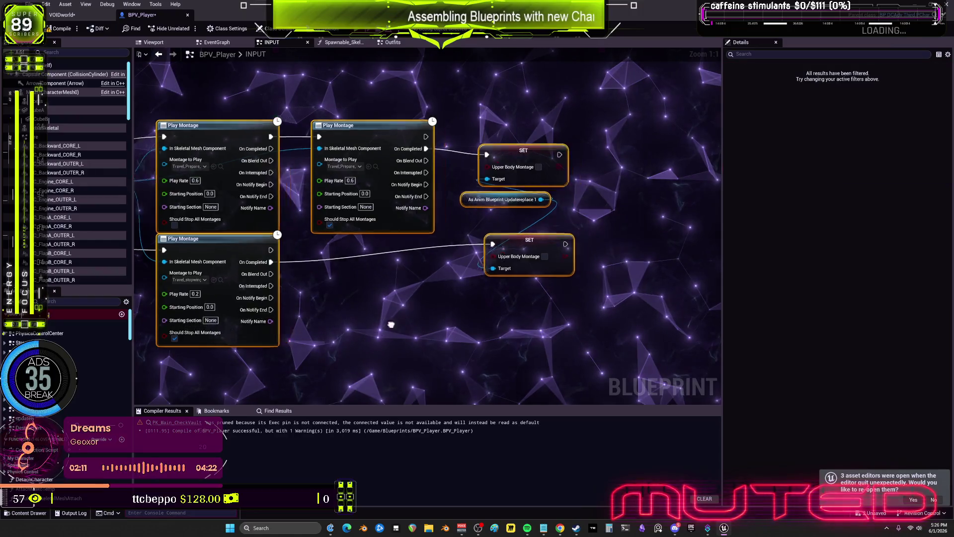
Reposition the Play Montage, Mesh, both SET Upper Body Montage and anim-blueprint nodes neatly.
drag(644, 190, 599, 219)
drag(527, 218, 501, 218)
drag(224, 198, 296, 116)
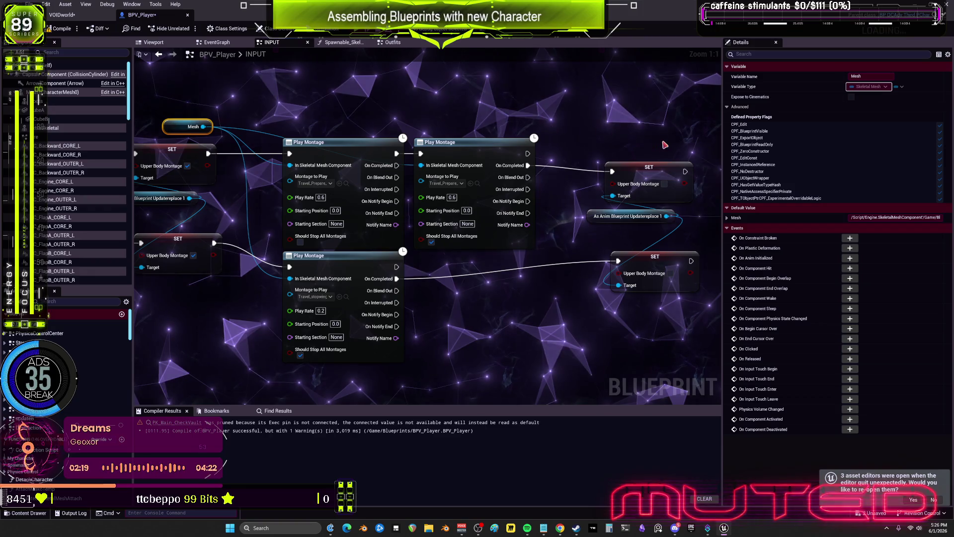
drag(641, 175, 582, 168)
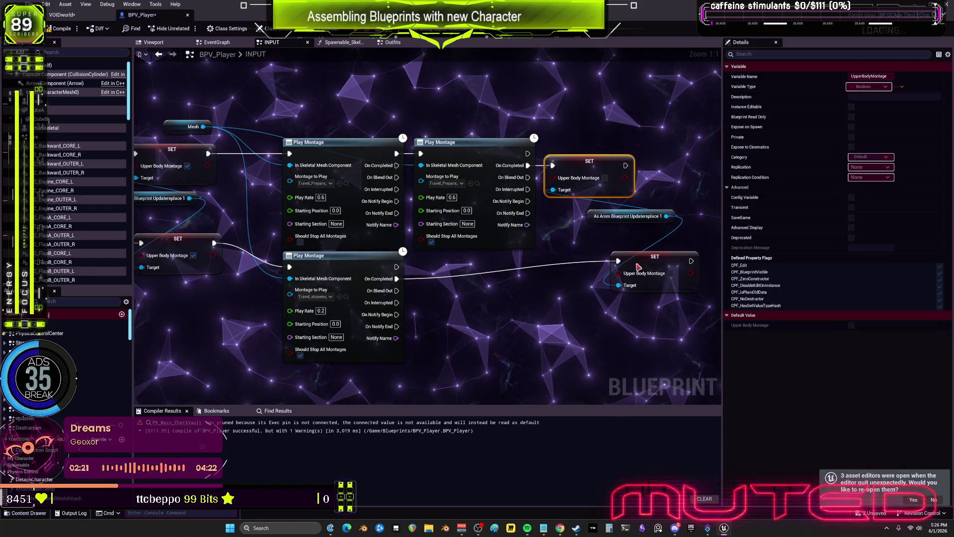
drag(640, 266, 605, 284)
drag(599, 218, 480, 299)
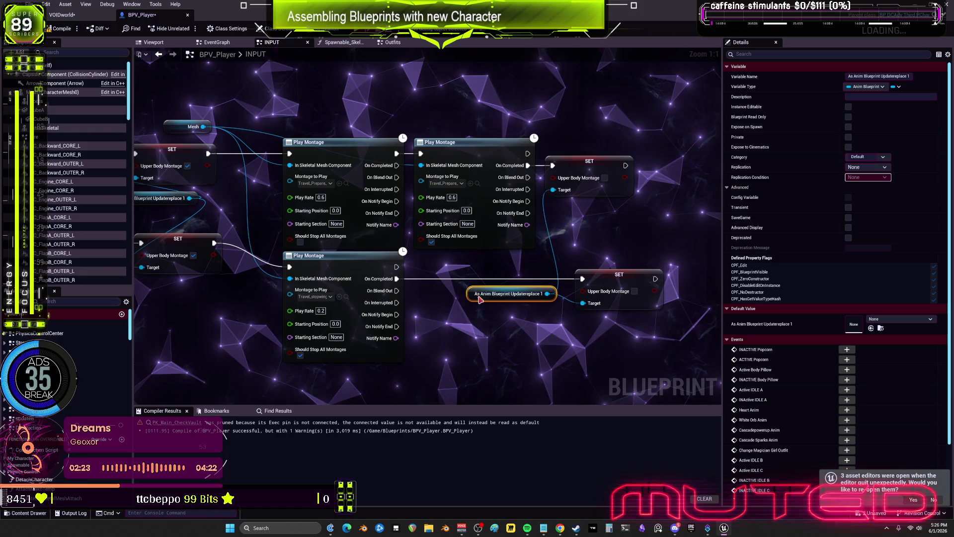
Move the Character Movement node down beside the movement mode logic.
drag(137, 201, 378, 198)
drag(293, 199, 445, 218)
drag(311, 212, 442, 226)
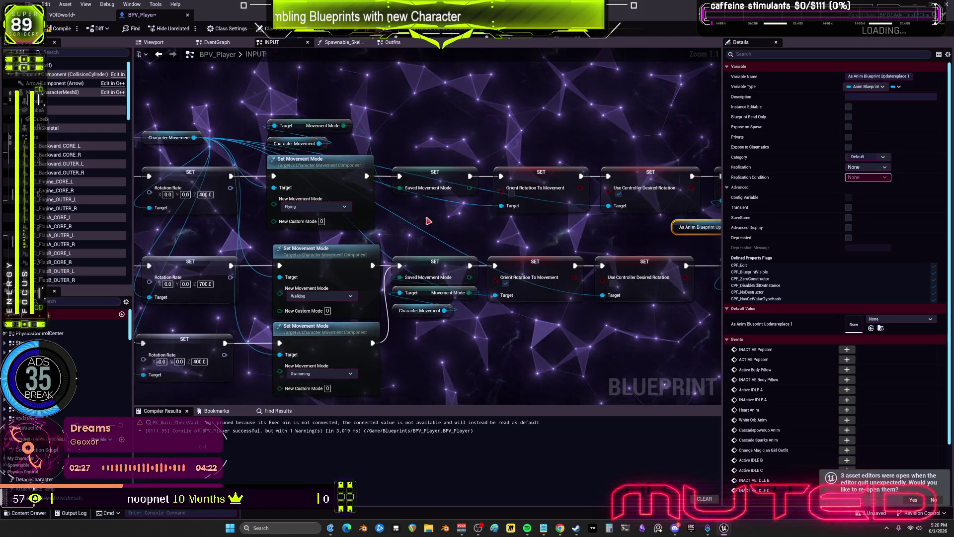
mouse_move(171, 137)
mouse_down()
mouse_move(170, 231)
mouse_move(442, 235)
mouse_move(380, 233)
mouse_up()
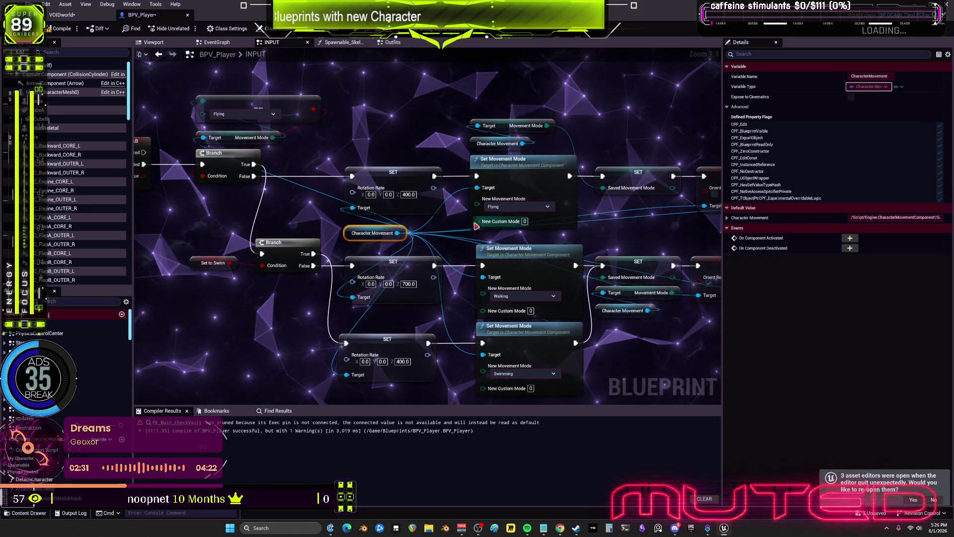
scroll(437, 338, down, 5)
scroll(437, 338, up, 5)
drag(494, 254, 443, 306)
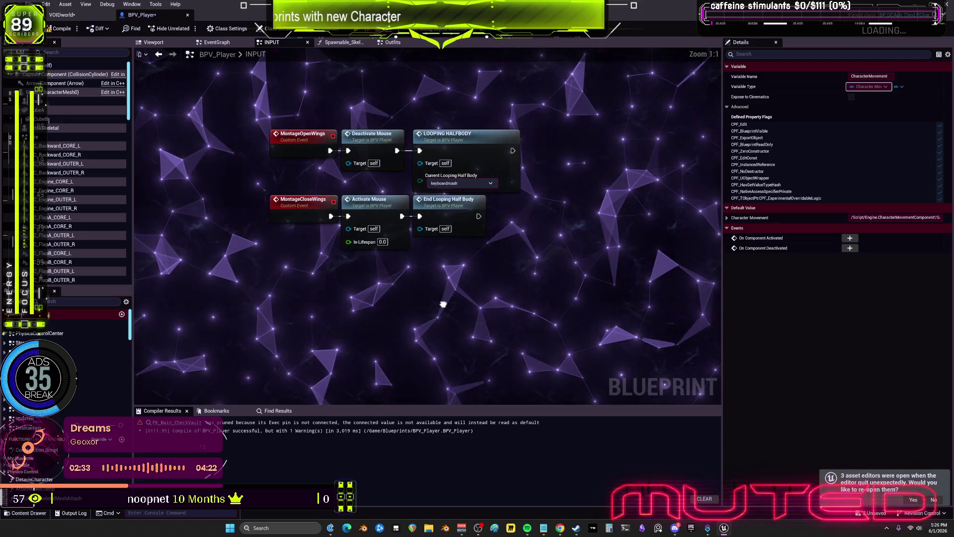
Marquee-select the MontageOpenWings and MontageCloseWings nodes and drag them up-left.
scroll(443, 306, down, 3)
drag(540, 337, 371, 251)
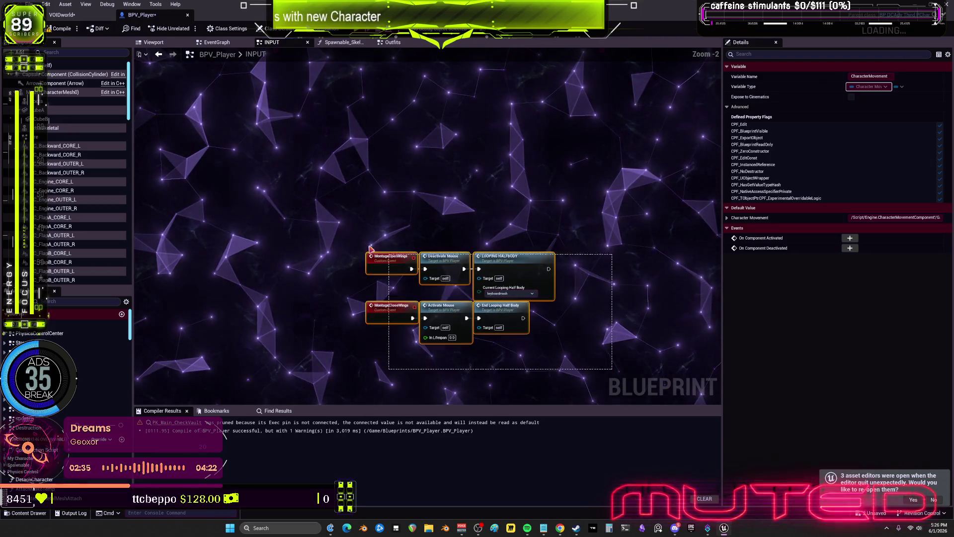
scroll(377, 300, down, 2)
mouse_move(377, 300)
mouse_down()
mouse_move(378, 346)
mouse_move(299, 329)
mouse_move(253, 171)
mouse_up()
scroll(564, 273, up, 5)
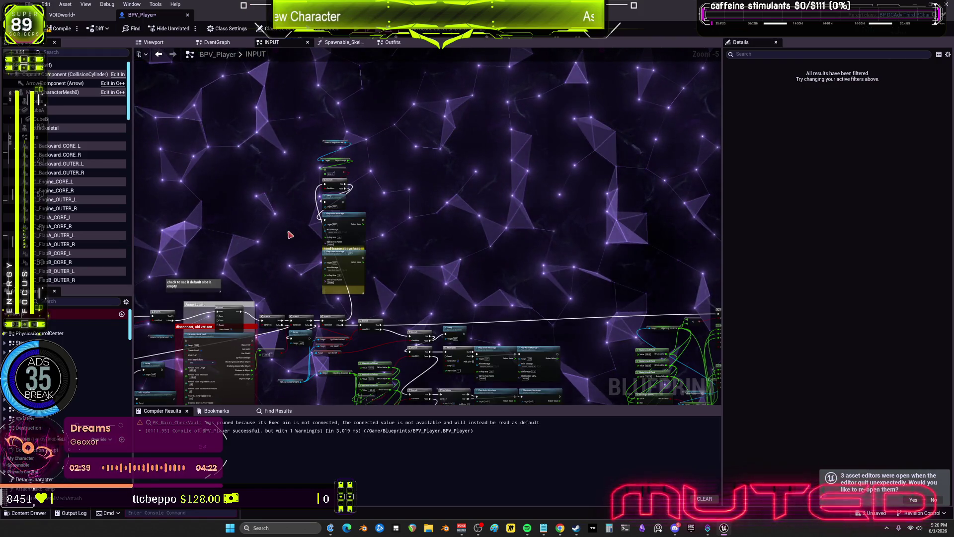
Bring up and dismiss the graph context menu near the Jump Events nodes.
drag(287, 237, 276, 331)
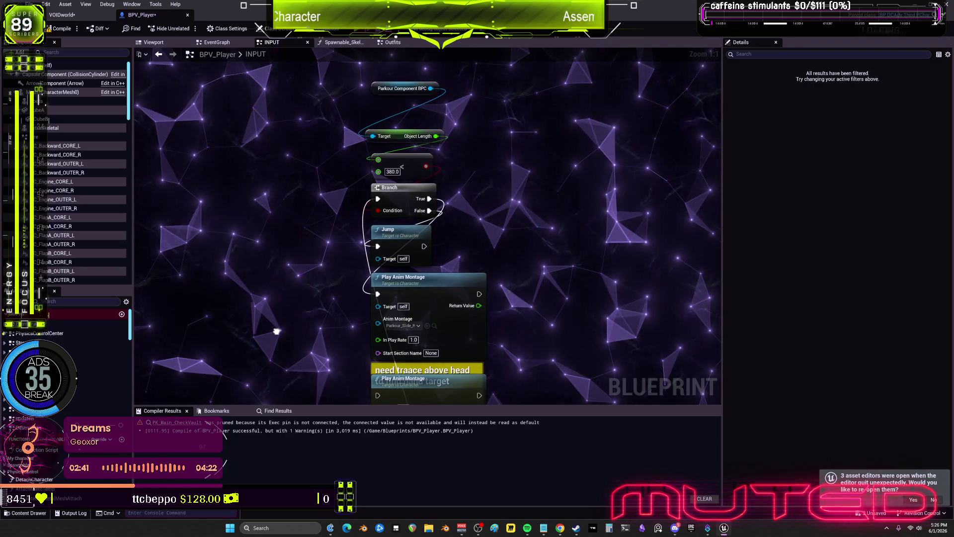
scroll(277, 331, down, 3)
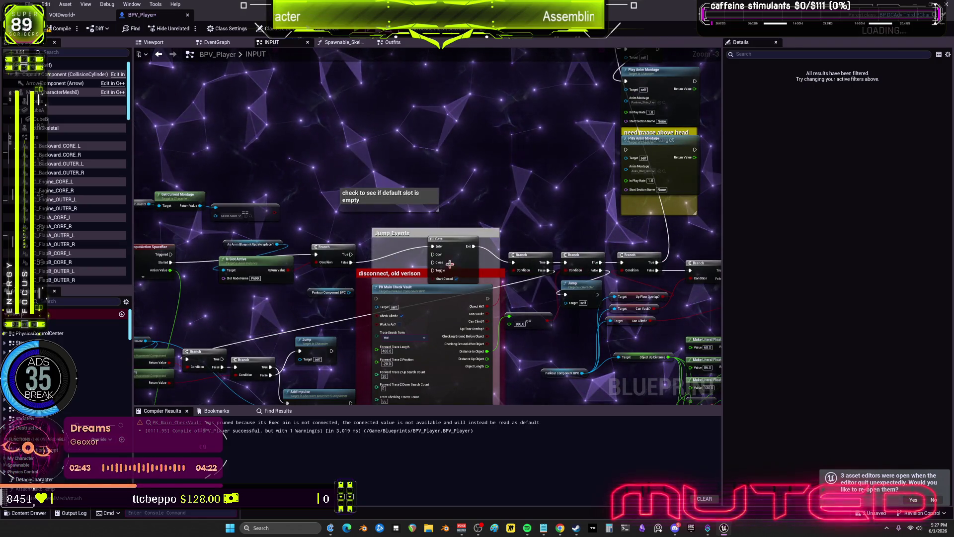
drag(287, 223, 292, 224)
right_click(292, 224)
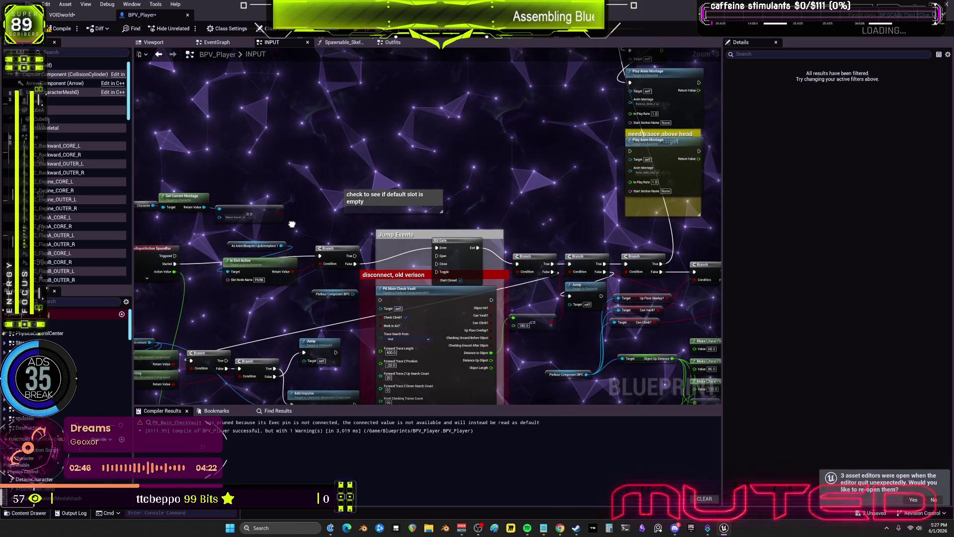
click(327, 227)
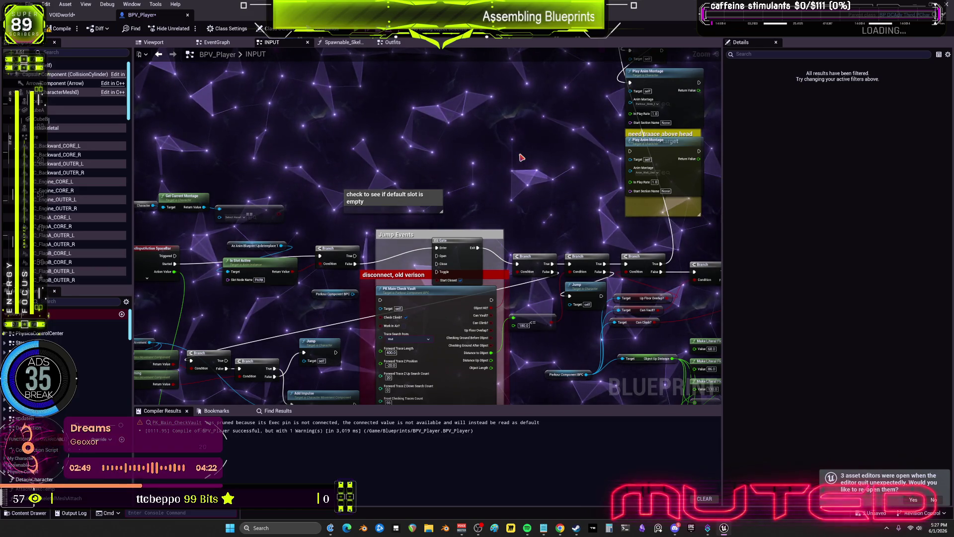
right_click(379, 272)
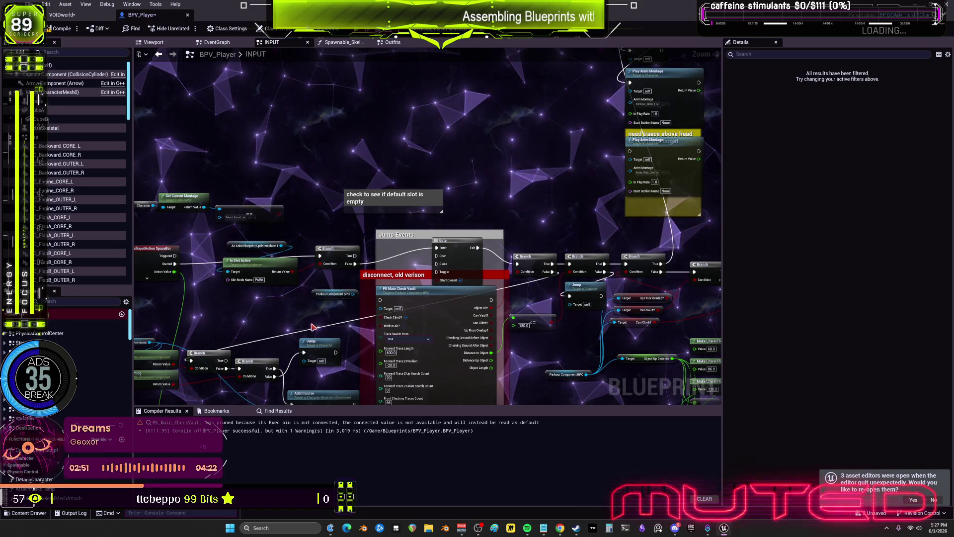
Select the Get Current Montage node and its Character reference in the SpaceBar jump section.
drag(333, 289, 501, 199)
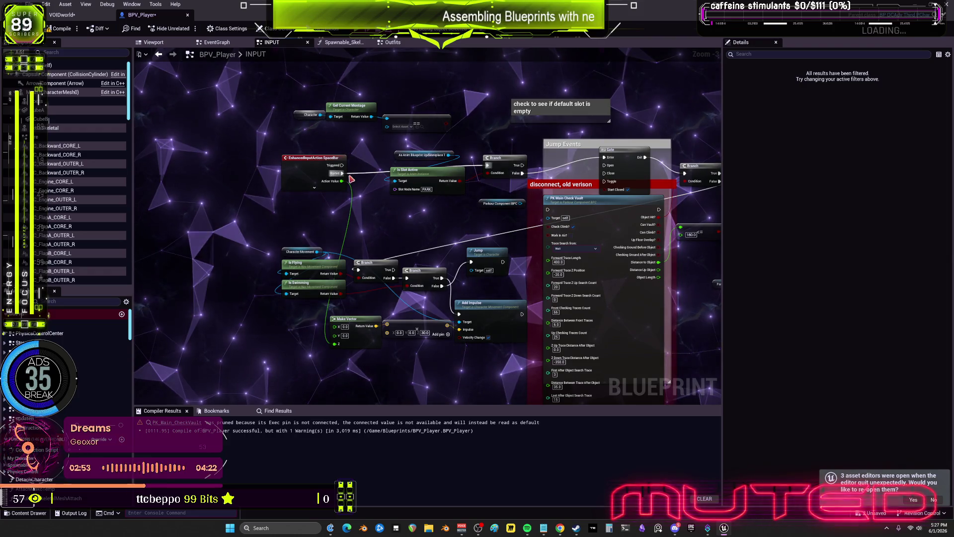
scroll(500, 199, up, 3)
drag(449, 185, 209, 131)
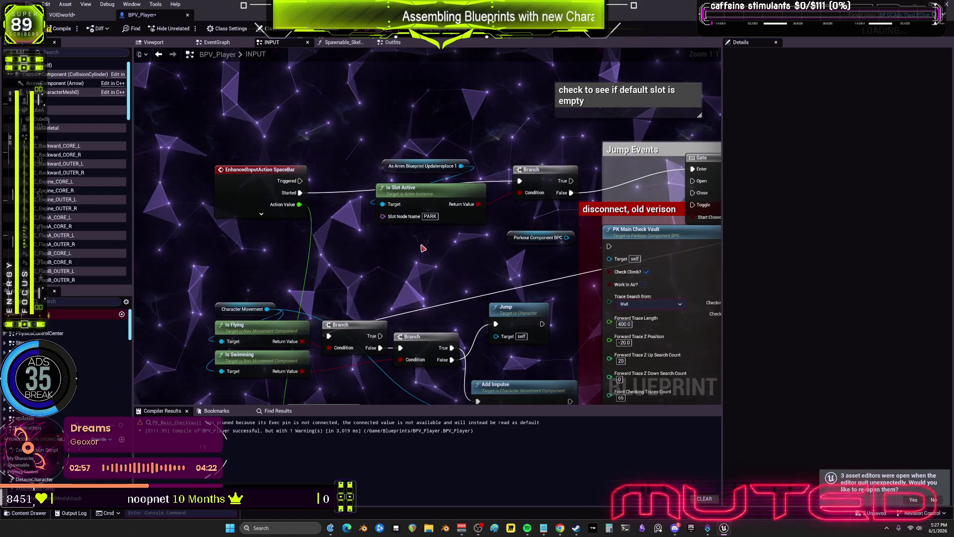
scroll(314, 257, down, 9)
drag(315, 257, 454, 217)
scroll(501, 269, up, 6)
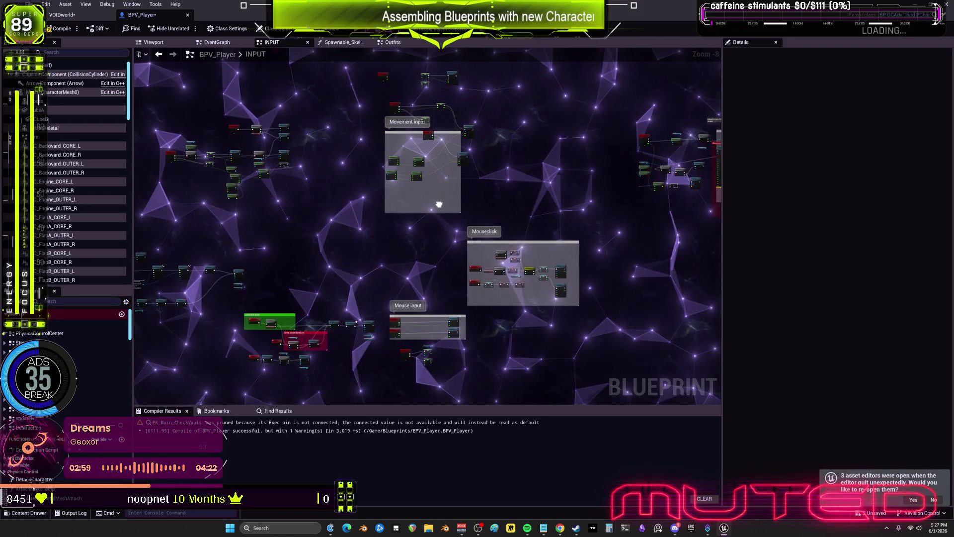
Marquee-select the COMBOSHIFT input nodes.
mouse_move(497, 295)
mouse_down()
mouse_move(507, 360)
mouse_move(589, 247)
mouse_move(682, 211)
mouse_up()
drag(342, 230, 329, 149)
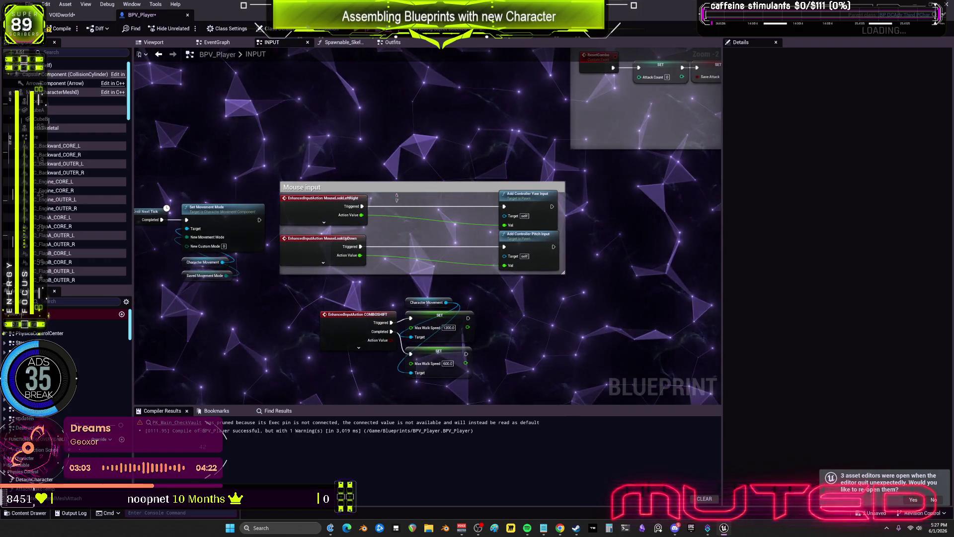
mouse_move(509, 380)
mouse_down()
mouse_move(369, 300)
mouse_move(321, 309)
mouse_move(715, 373)
mouse_move(701, 319)
mouse_move(720, 296)
mouse_up()
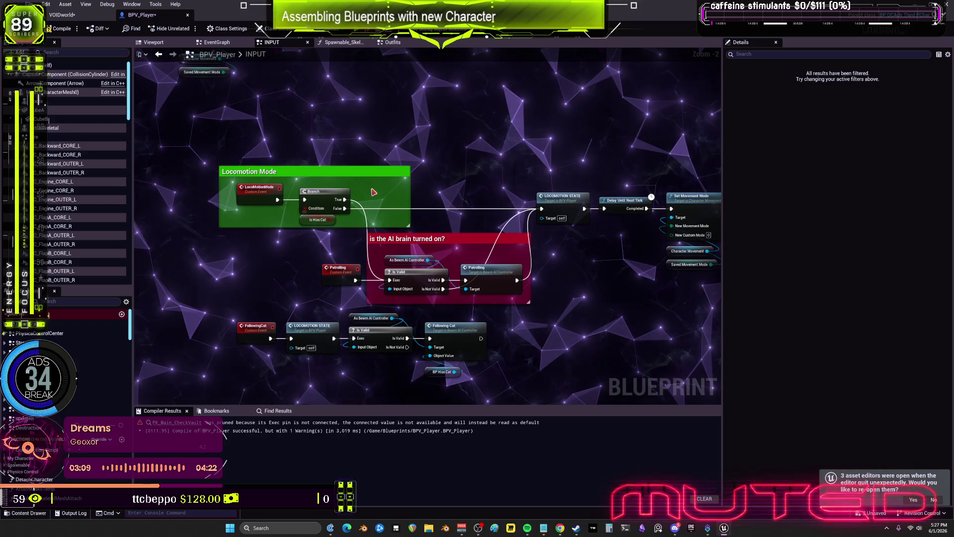
Drag the Locomotion Mode comment group up-left toward the other logic.
drag(209, 187, 520, 184)
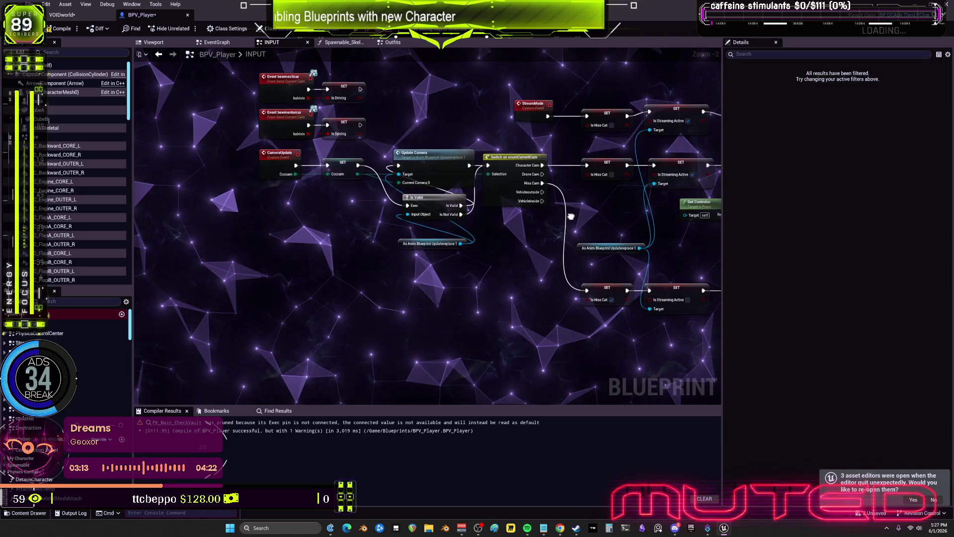
mouse_move(569, 217)
mouse_down()
mouse_move(653, 258)
mouse_move(420, 204)
mouse_up()
scroll(654, 259, up, 1)
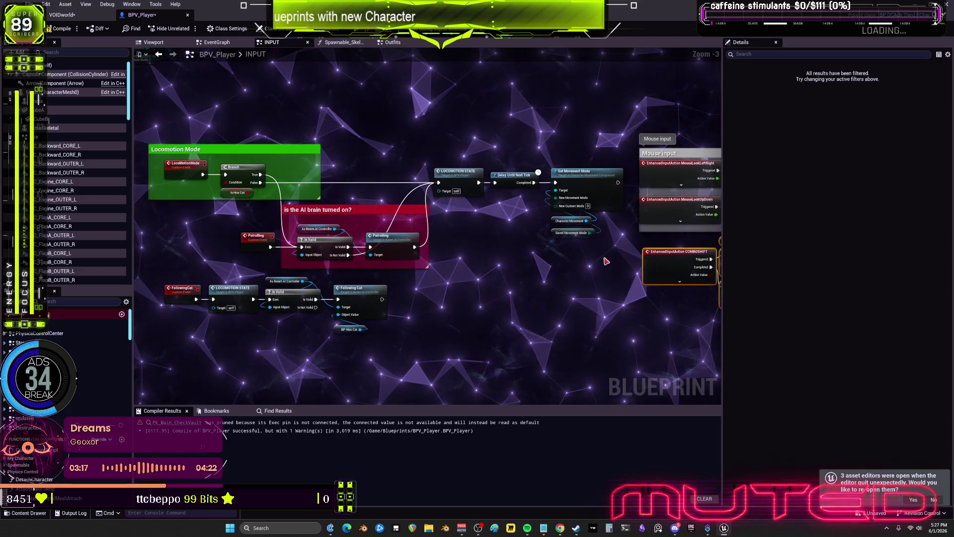
scroll(541, 239, down, 3)
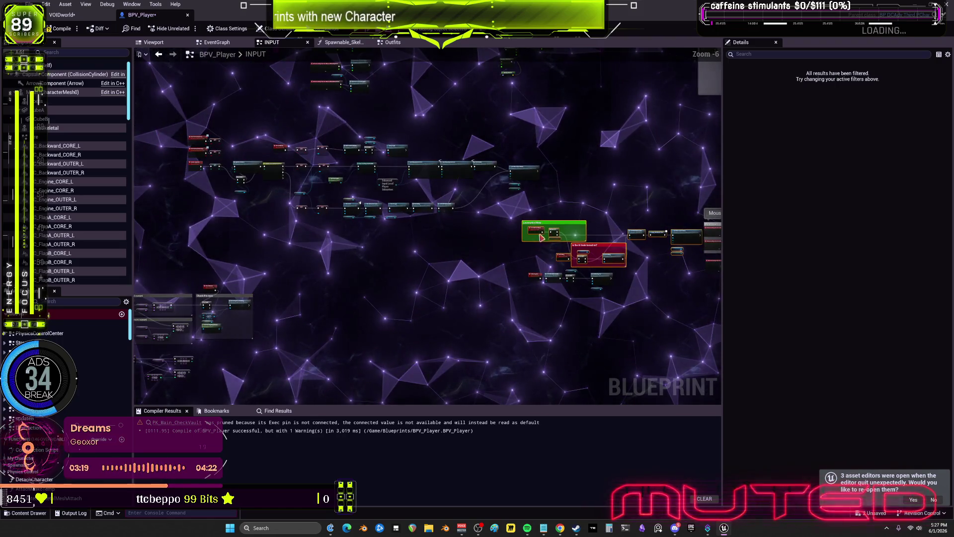
mouse_move(447, 225)
mouse_down()
mouse_move(138, 233)
mouse_move(757, 273)
mouse_move(471, 247)
mouse_up()
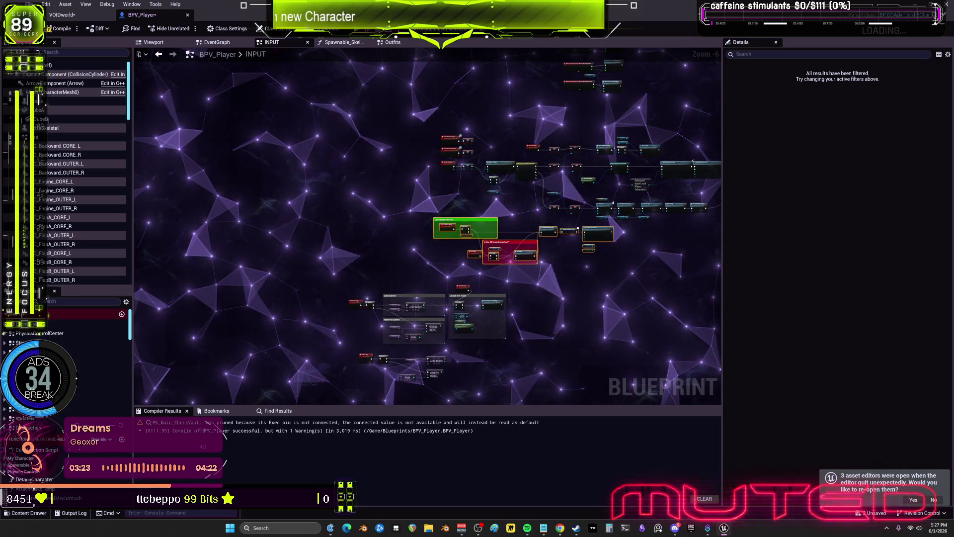
scroll(444, 254, up, 3)
scroll(550, 287, up, 1)
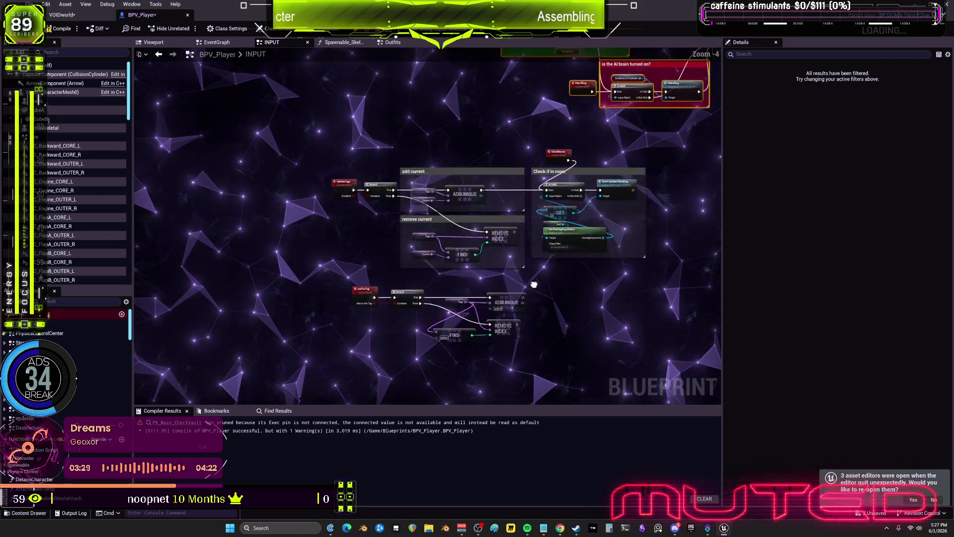
Select the add current, remove current and Check if in room boxes and place them beside Locomotion Mode.
drag(378, 229, 302, 172)
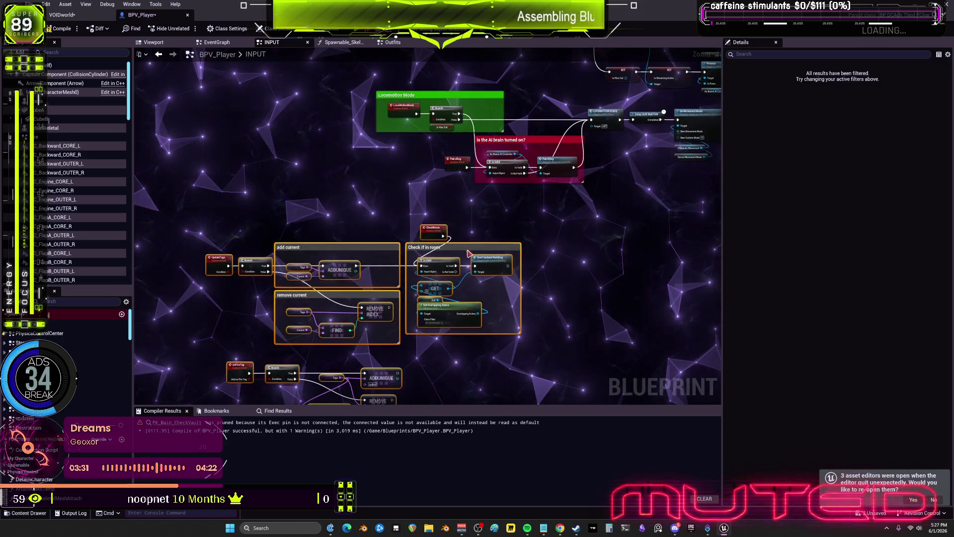
drag(437, 232, 584, 214)
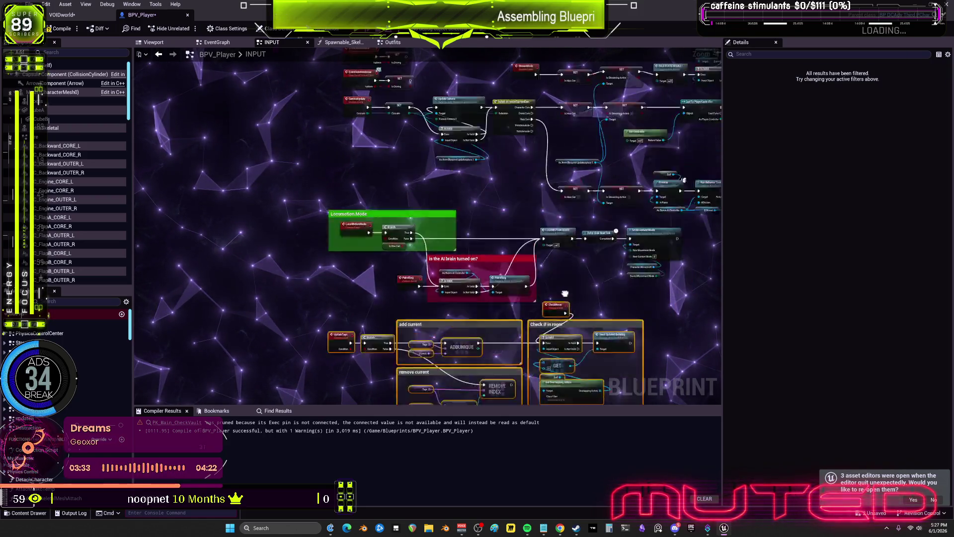
scroll(484, 262, up, 8)
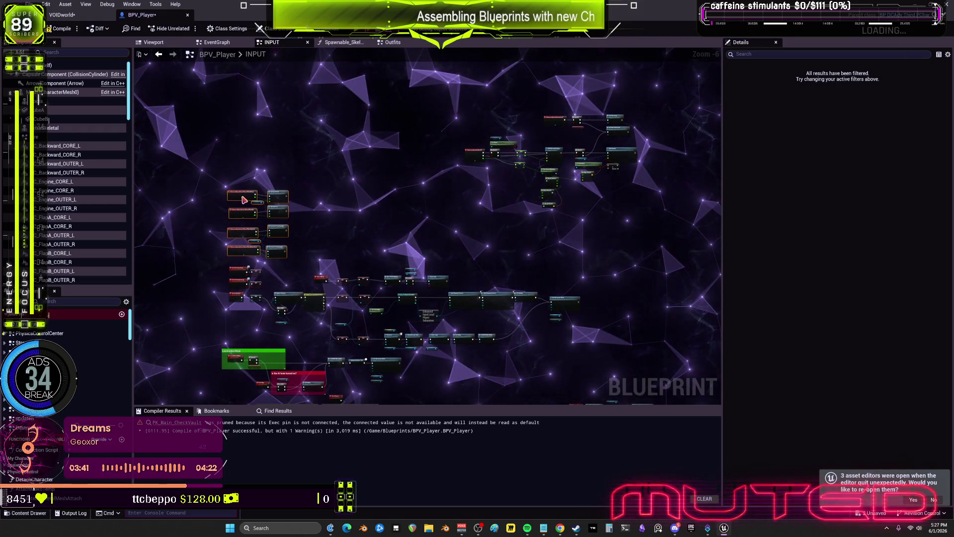
scroll(508, 153, up, 6)
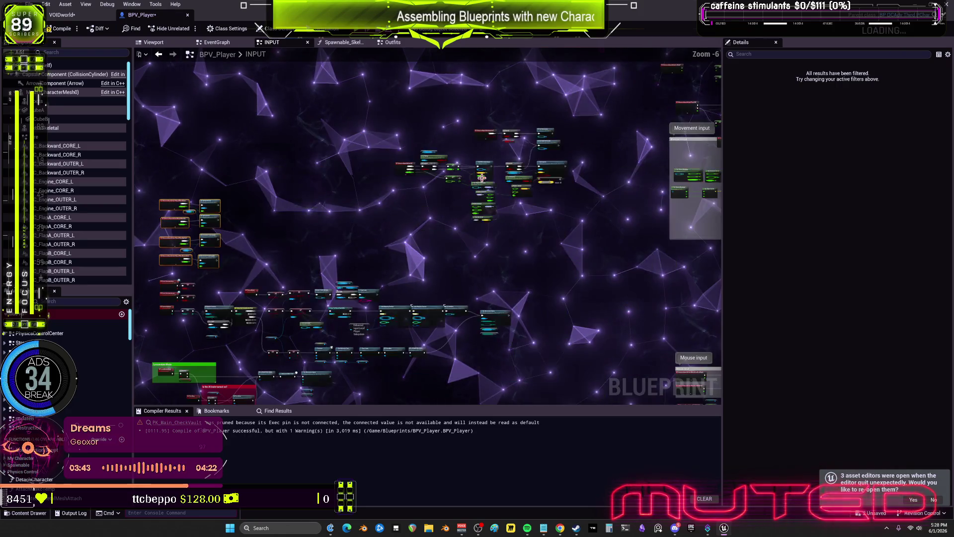
drag(479, 179, 469, 251)
scroll(552, 305, up, 4)
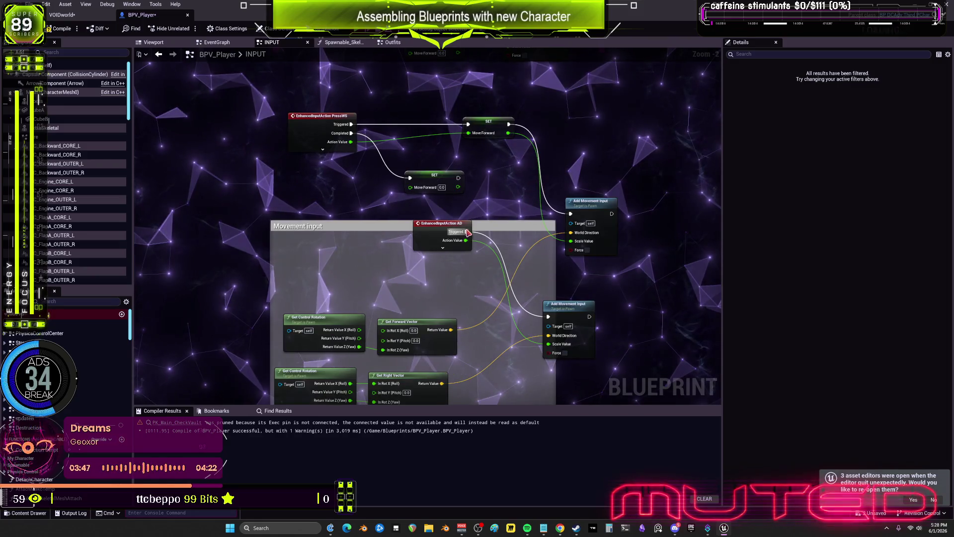
Delete the Movement input comment box.
click(356, 225)
key(Delete)
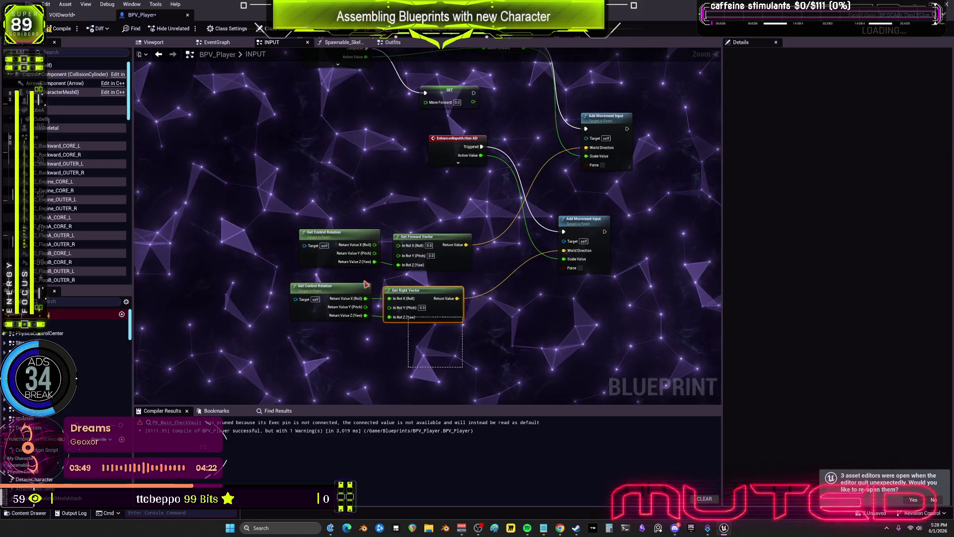
drag(338, 290, 337, 216)
Move both Add Movement Input nodes, the AD input node and the second Move Forward SET up.
drag(587, 275, 559, 184)
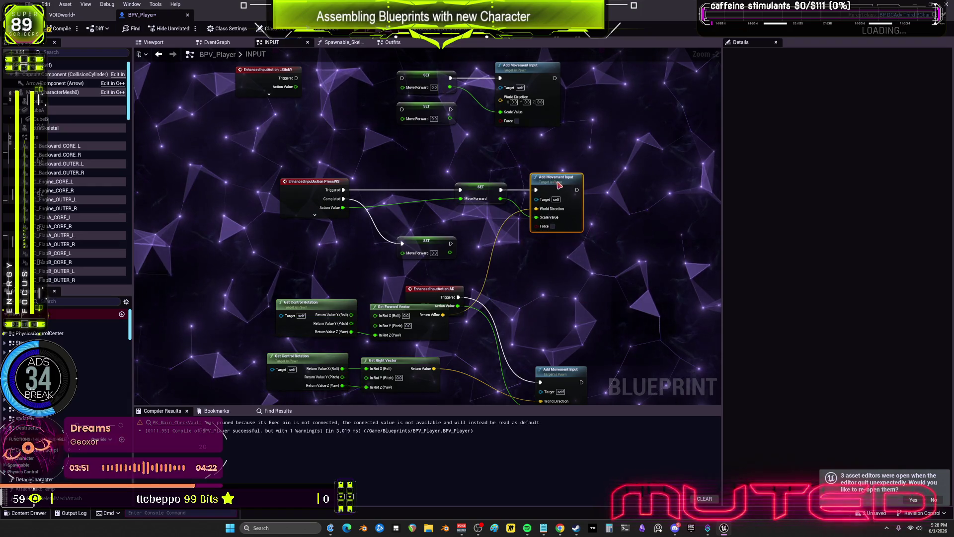
drag(567, 373, 558, 244)
drag(433, 294, 365, 272)
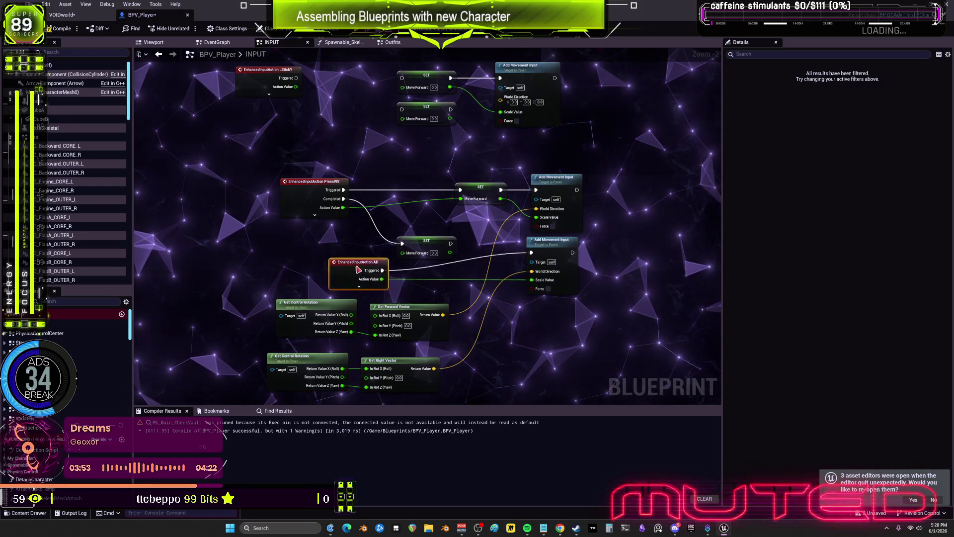
drag(411, 245, 465, 219)
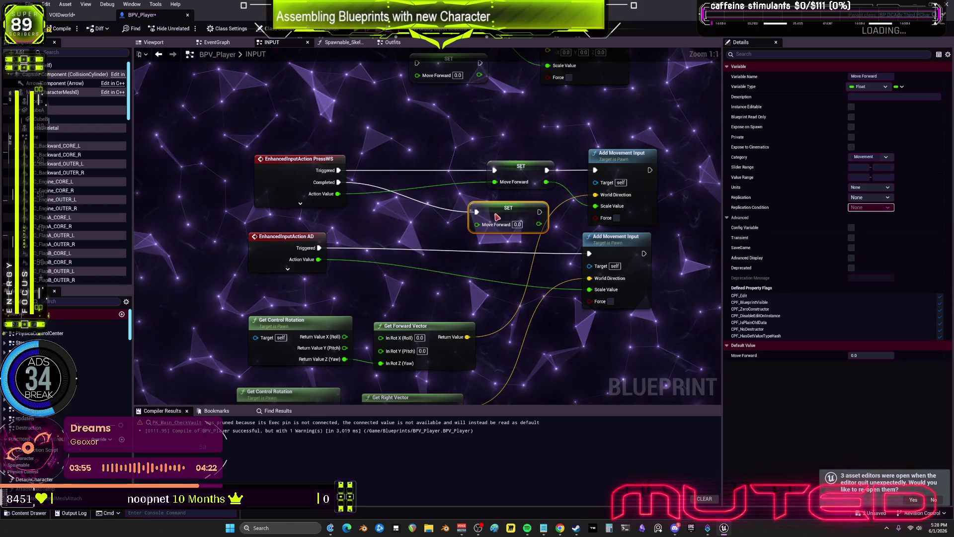
scroll(501, 208, up, 2)
drag(281, 242, 416, 258)
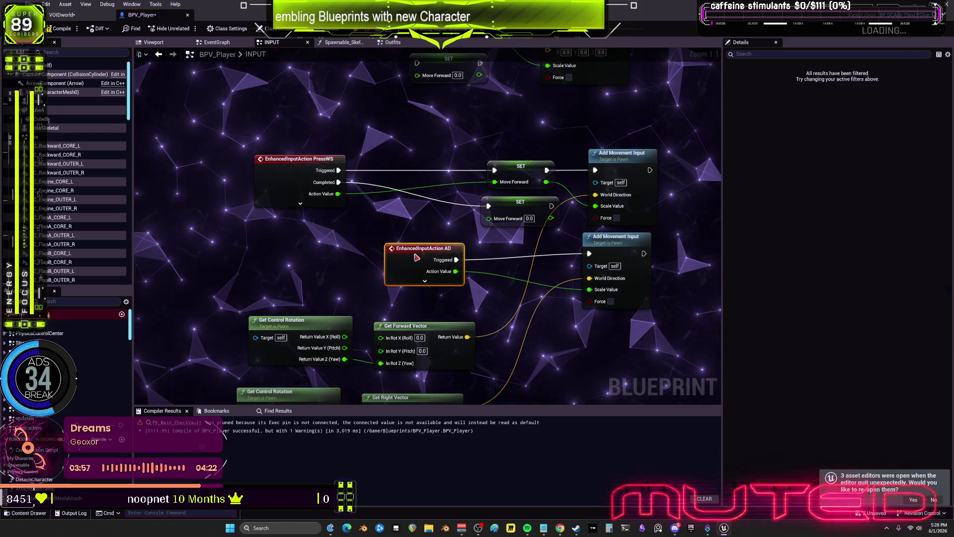
drag(499, 351, 512, 282)
Arrange the AD row's Get Control Rotation, Get Right Vector and Add Movement Input side by side.
mouse_move(342, 279)
mouse_down()
mouse_move(322, 239)
mouse_move(322, 148)
mouse_up()
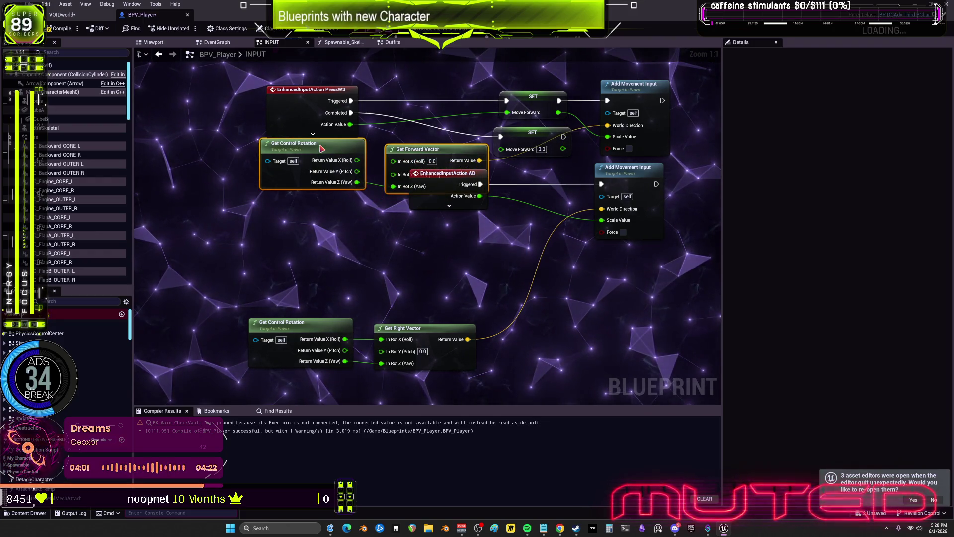
drag(447, 181, 317, 229)
drag(238, 311, 479, 373)
drag(431, 330, 538, 264)
mouse_move(621, 318)
mouse_down()
mouse_move(579, 209)
mouse_move(627, 210)
mouse_up()
mouse_move(546, 230)
mouse_down()
mouse_move(594, 229)
mouse_move(594, 278)
mouse_up()
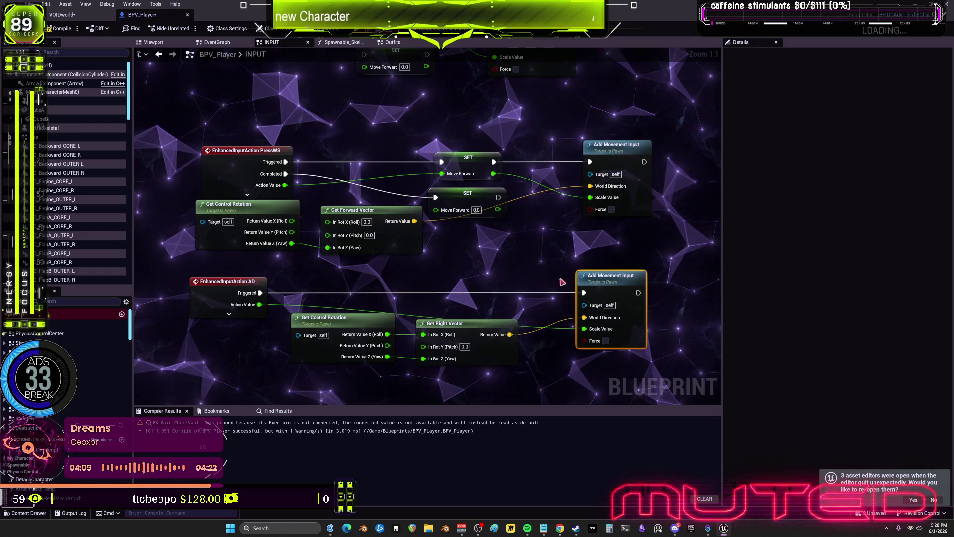
mouse_move(447, 323)
mouse_down()
mouse_move(467, 305)
mouse_move(499, 305)
mouse_up()
drag(323, 317, 388, 305)
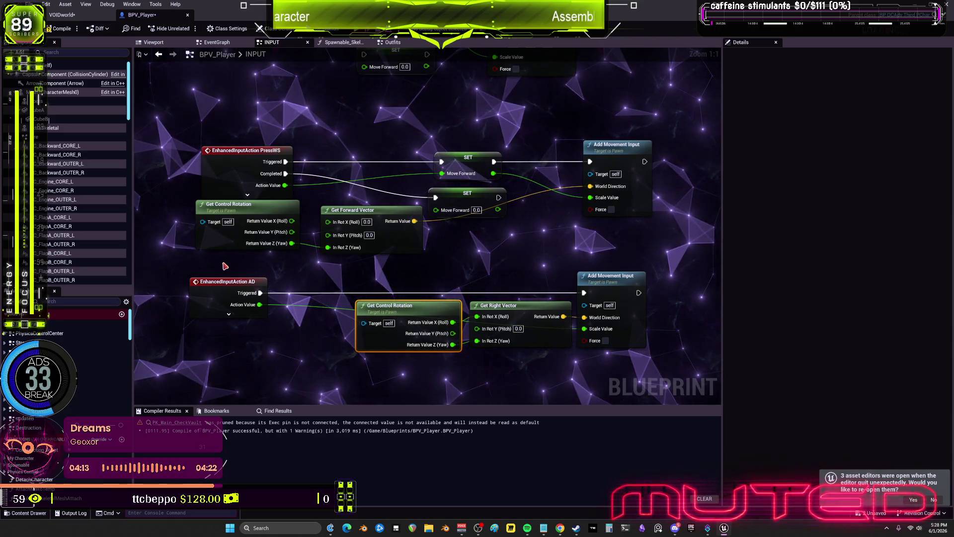
drag(622, 358, 352, 336)
drag(514, 328, 437, 328)
Align the Add Movement Input and Move Forward SET nodes, tucking Get Forward Vector beside Get Control Rotation.
drag(611, 150, 533, 150)
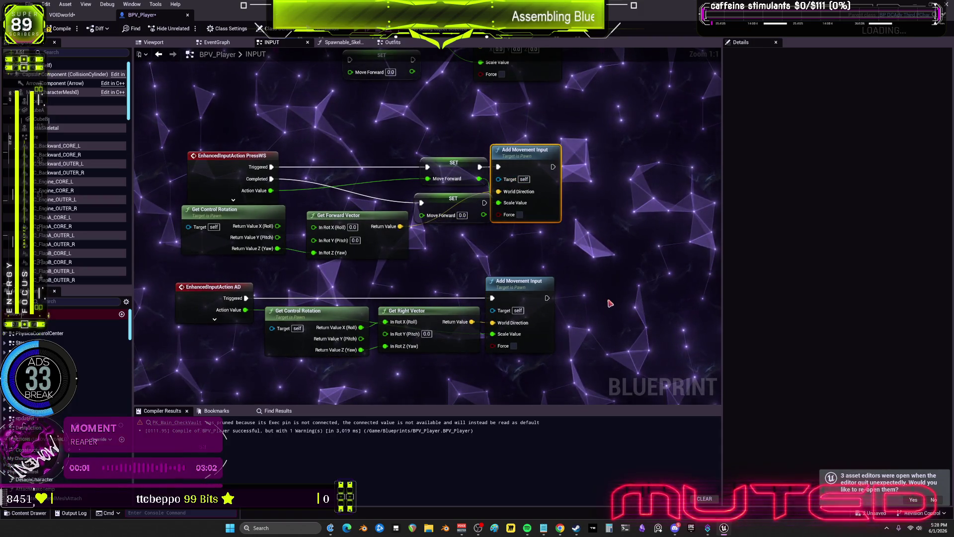
drag(522, 281, 528, 281)
drag(449, 251, 439, 160)
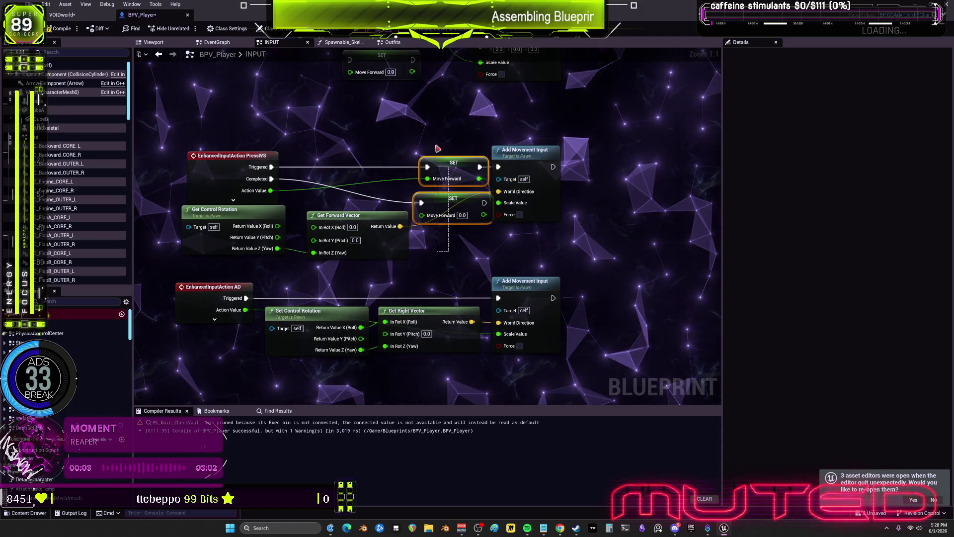
drag(359, 224, 361, 236)
mouse_move(456, 200)
mouse_down()
mouse_move(391, 200)
mouse_move(427, 231)
mouse_up()
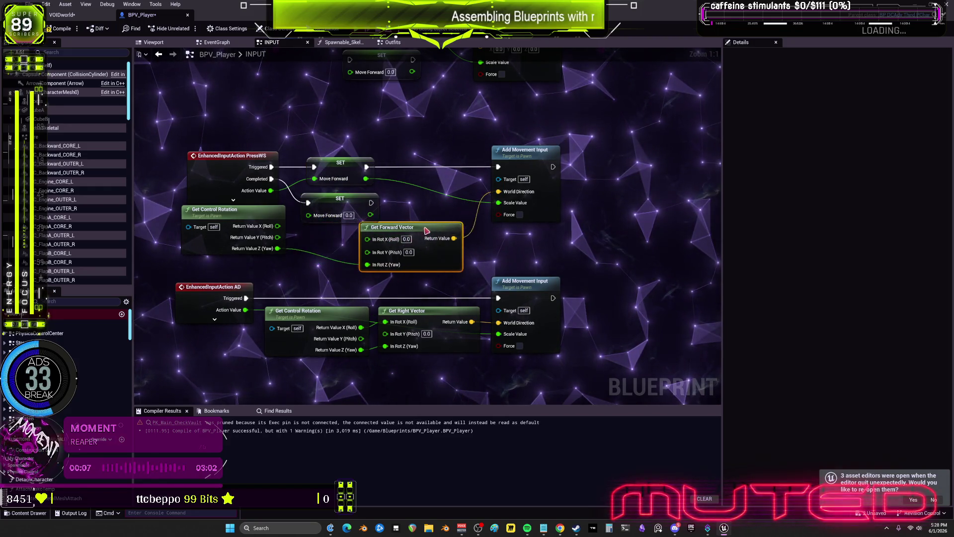
click(242, 221)
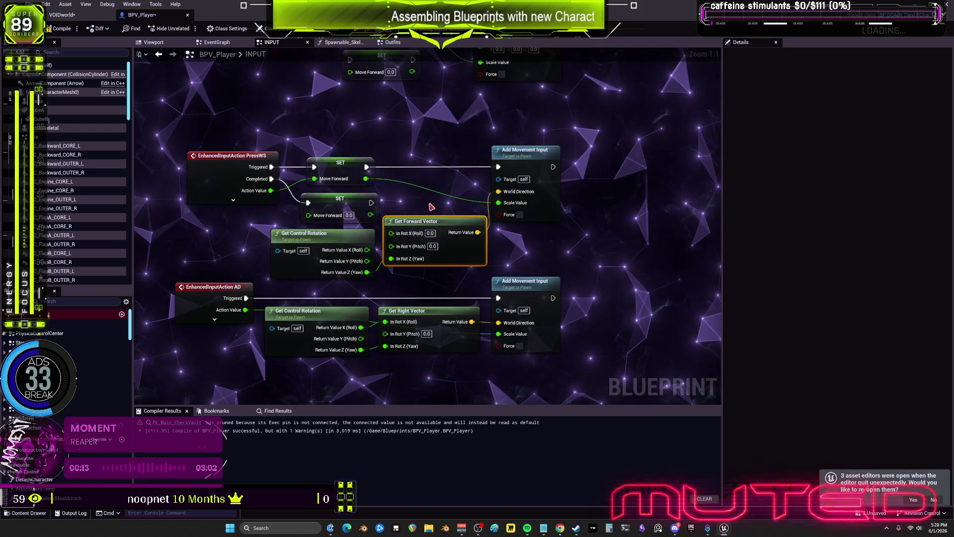
drag(431, 221, 432, 233)
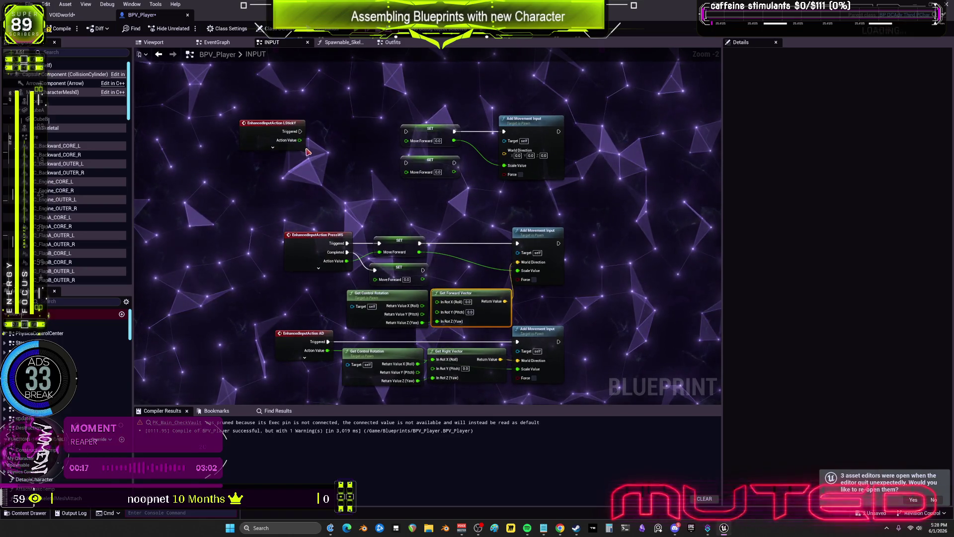
drag(289, 140, 353, 144)
scroll(513, 325, down, 2)
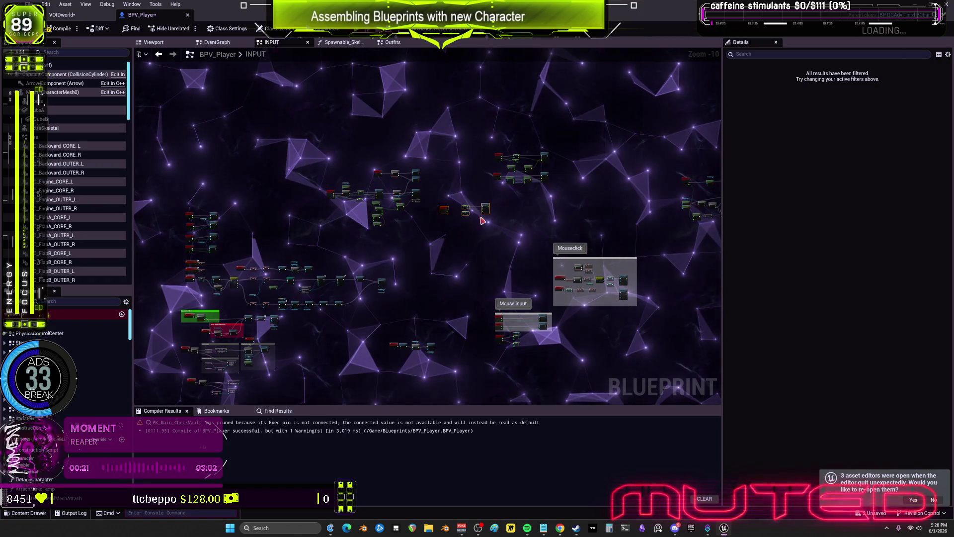
Move pressF and Exit Operating near the Branch and add a reroute on the INTERACTWITHCAR wire.
drag(556, 196, 466, 133)
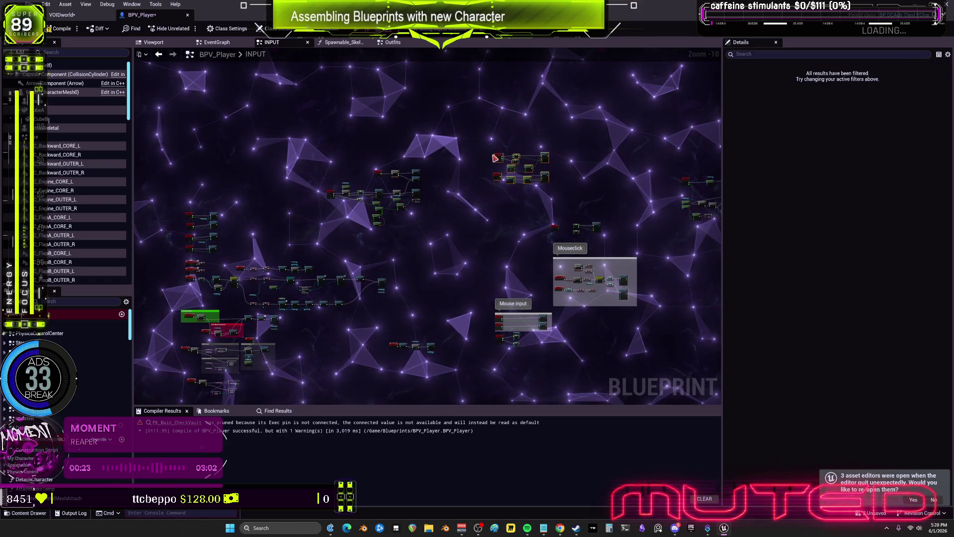
scroll(324, 181, up, 5)
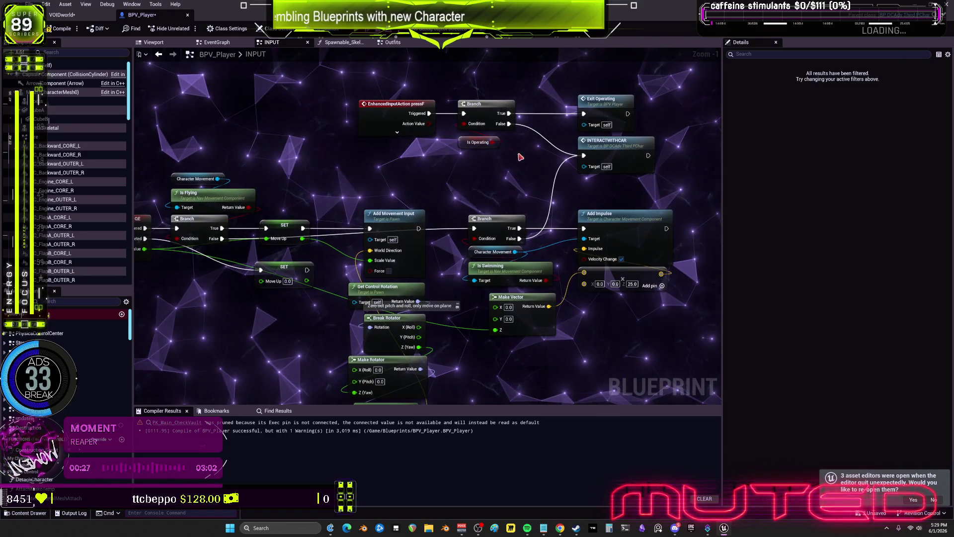
drag(486, 103, 213, 137)
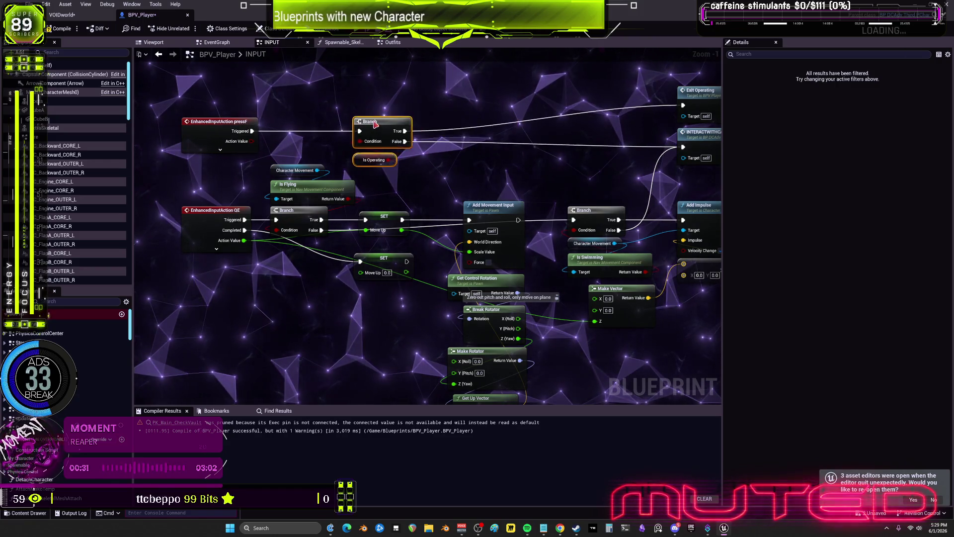
mouse_move(701, 90)
mouse_down()
mouse_move(665, 134)
mouse_move(605, 151)
mouse_move(626, 130)
mouse_up()
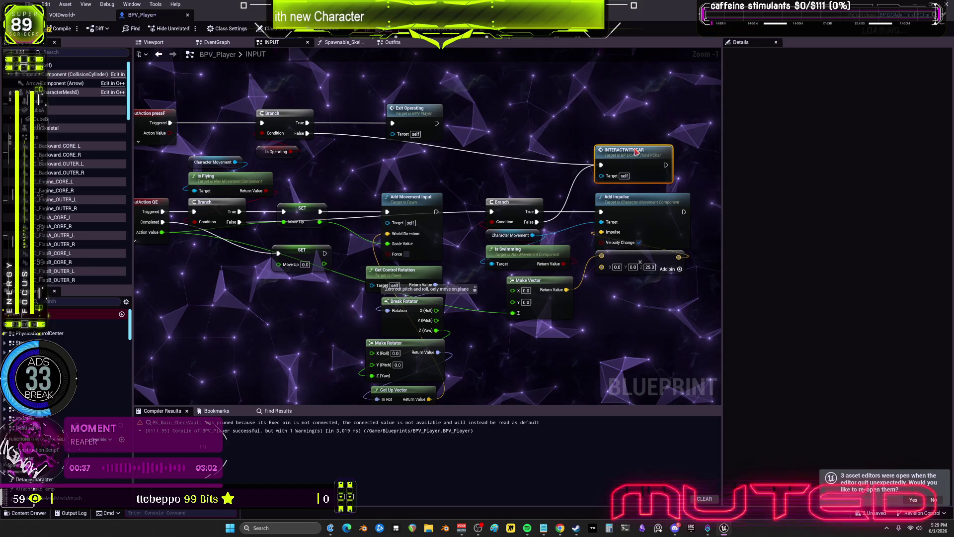
mouse_move(547, 164)
mouse_down()
mouse_move(593, 168)
mouse_move(397, 169)
mouse_up()
double_click(593, 168)
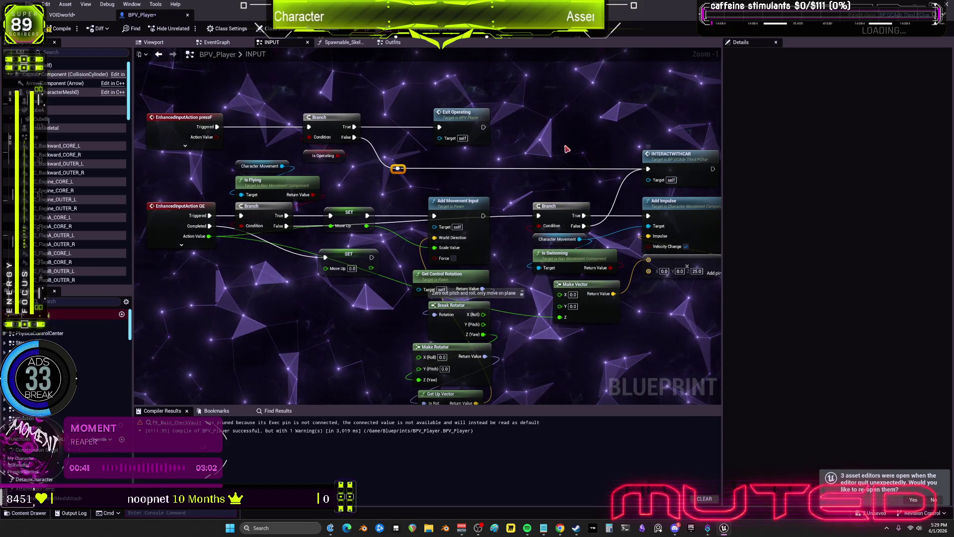
Rearrange the QE Add Movement Input column and the lower Move Up SET node.
drag(467, 215, 461, 191)
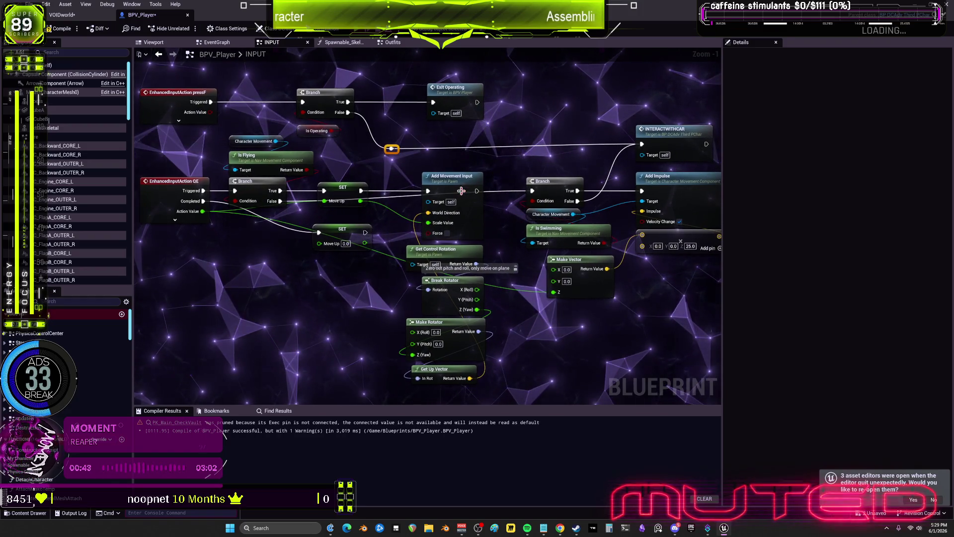
mouse_move(450, 376)
mouse_down()
mouse_move(434, 257)
mouse_move(460, 136)
mouse_up()
drag(452, 174, 449, 176)
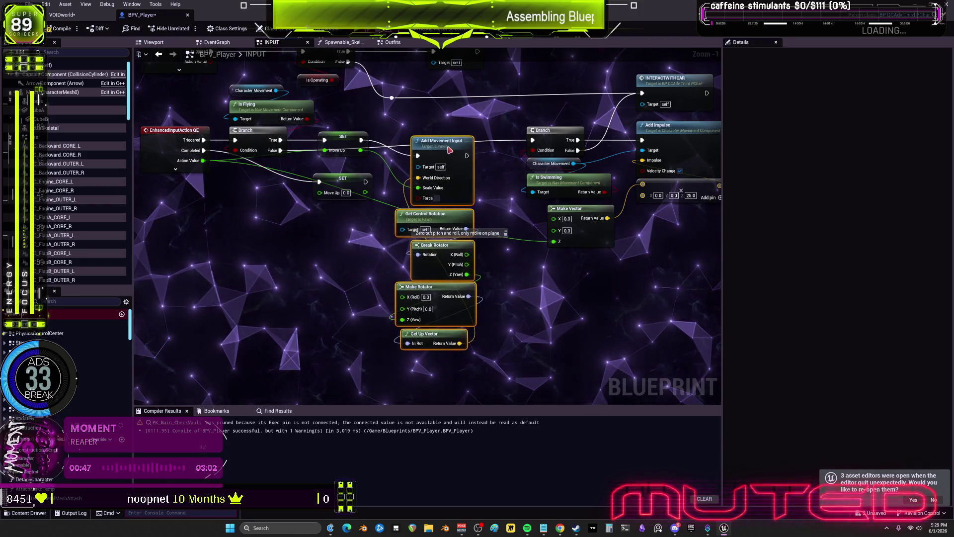
click(343, 178)
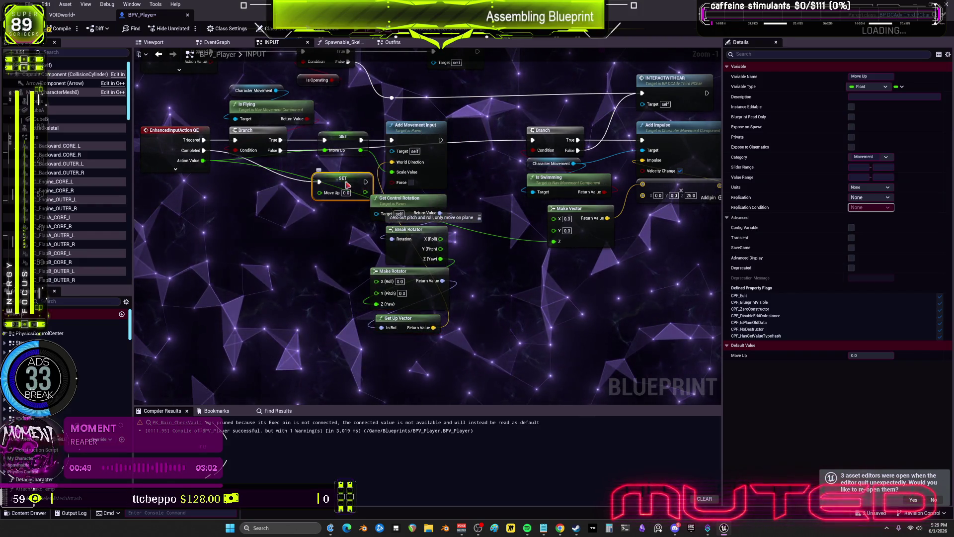
drag(343, 178, 270, 194)
mouse_move(457, 342)
mouse_down()
mouse_move(318, 128)
mouse_move(378, 202)
mouse_up()
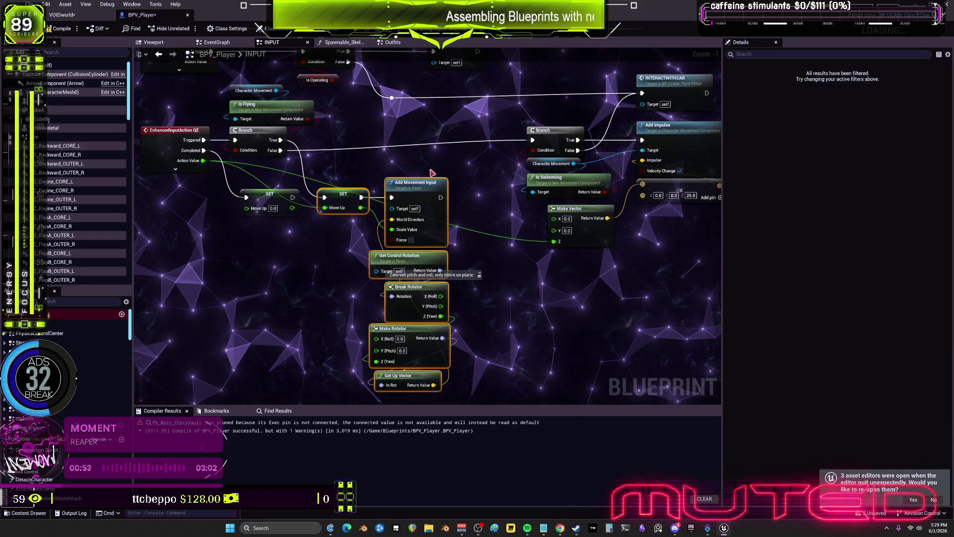
click(481, 176)
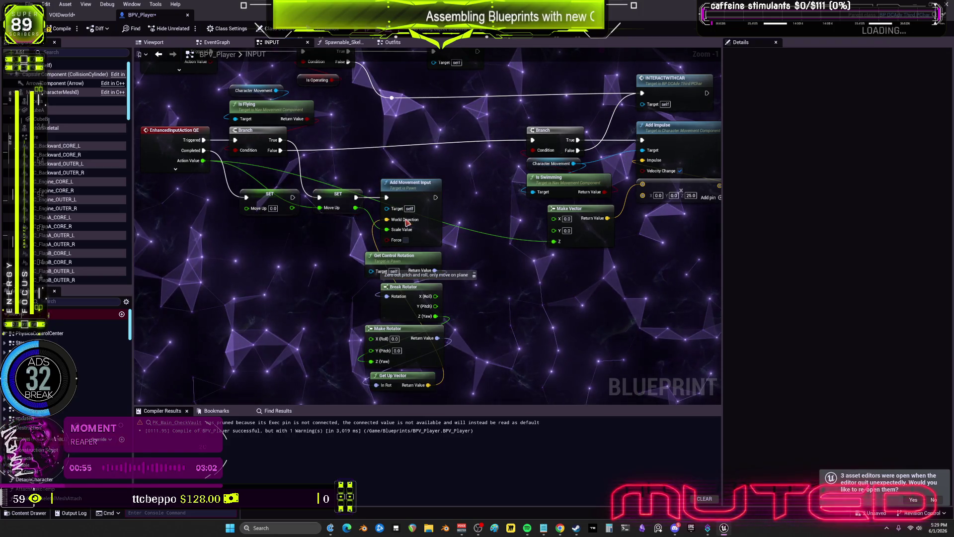
Add a reroute on the Action Value-to-Z wire and connect it to the second SET Move Up.
double_click(472, 230)
mouse_move(469, 226)
mouse_down()
mouse_move(449, 171)
mouse_move(287, 171)
mouse_move(320, 208)
mouse_up()
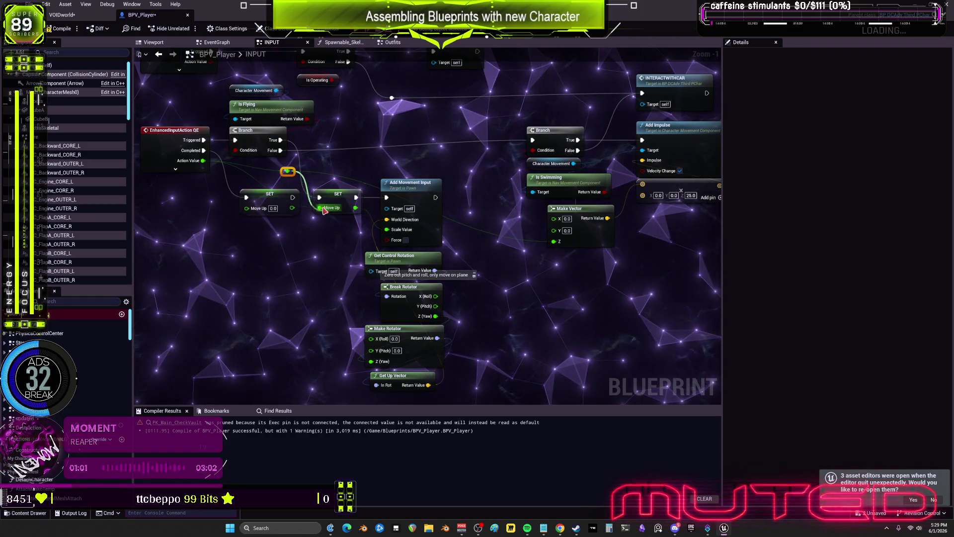
drag(287, 171, 293, 166)
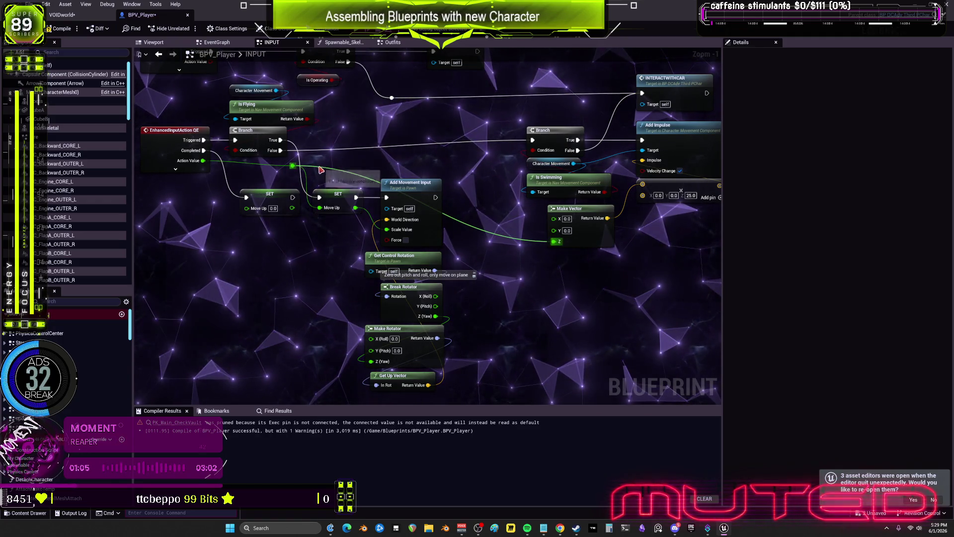
Move the Branch, Is Swimming, Make Vector and Add Impulse nodes further left.
mouse_move(611, 158)
mouse_down()
mouse_move(582, 185)
mouse_move(527, 208)
mouse_up()
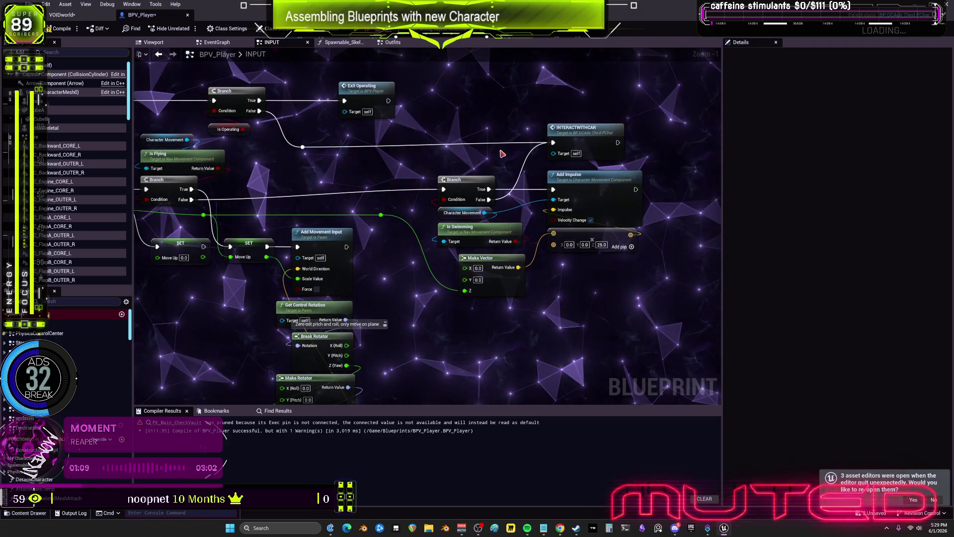
click(601, 298)
mouse_move(602, 298)
mouse_down()
mouse_move(381, 196)
mouse_move(335, 215)
mouse_up()
click(489, 286)
scroll(517, 154, down, 4)
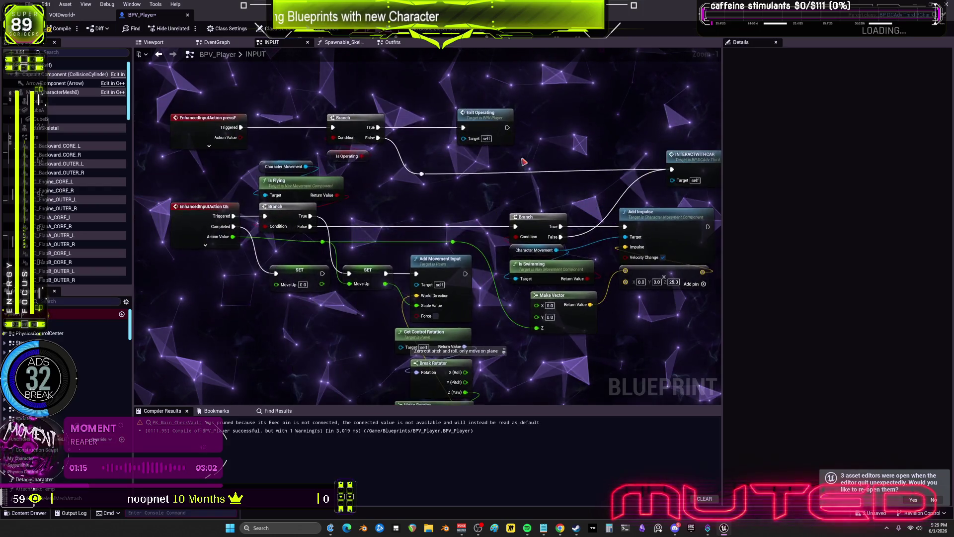
drag(342, 223, 520, 184)
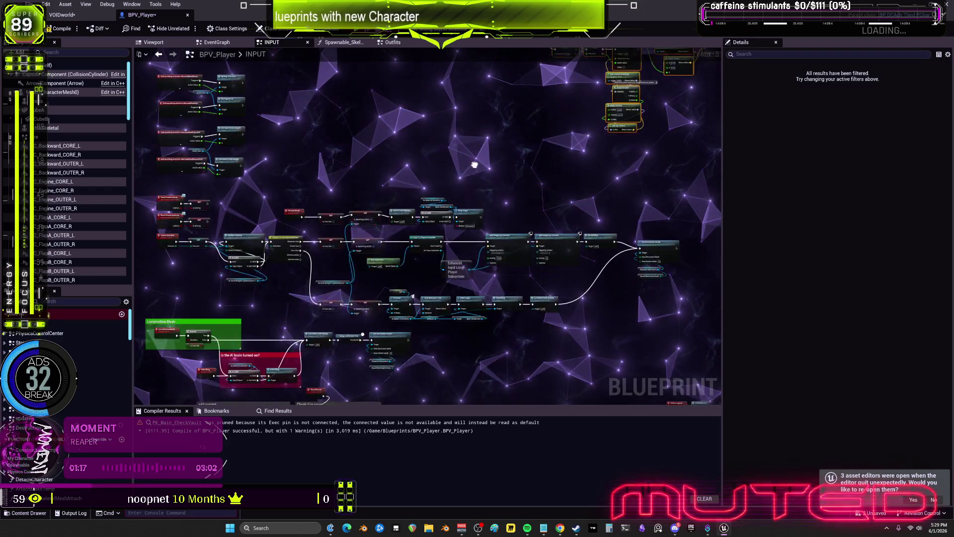
Move the pressF and QE input event cluster next to the other node groups.
mouse_move(585, 201)
mouse_down()
mouse_move(422, 164)
mouse_move(326, 117)
mouse_up()
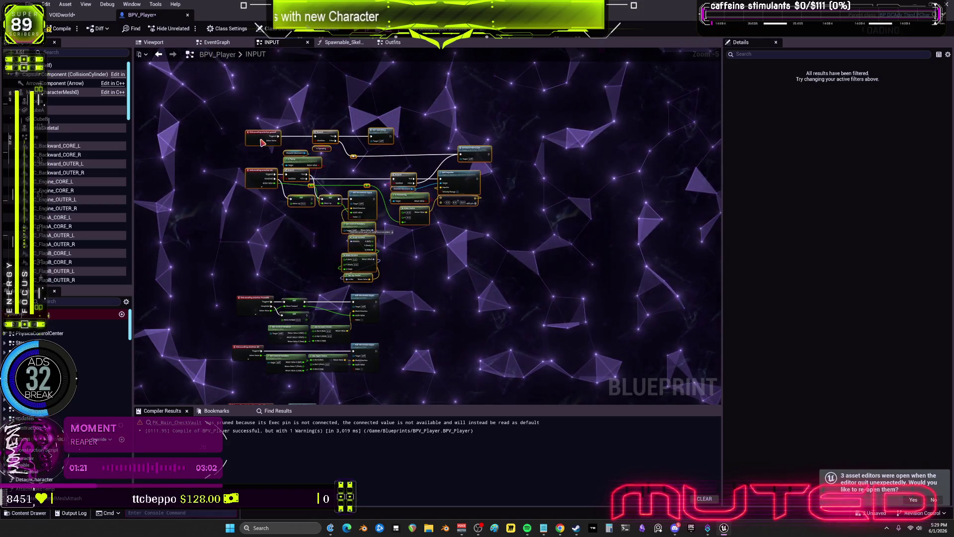
scroll(267, 267, up, 3)
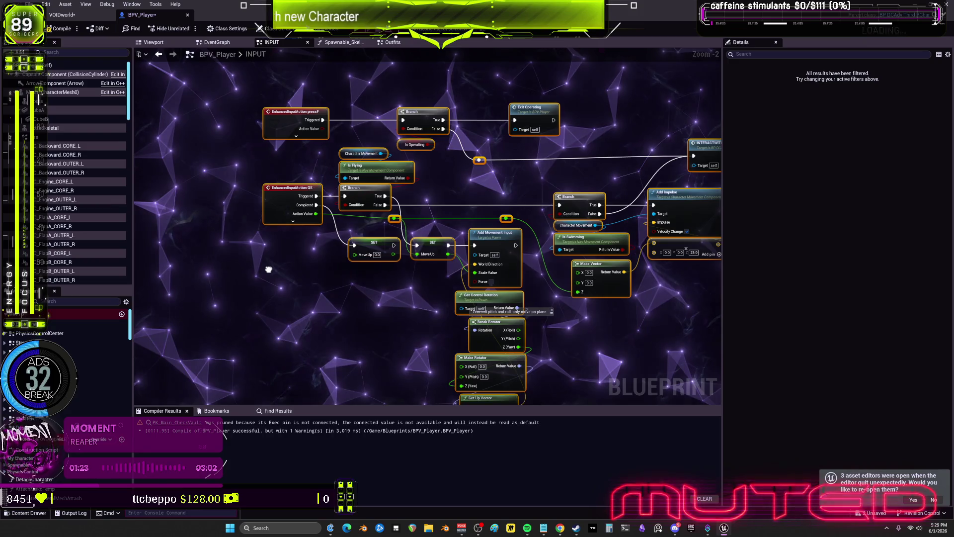
scroll(268, 270, down, 2)
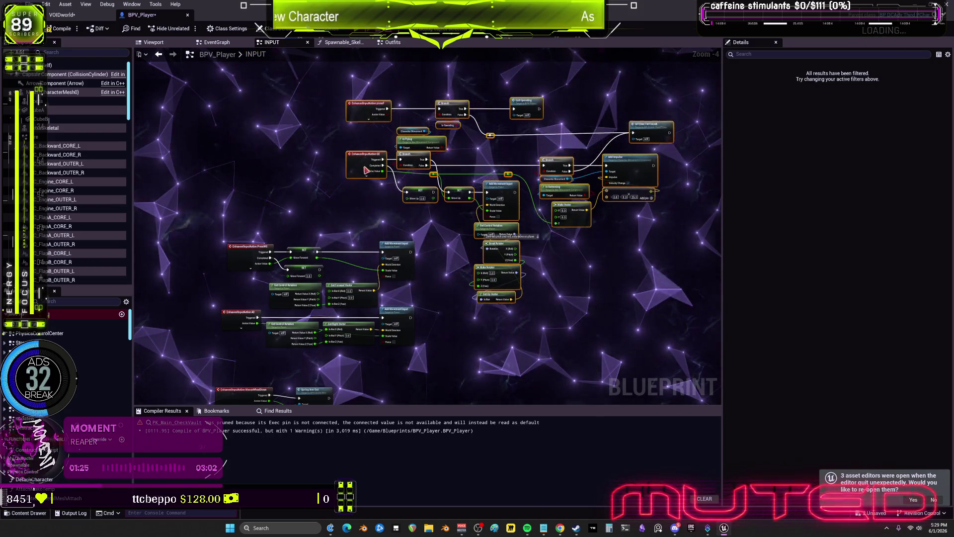
mouse_move(345, 183)
mouse_down()
mouse_move(422, 224)
mouse_move(453, 299)
mouse_up()
drag(458, 212, 406, 190)
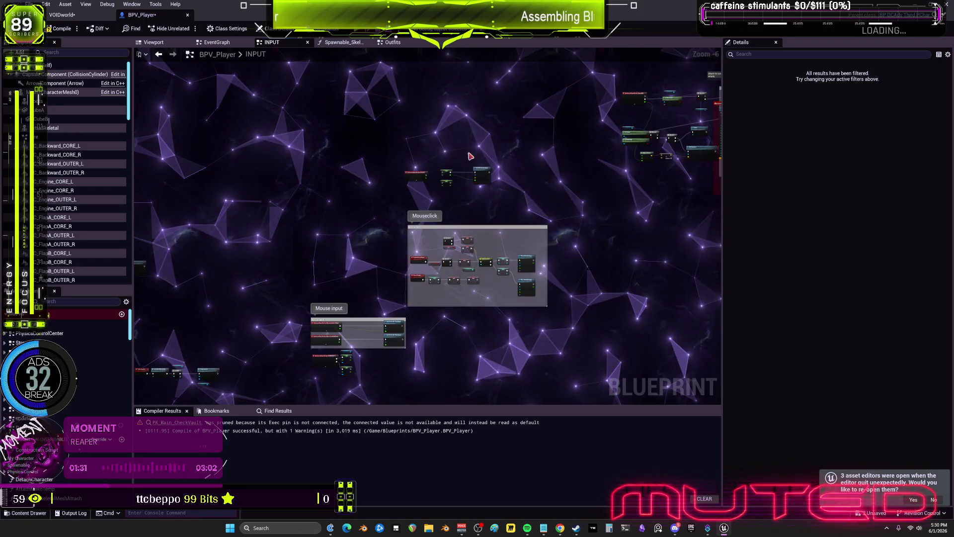
Marquee-select the FollowingCat node chain and drag it left and up.
scroll(443, 198, down, 3)
mouse_move(443, 199)
mouse_down()
mouse_move(525, 122)
mouse_move(528, 198)
mouse_up()
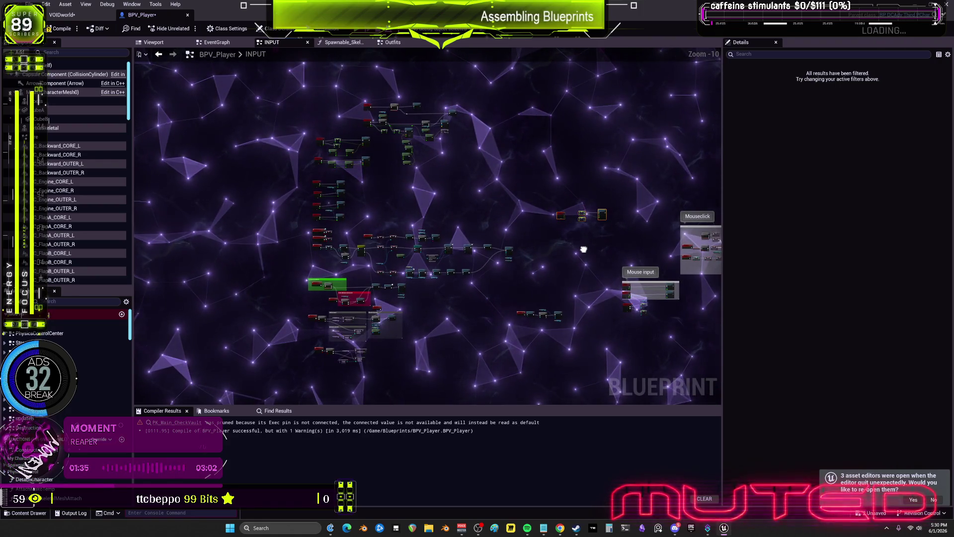
scroll(582, 249, down, 2)
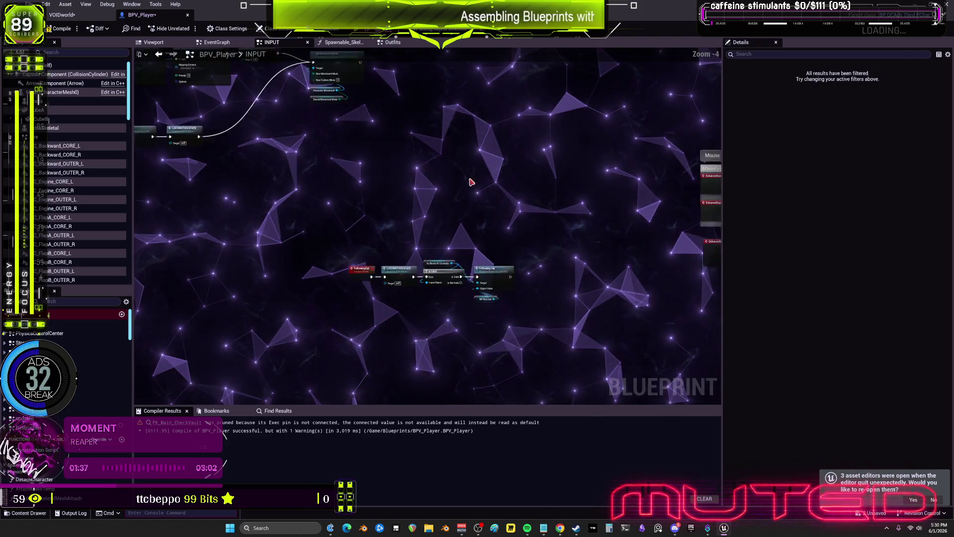
scroll(432, 287, up, 1)
drag(260, 174, 575, 341)
scroll(531, 285, down, 2)
mouse_move(530, 286)
mouse_down()
mouse_move(275, 299)
mouse_move(211, 193)
mouse_up()
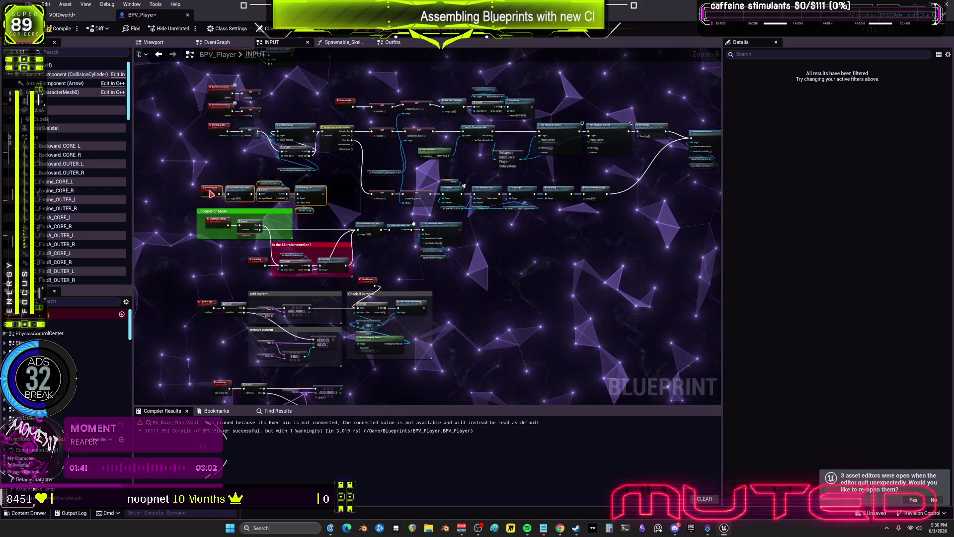
drag(243, 281, 237, 168)
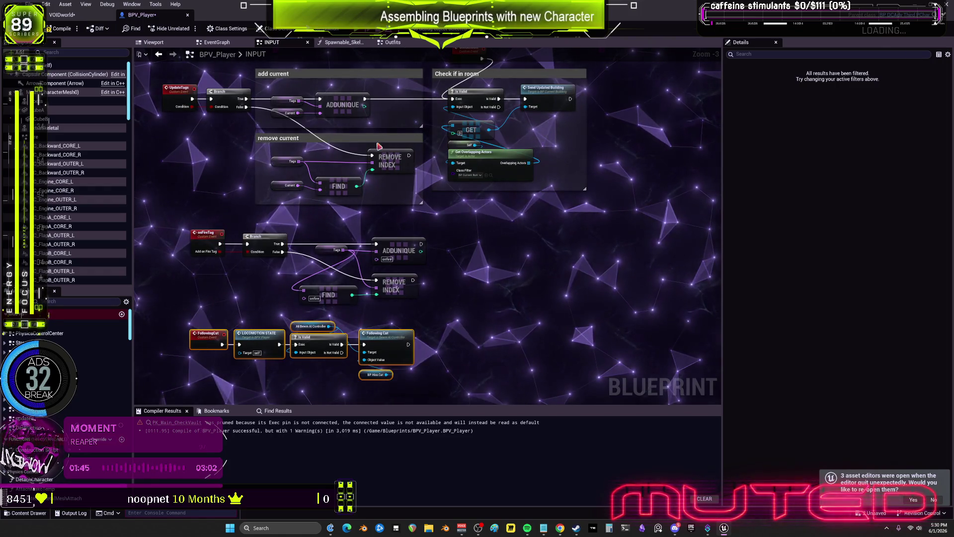
Select the add current, remove current and Check if in room groups and reposition them below FollowingCat.
drag(373, 186, 381, 203)
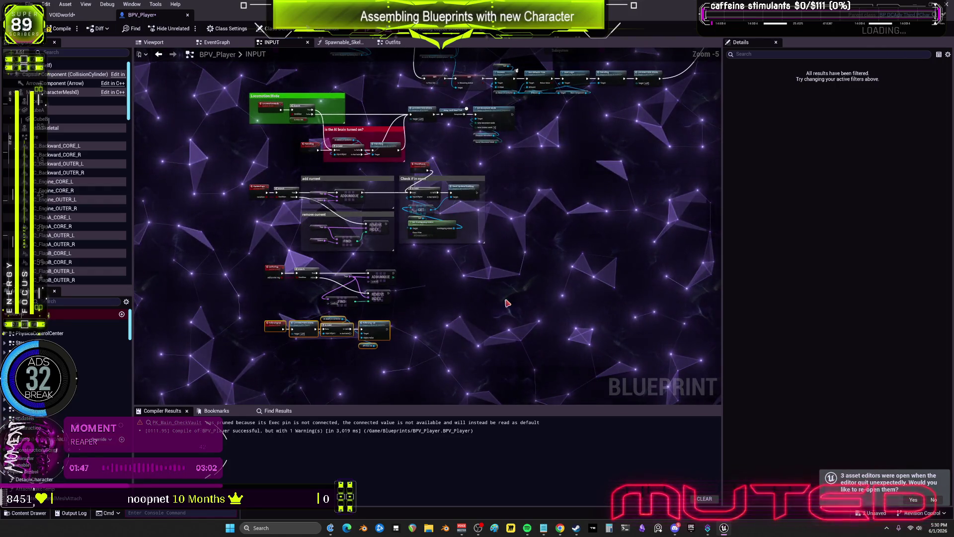
drag(243, 191, 238, 173)
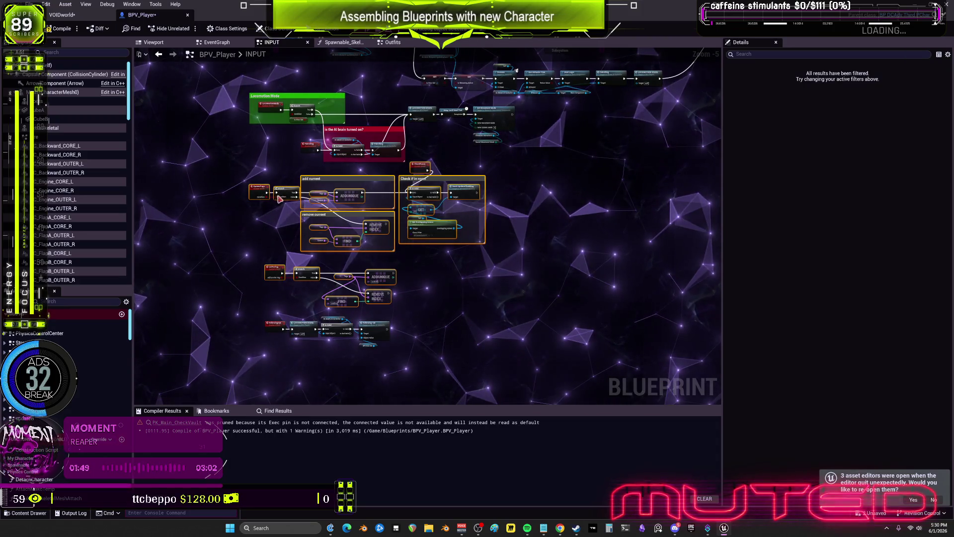
drag(362, 251, 499, 314)
drag(281, 329, 266, 183)
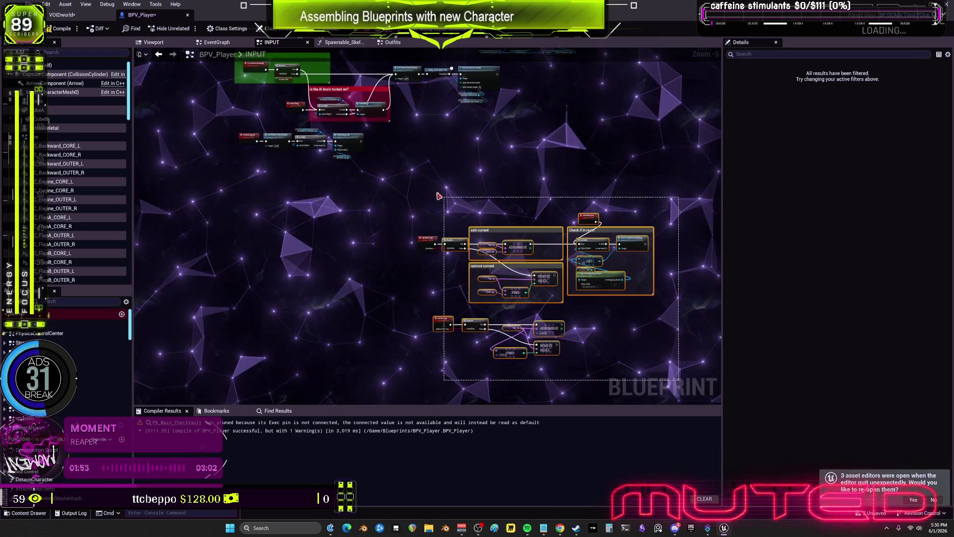
scroll(243, 199, up, 5)
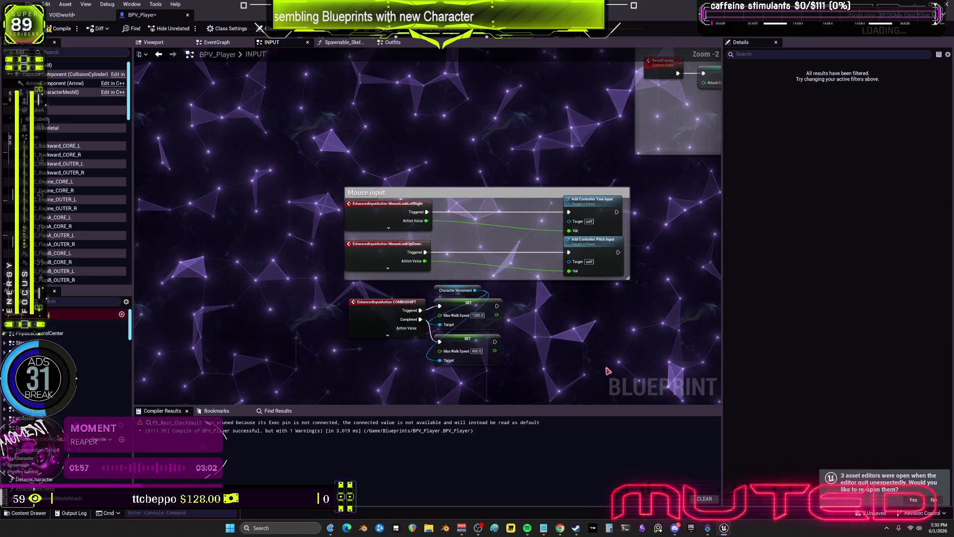
Pan and zoom across the graph past the Switch on Int montage and jump nodes.
scroll(490, 194, down, 5)
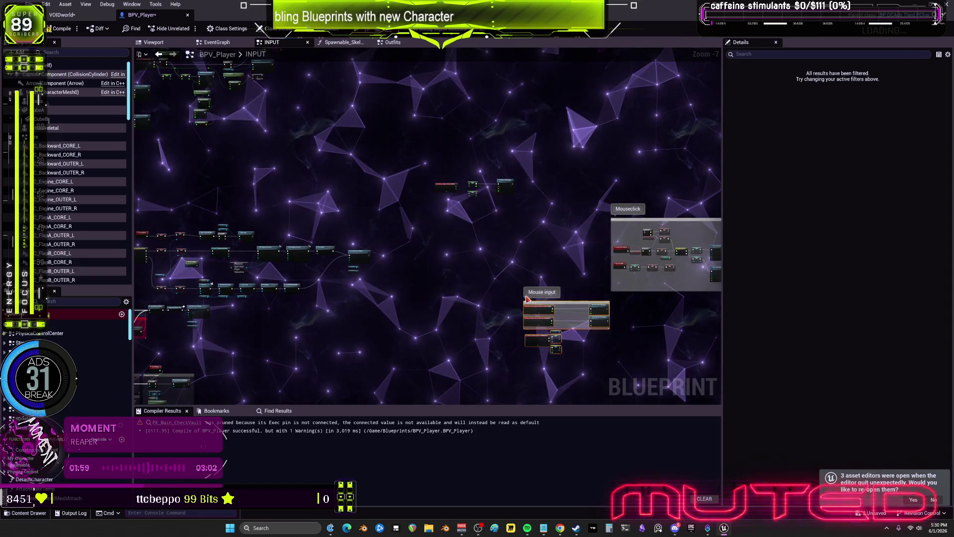
drag(490, 194, 589, 293)
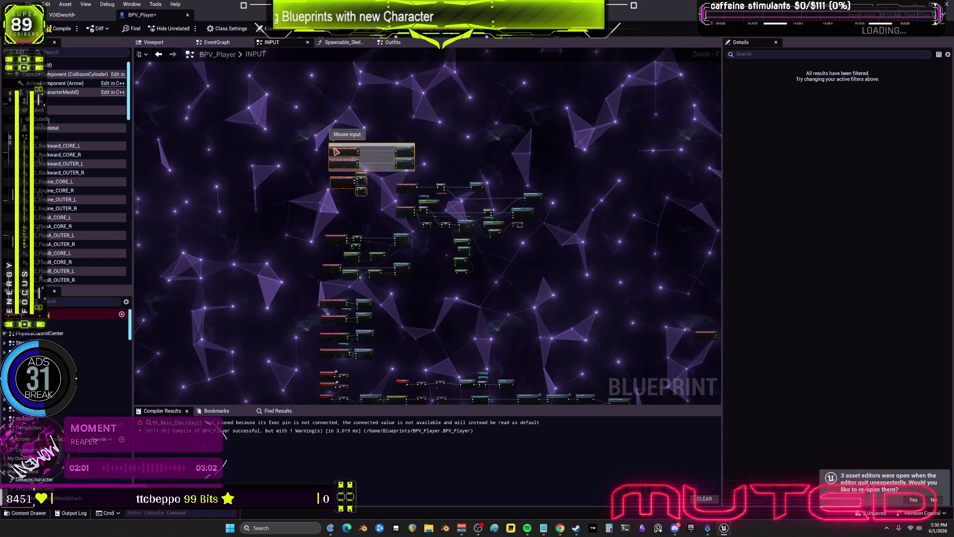
scroll(468, 239, up, 5)
mouse_move(631, 333)
mouse_down()
mouse_move(405, 219)
mouse_move(613, 207)
mouse_up()
scroll(485, 198, down, 5)
scroll(430, 247, up, 5)
scroll(612, 208, up, 1)
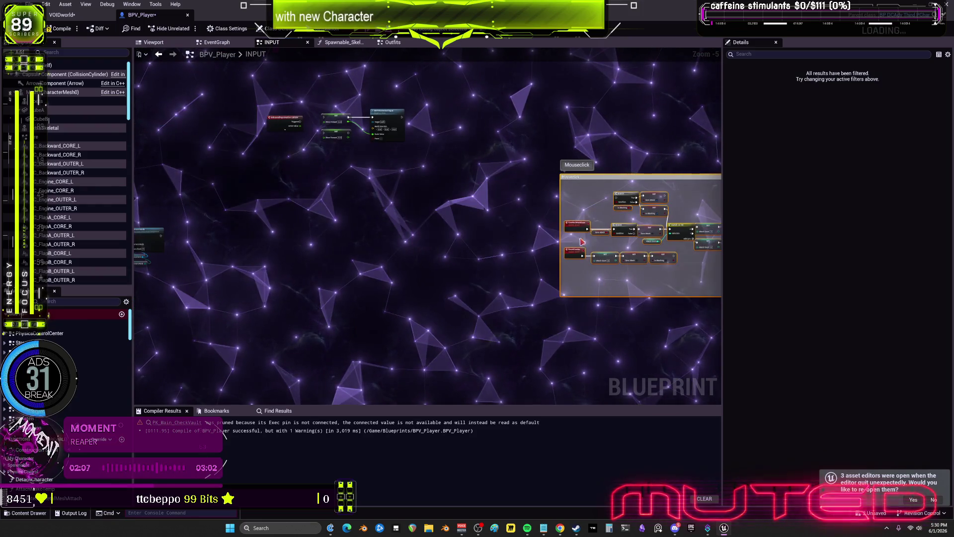
scroll(295, 209, up, 4)
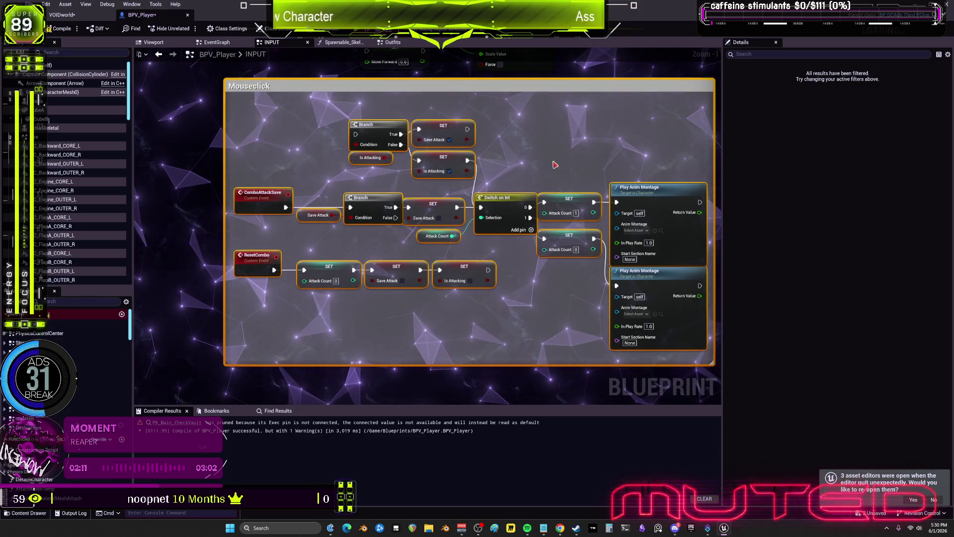
scroll(555, 164, down, 4)
mouse_move(555, 165)
mouse_down()
mouse_move(417, 215)
mouse_move(500, 167)
mouse_up()
scroll(417, 215, up, 4)
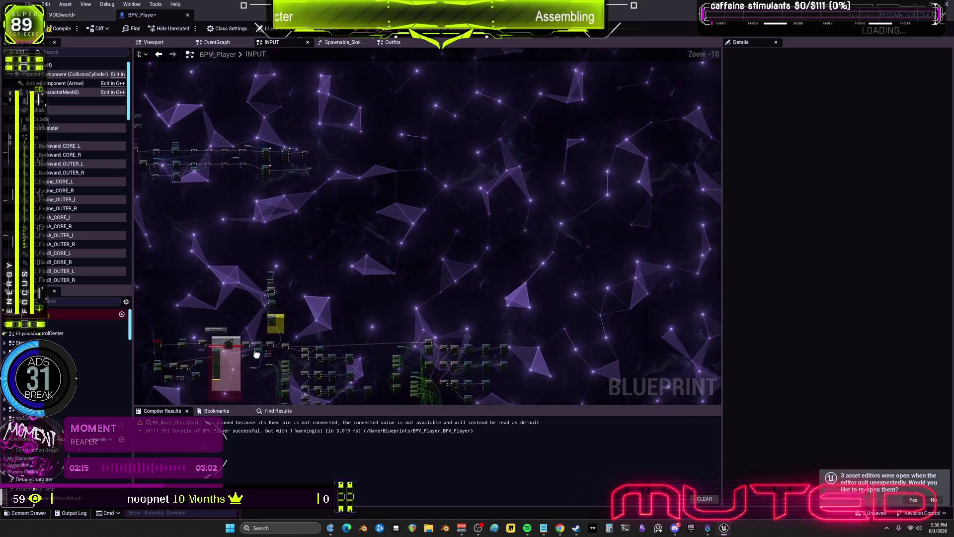
scroll(427, 221, up, 9)
Select the DASH, Target Position and Update FOV node groups and move them centre-left.
drag(427, 222, 395, 337)
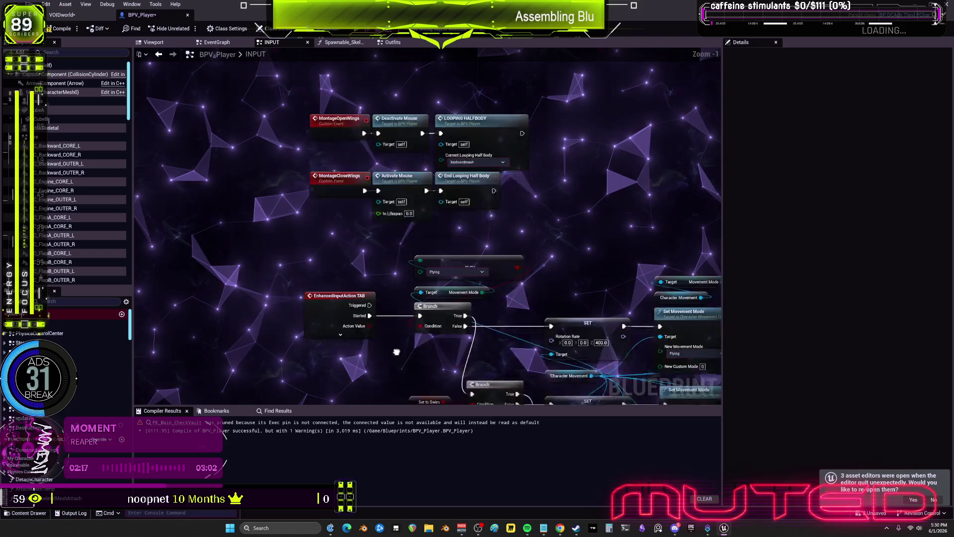
mouse_move(565, 260)
mouse_down()
mouse_move(319, 202)
mouse_move(582, 164)
mouse_move(279, 164)
mouse_move(313, 253)
mouse_up()
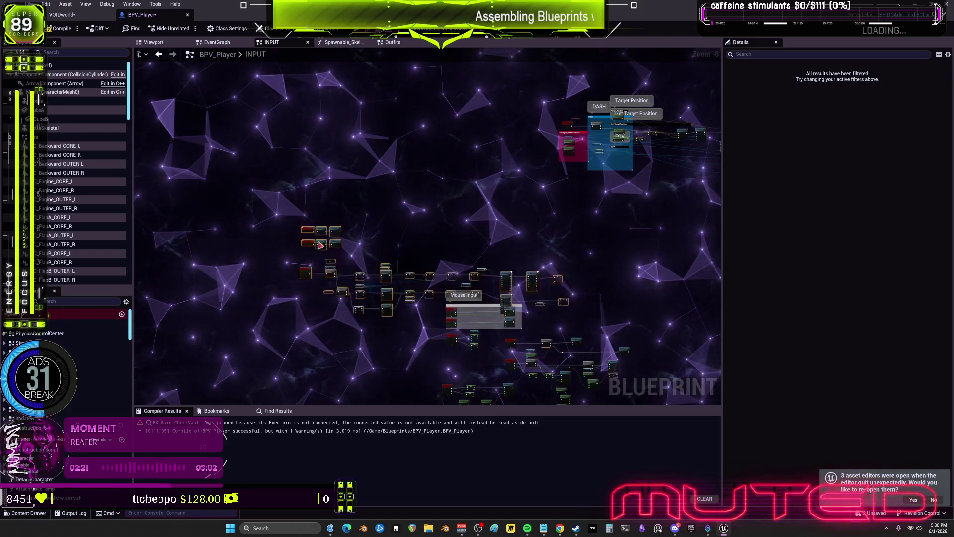
scroll(610, 185, up, 7)
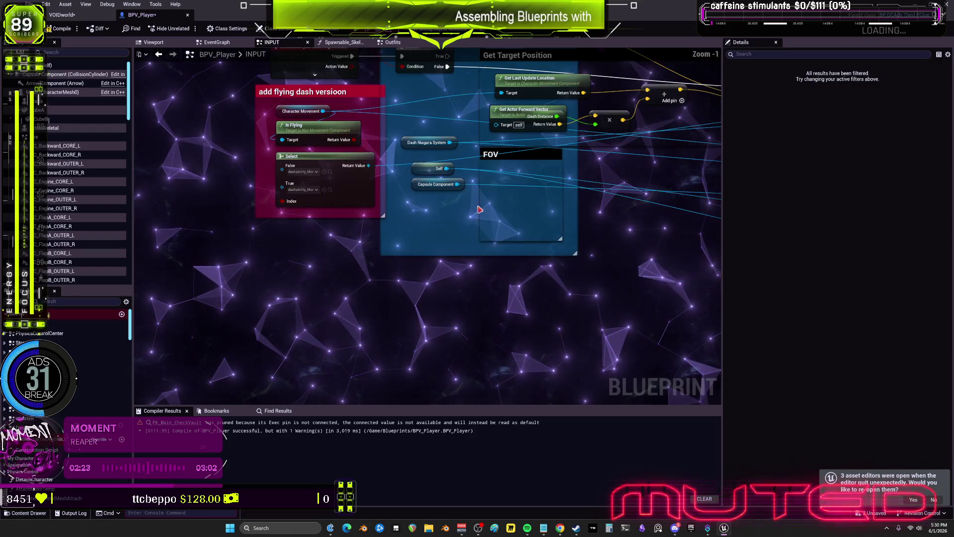
drag(442, 110, 443, 204)
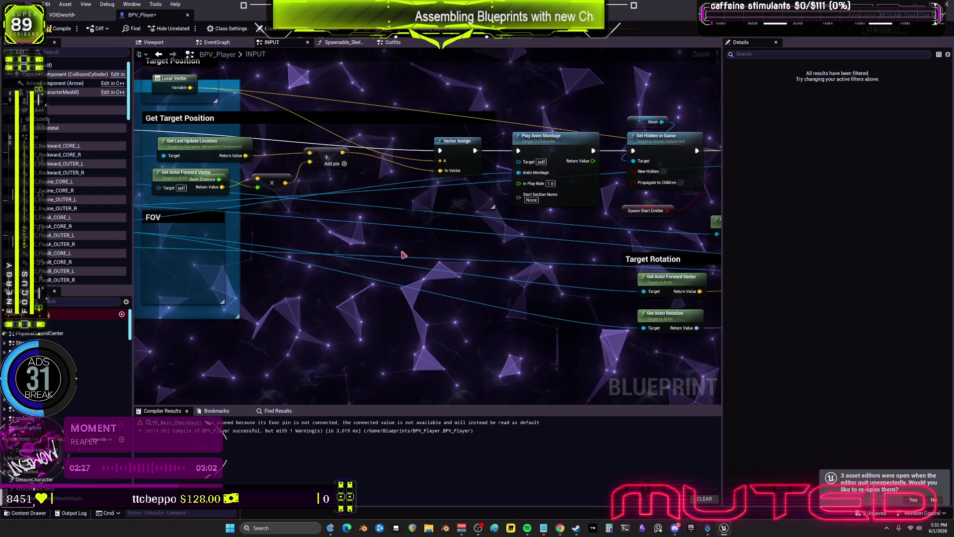
drag(573, 234, 256, 198)
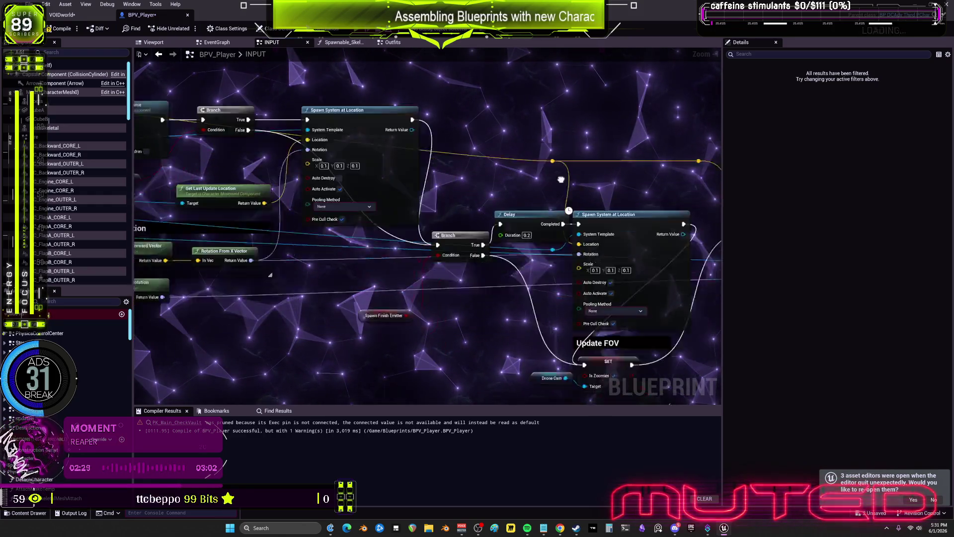
drag(584, 159, 425, 170)
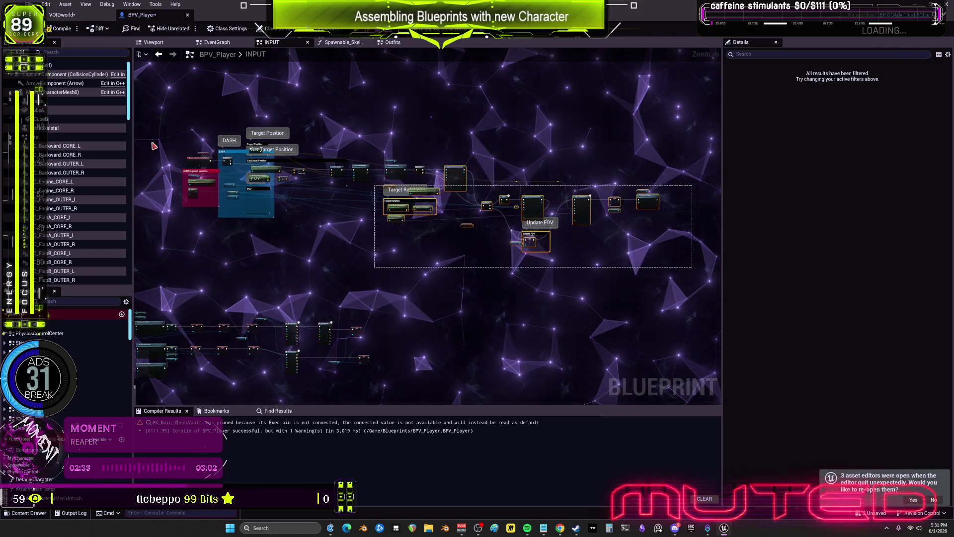
drag(250, 103, 249, 107)
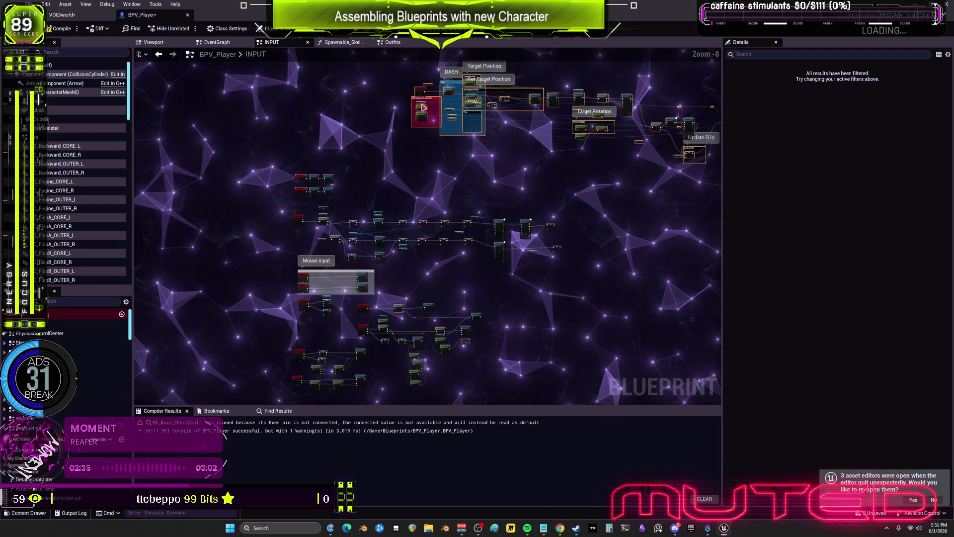
mouse_move(378, 348)
mouse_down()
mouse_move(418, 108)
mouse_move(372, 78)
mouse_move(289, 158)
mouse_up()
mouse_move(720, 79)
mouse_down()
mouse_move(338, 214)
mouse_move(297, 218)
mouse_up()
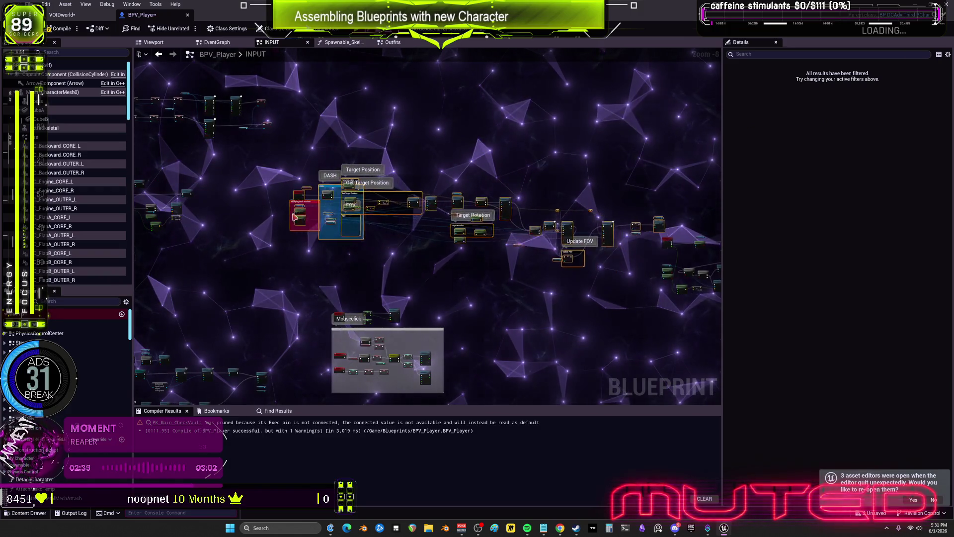
Select the Mouseclick comment group and place it directly beneath the DASH group.
drag(509, 349, 326, 215)
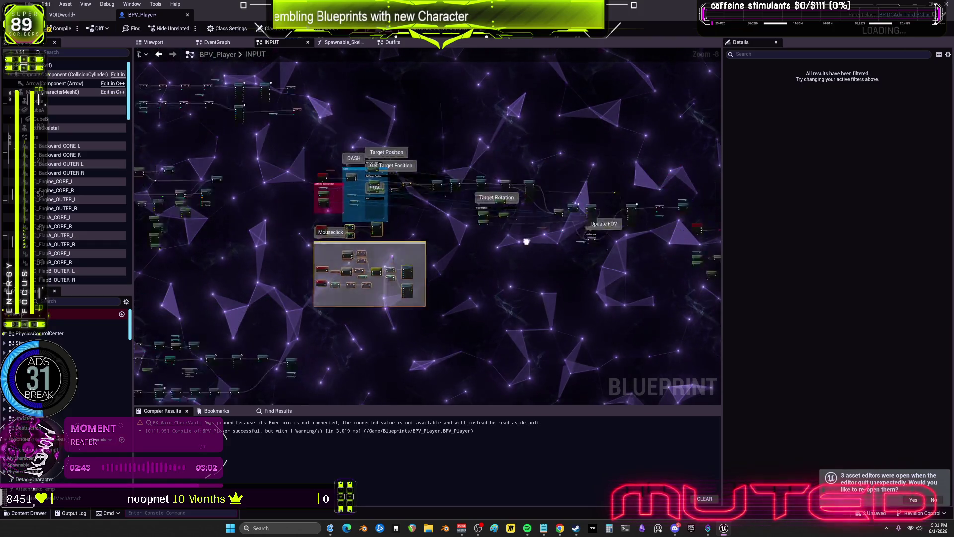
scroll(394, 207, up, 3)
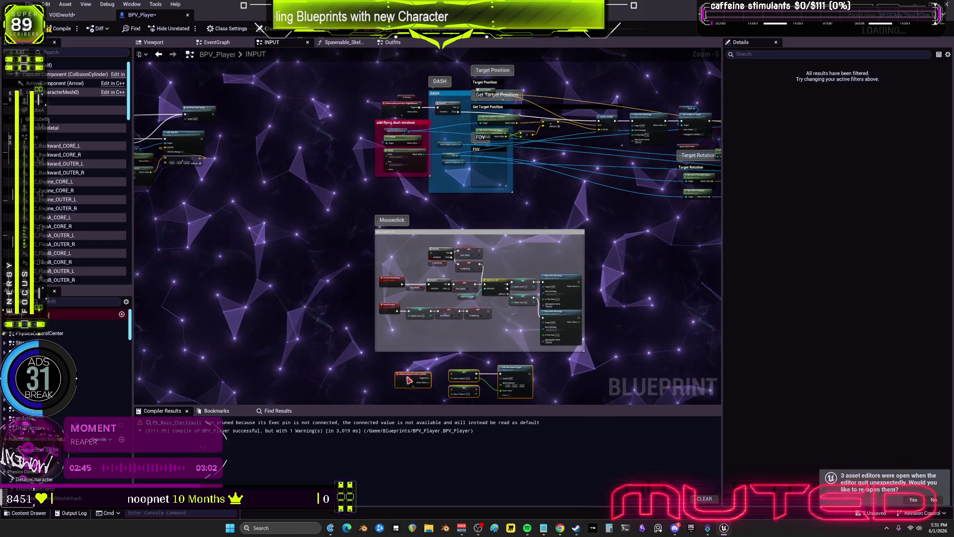
scroll(394, 206, up, 4)
drag(334, 241, 517, 240)
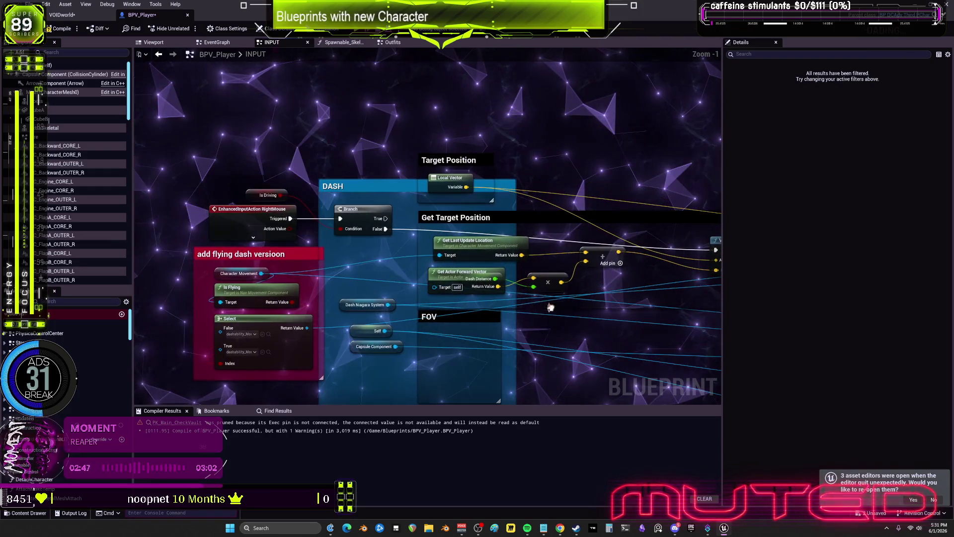
Line the Play Anim Montage node up with Vector Assign inside the DASH comment.
drag(457, 166, 396, 149)
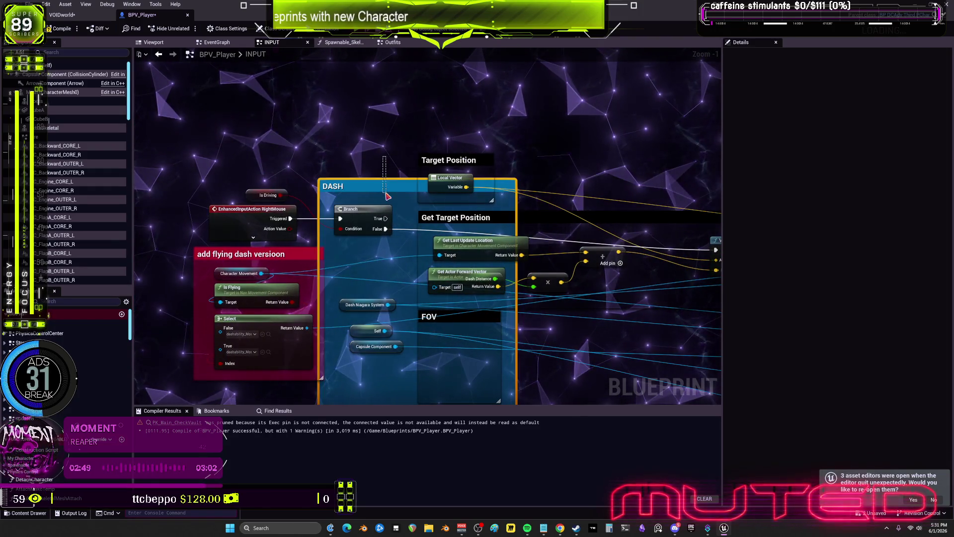
click(278, 169)
drag(508, 142, 333, 111)
click(512, 169)
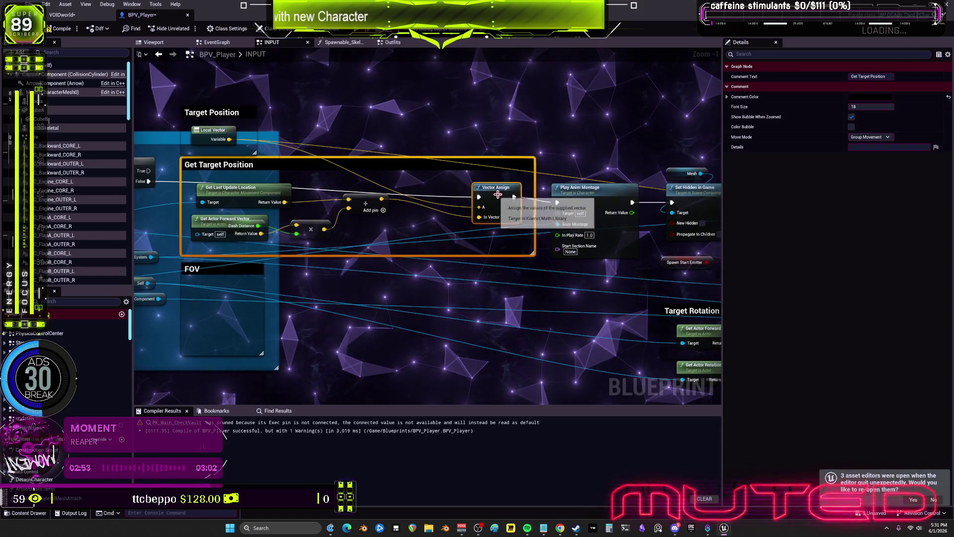
drag(497, 196, 439, 181)
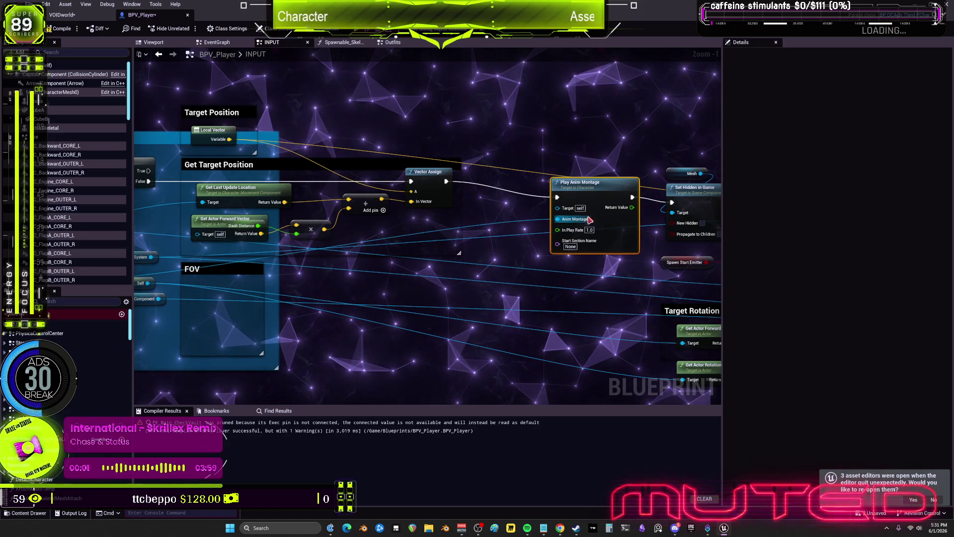
drag(576, 187, 522, 182)
mouse_move(586, 219)
mouse_down()
mouse_move(567, 216)
mouse_move(561, 198)
mouse_up()
Align Set Hidden in Game, Branch, Spawn Start Emitter and the Target Rotation group.
drag(457, 269, 672, 258)
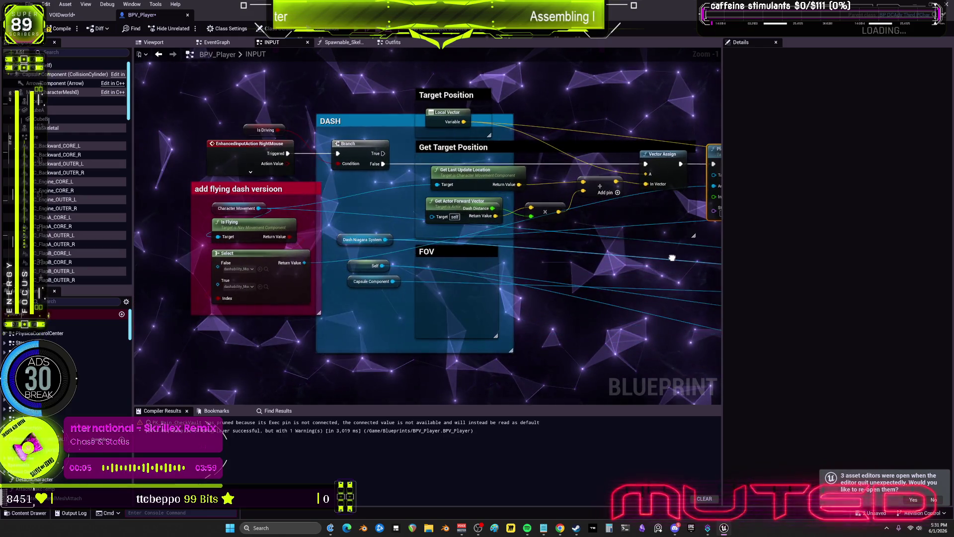
mouse_move(299, 290)
mouse_down()
mouse_move(354, 330)
mouse_move(448, 333)
mouse_move(596, 316)
mouse_move(491, 339)
mouse_move(299, 290)
mouse_up()
mouse_move(359, 307)
mouse_down()
mouse_move(354, 222)
mouse_move(393, 246)
mouse_move(539, 264)
mouse_move(362, 230)
mouse_move(509, 230)
mouse_move(316, 214)
mouse_up()
mouse_move(547, 155)
mouse_down()
mouse_move(544, 146)
mouse_move(458, 136)
mouse_up()
mouse_move(619, 153)
mouse_down()
mouse_move(517, 141)
mouse_move(515, 132)
mouse_up()
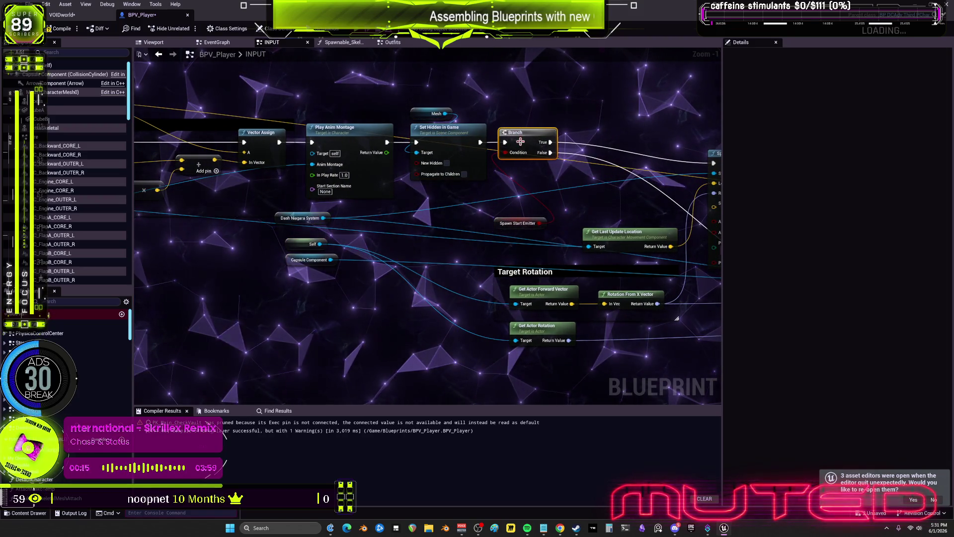
drag(506, 223, 511, 174)
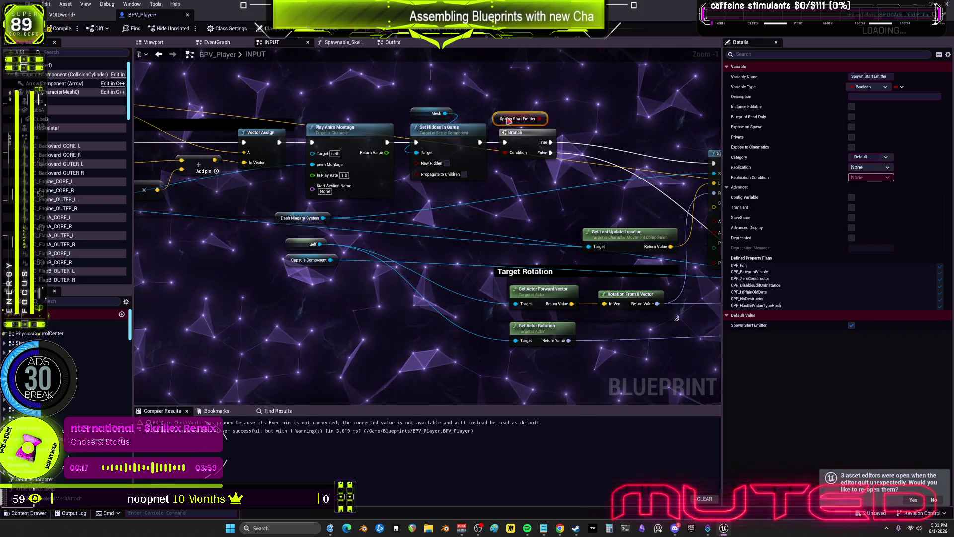
drag(572, 179, 558, 177)
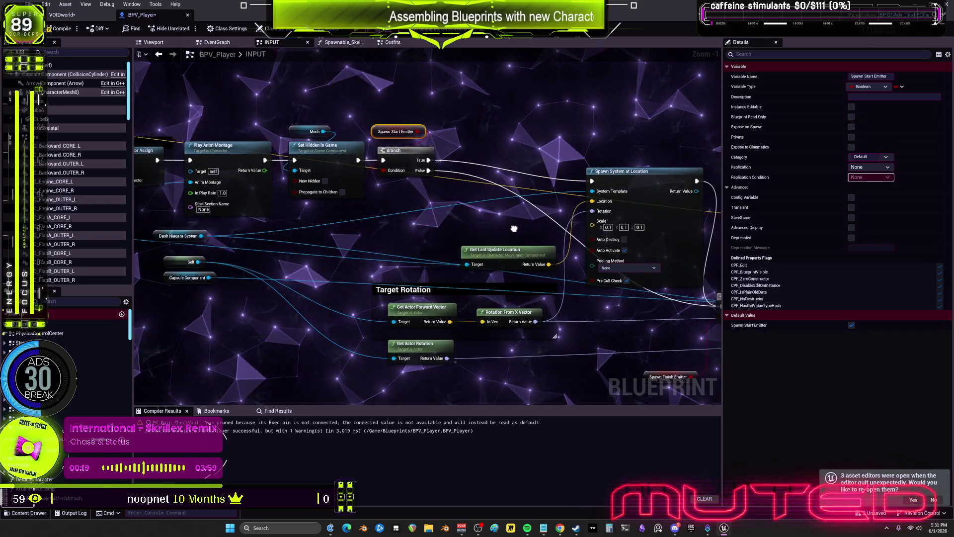
drag(514, 229, 564, 172)
drag(520, 264, 480, 285)
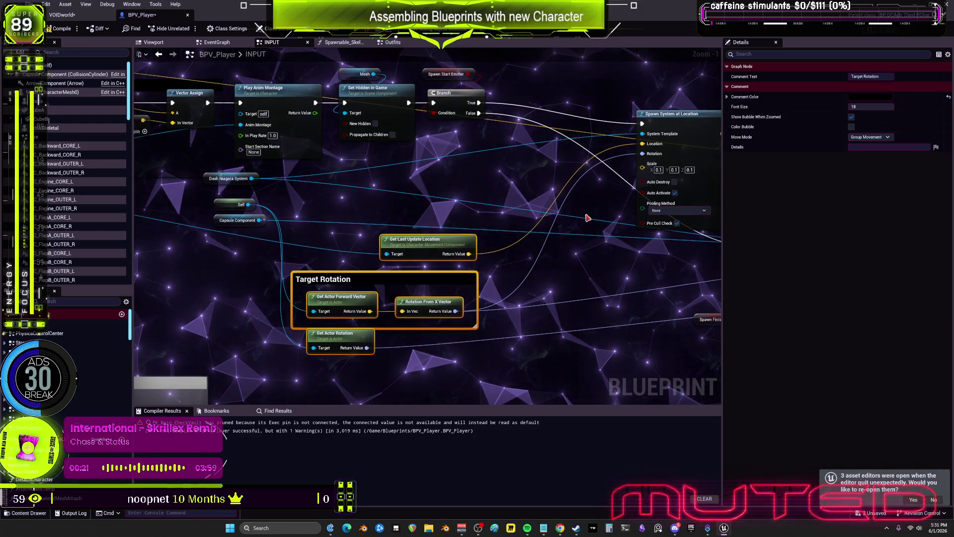
Move Spawn System at Location beside the Branch, Dash Niagara System right, and Capsule Component to Move Component To.
mouse_move(529, 224)
mouse_down()
mouse_move(636, 250)
mouse_move(527, 249)
mouse_move(618, 249)
mouse_move(665, 237)
mouse_move(572, 242)
mouse_move(690, 253)
mouse_move(612, 257)
mouse_up()
mouse_move(707, 230)
mouse_down()
mouse_move(565, 249)
mouse_move(668, 246)
mouse_move(607, 241)
mouse_move(622, 230)
mouse_move(715, 225)
mouse_move(600, 249)
mouse_move(643, 231)
mouse_move(656, 240)
mouse_move(558, 236)
mouse_move(645, 215)
mouse_move(579, 222)
mouse_up()
click(614, 133)
drag(614, 134, 521, 123)
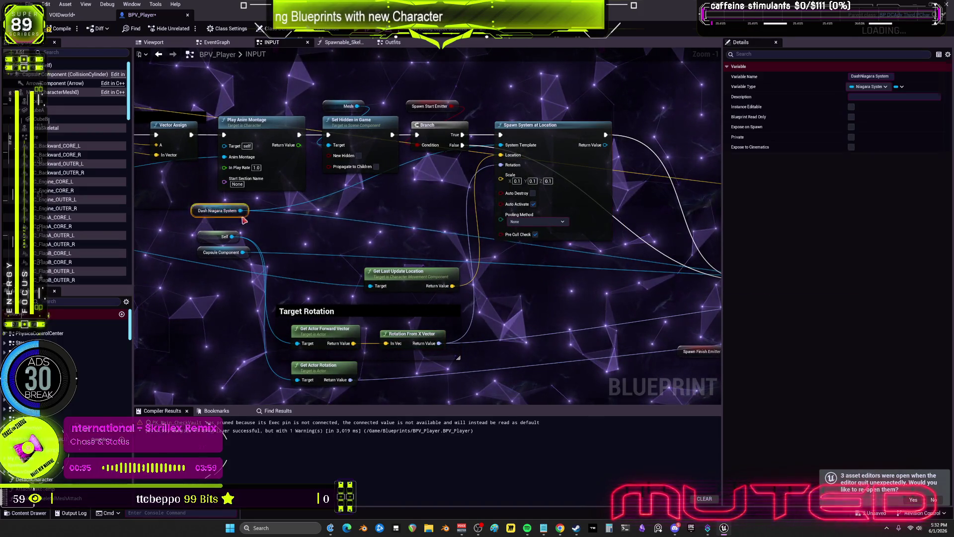
drag(214, 210, 402, 236)
click(216, 252)
mouse_move(215, 253)
mouse_down()
mouse_move(492, 279)
mouse_move(572, 305)
mouse_move(598, 221)
mouse_move(642, 264)
mouse_move(497, 256)
mouse_move(344, 228)
mouse_up()
scroll(496, 264, up, 1)
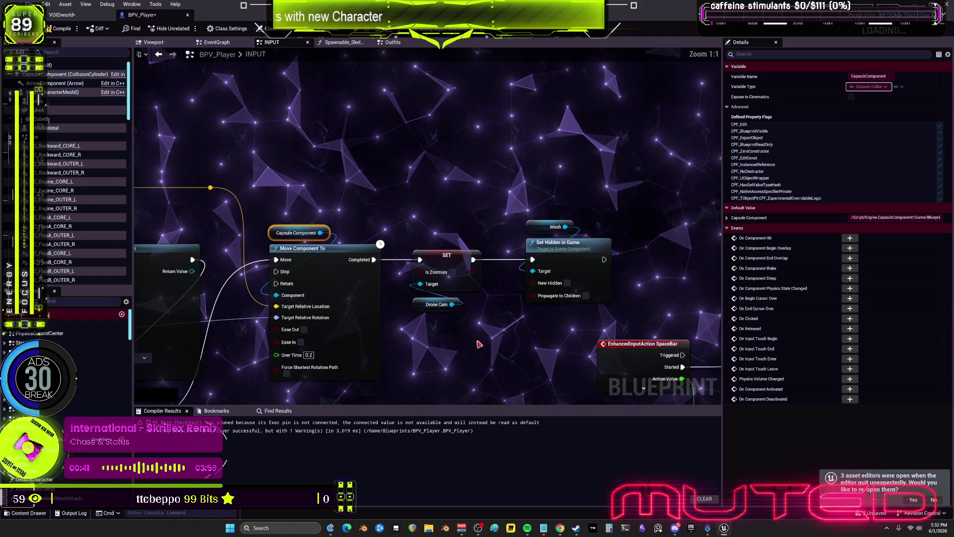
Straighten the SET wire and move the Move Component To chain beside Spawn System at Location.
drag(496, 264, 405, 308)
key(q)
click(538, 211)
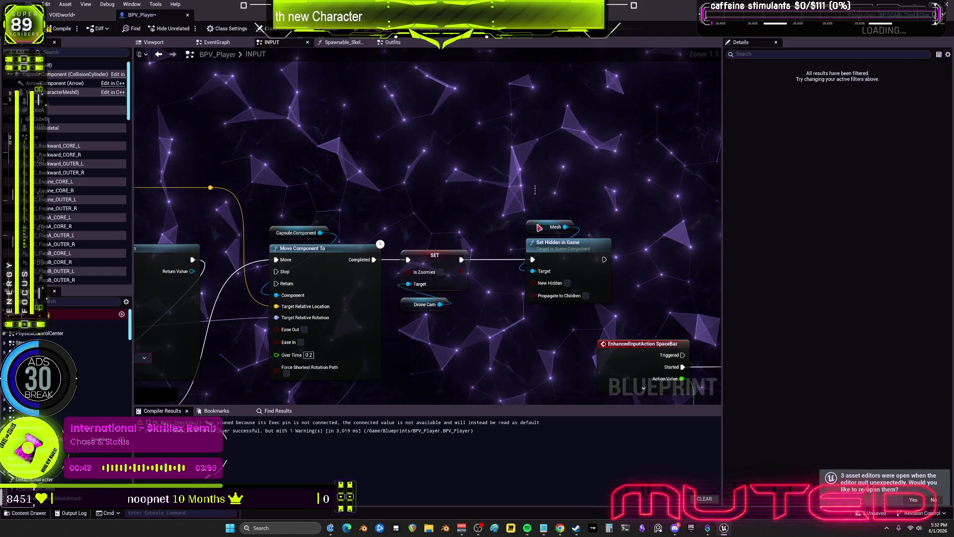
mouse_move(536, 311)
mouse_down()
mouse_move(407, 249)
mouse_move(518, 181)
mouse_up()
scroll(518, 182, down, 2)
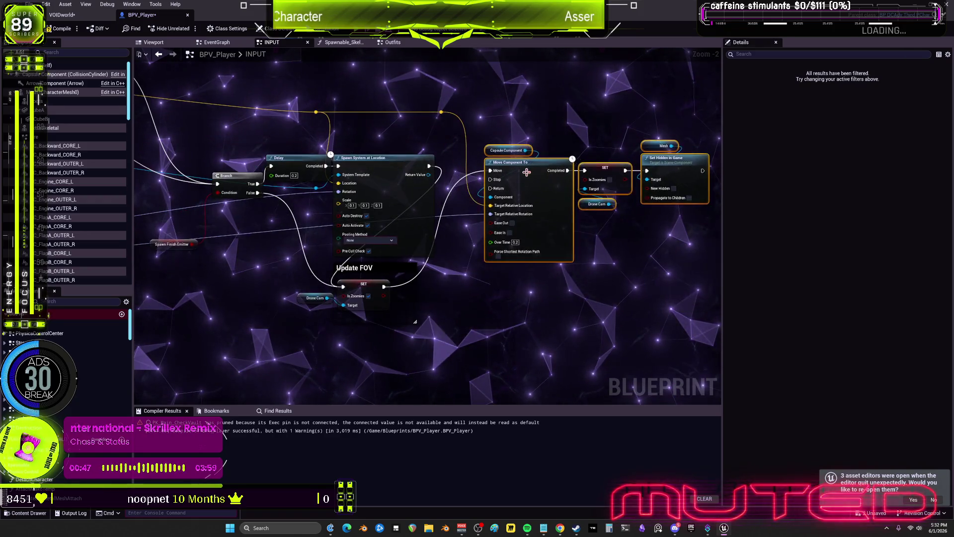
key(q)
drag(517, 318, 476, 314)
mouse_move(355, 287)
mouse_down()
mouse_move(489, 167)
mouse_move(488, 187)
mouse_up()
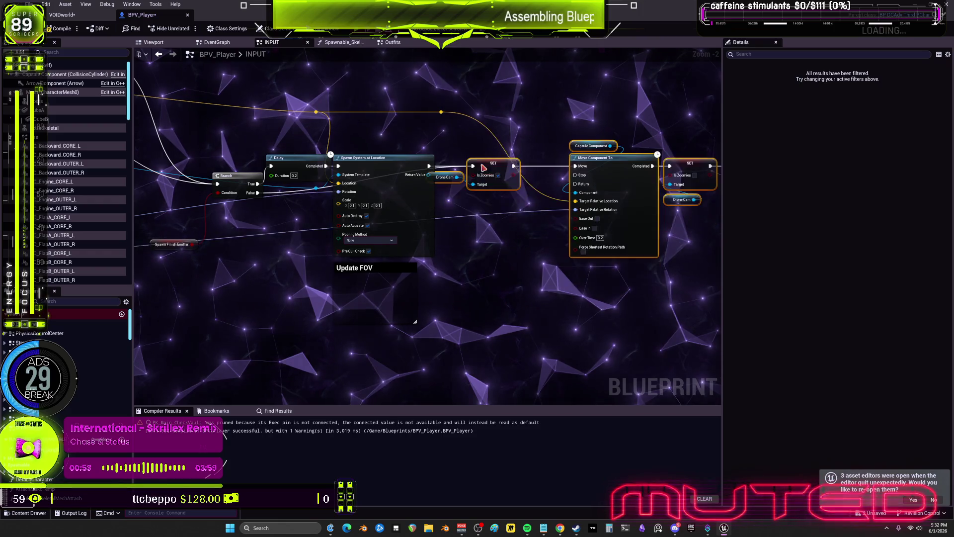
scroll(486, 174, up, 2)
Place Drone Cam beside its SET node and line the drone camera chain up with the Delay.
drag(440, 225, 481, 198)
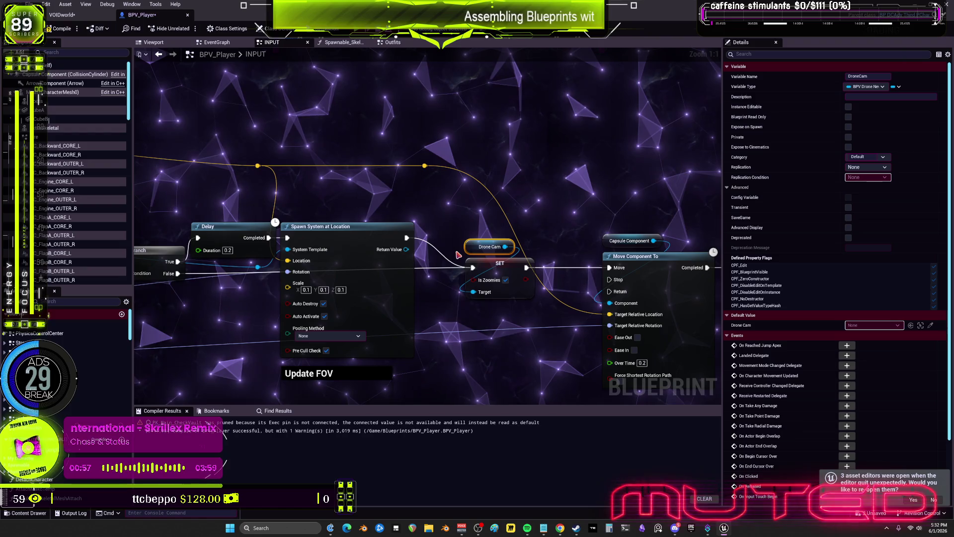
drag(551, 229, 371, 183)
scroll(524, 190, down, 1)
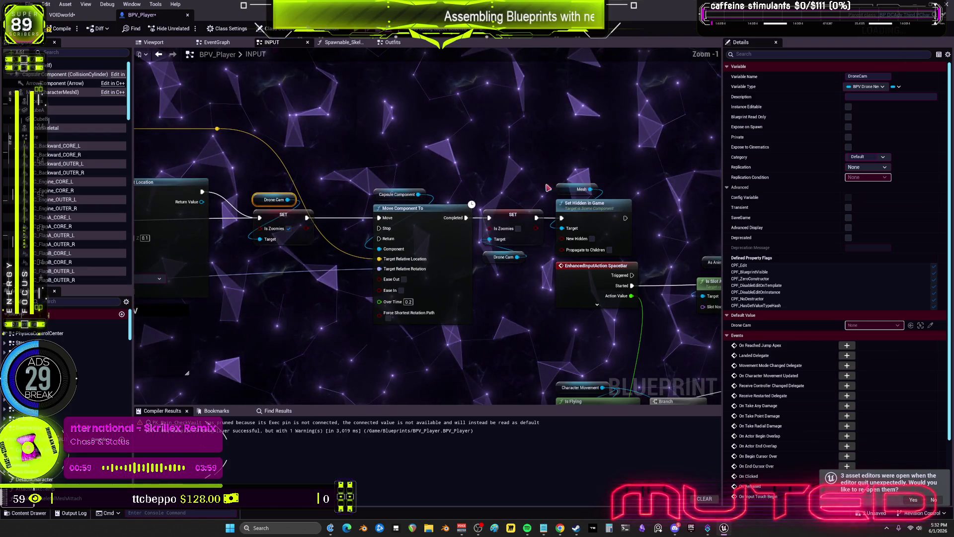
mouse_move(615, 151)
mouse_down()
mouse_move(469, 256)
mouse_move(473, 266)
mouse_move(535, 264)
mouse_up()
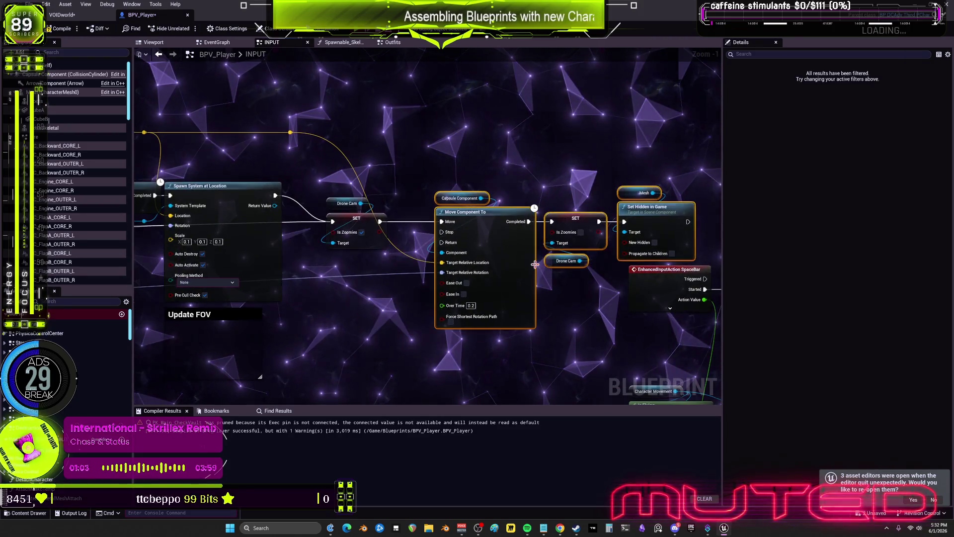
scroll(527, 264, up, 1)
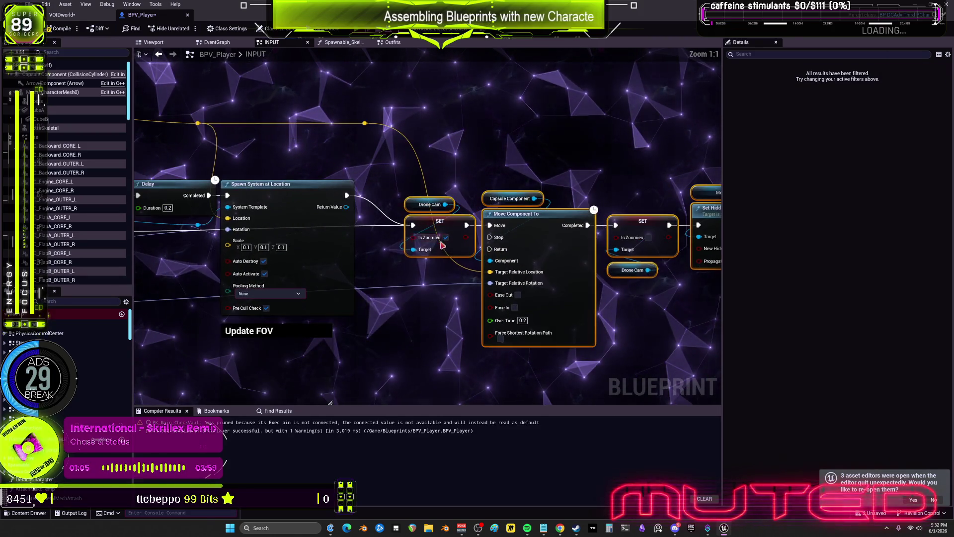
mouse_move(445, 245)
mouse_down()
mouse_move(423, 234)
mouse_move(421, 216)
mouse_up()
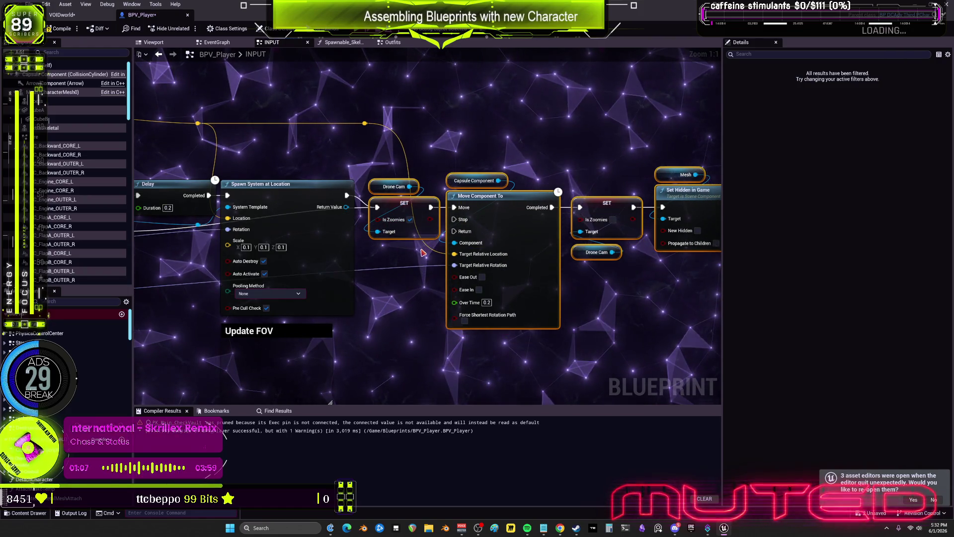
Put Spawn Finish Emitter above the second Branch and align Branch through SET with the first spawn node.
drag(287, 325, 371, 210)
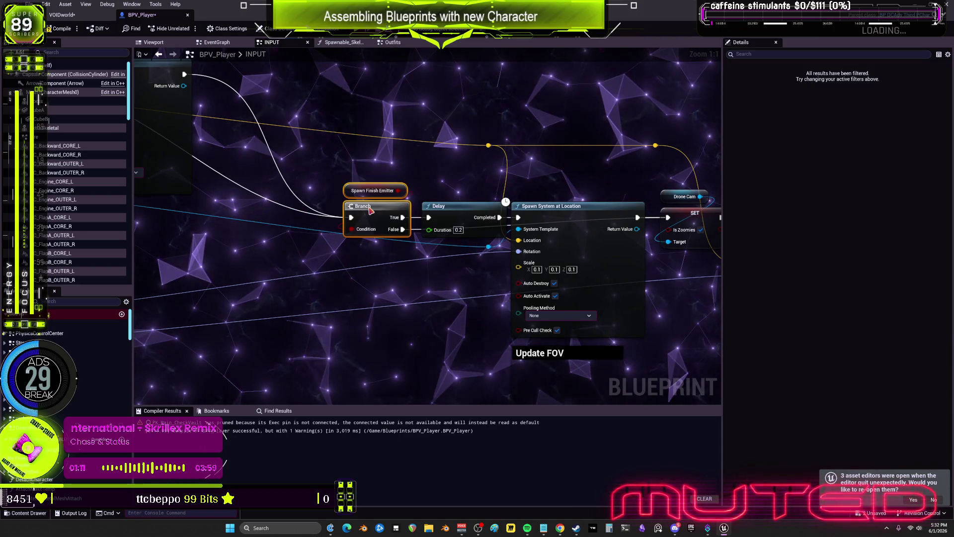
ctrl+click(464, 219)
drag(464, 218, 452, 219)
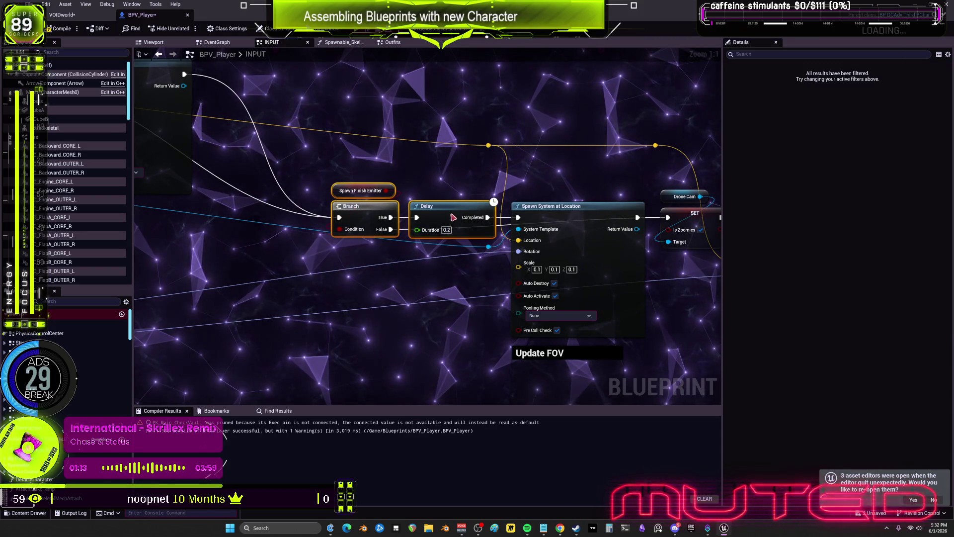
drag(557, 233, 529, 225)
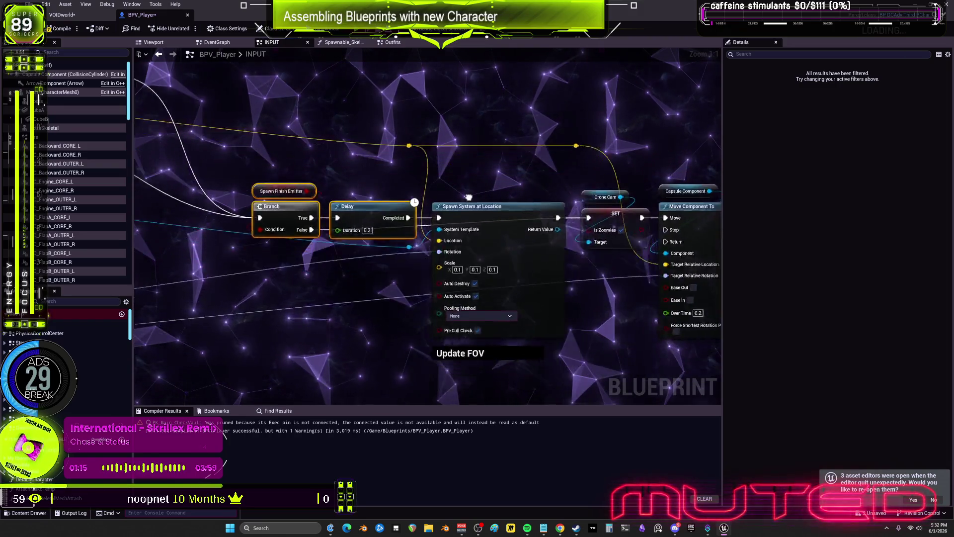
drag(583, 198, 522, 209)
mouse_move(467, 224)
mouse_down()
mouse_move(539, 216)
mouse_move(602, 232)
mouse_up()
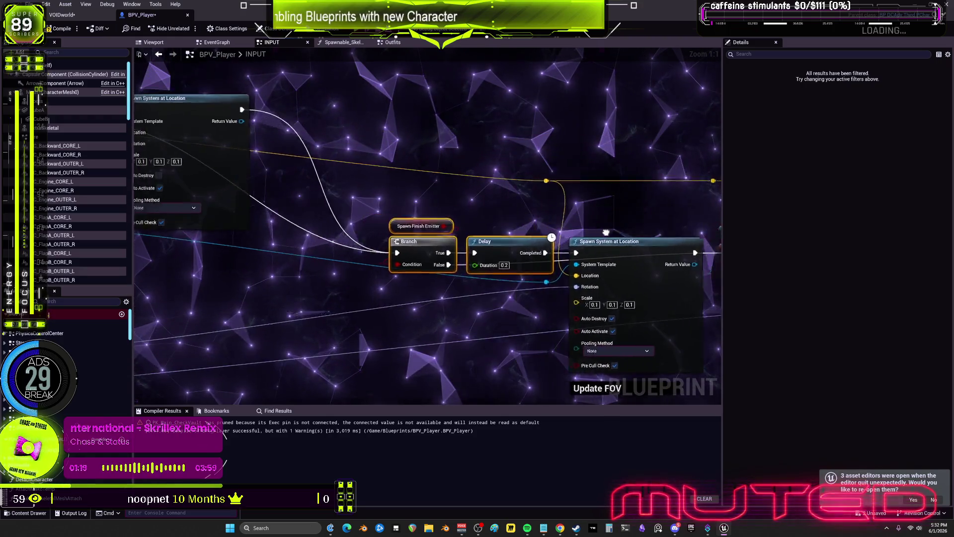
scroll(599, 284, down, 3)
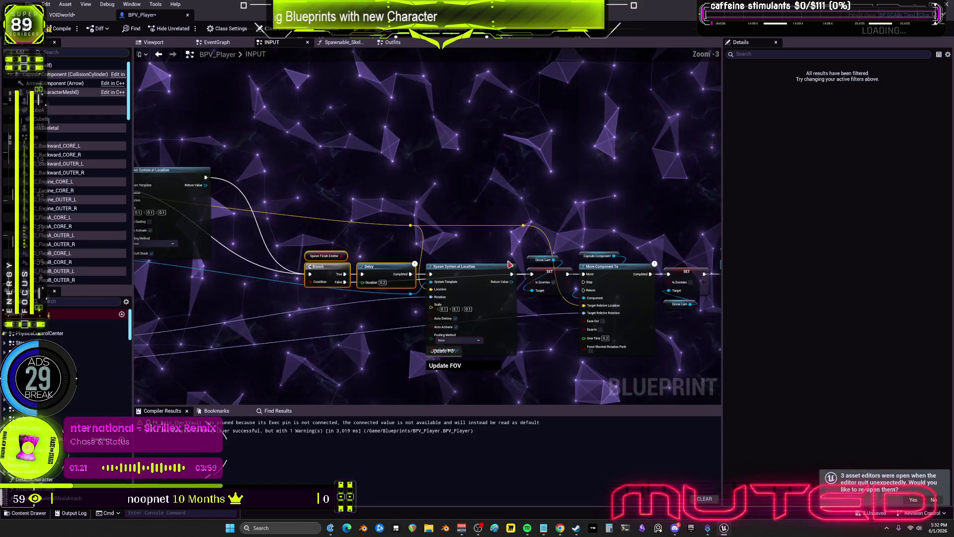
drag(677, 346, 203, 156)
drag(241, 221, 434, 239)
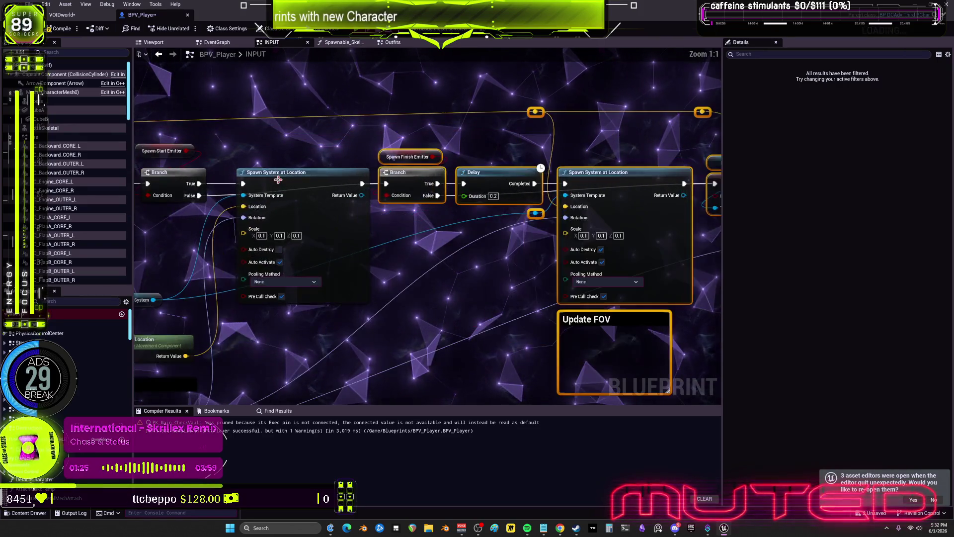
Add two reroute points to square off the Branch True wire above the nodes.
double_click(406, 184)
mouse_move(407, 185)
mouse_down()
mouse_move(406, 162)
mouse_move(418, 159)
mouse_move(555, 160)
mouse_up()
double_click(440, 160)
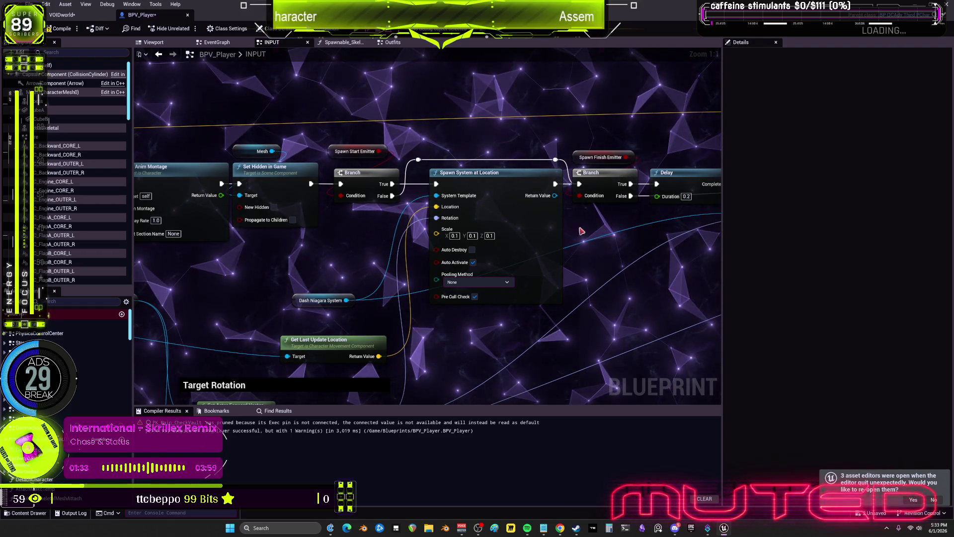
Raise Dash Niagara System, Get Last Update Location and the Target Rotation group toward the spawn node.
mouse_move(605, 244)
mouse_down()
mouse_move(477, 323)
mouse_move(475, 211)
mouse_move(656, 189)
mouse_move(486, 207)
mouse_move(620, 236)
mouse_move(631, 206)
mouse_up()
mouse_move(548, 219)
mouse_down()
mouse_move(621, 209)
mouse_move(571, 199)
mouse_move(490, 218)
mouse_up()
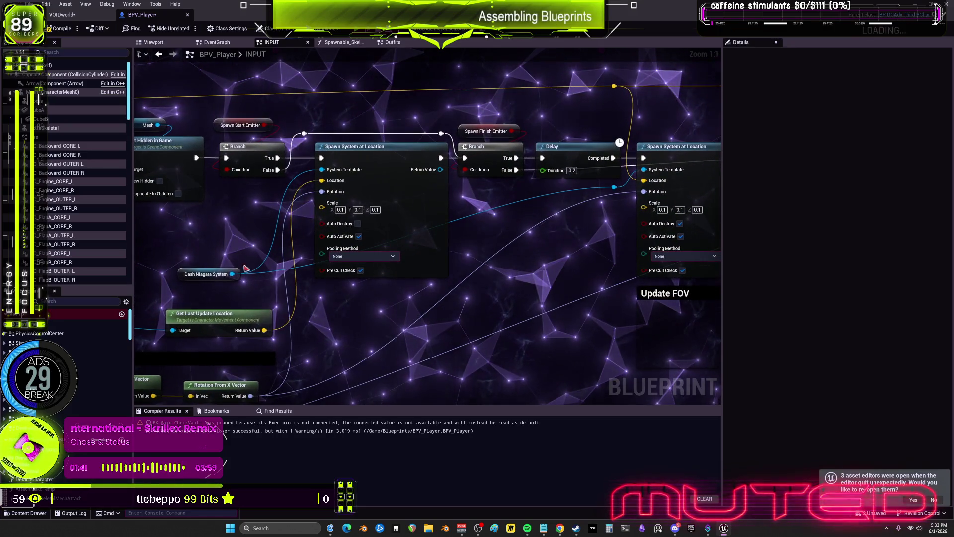
mouse_move(183, 277)
mouse_down()
mouse_move(397, 224)
mouse_move(507, 211)
mouse_move(223, 197)
mouse_up()
mouse_move(223, 322)
mouse_down()
mouse_move(452, 228)
mouse_move(447, 280)
mouse_move(400, 211)
mouse_move(400, 192)
mouse_up()
mouse_move(361, 247)
mouse_down()
mouse_move(387, 230)
mouse_move(457, 221)
mouse_up()
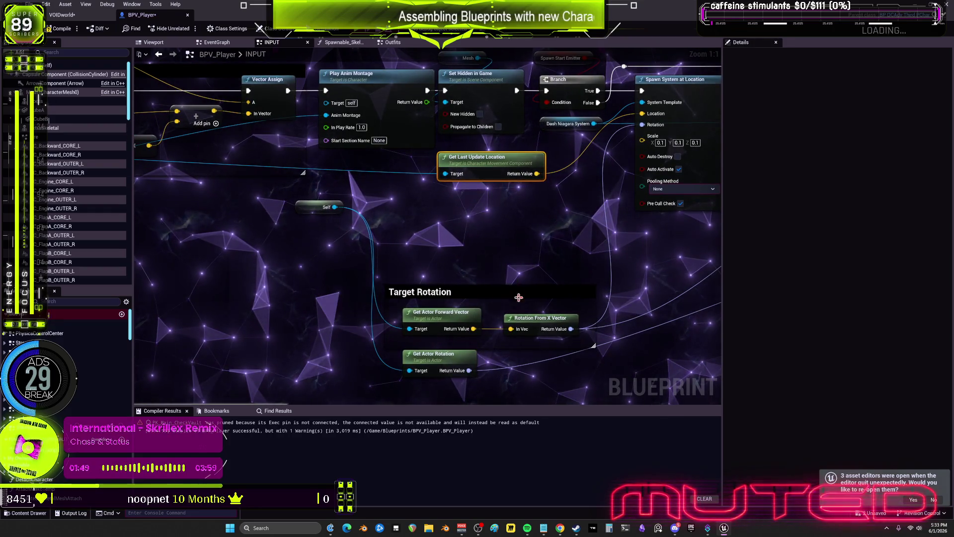
mouse_move(574, 388)
mouse_down()
mouse_move(439, 304)
mouse_move(439, 262)
mouse_up()
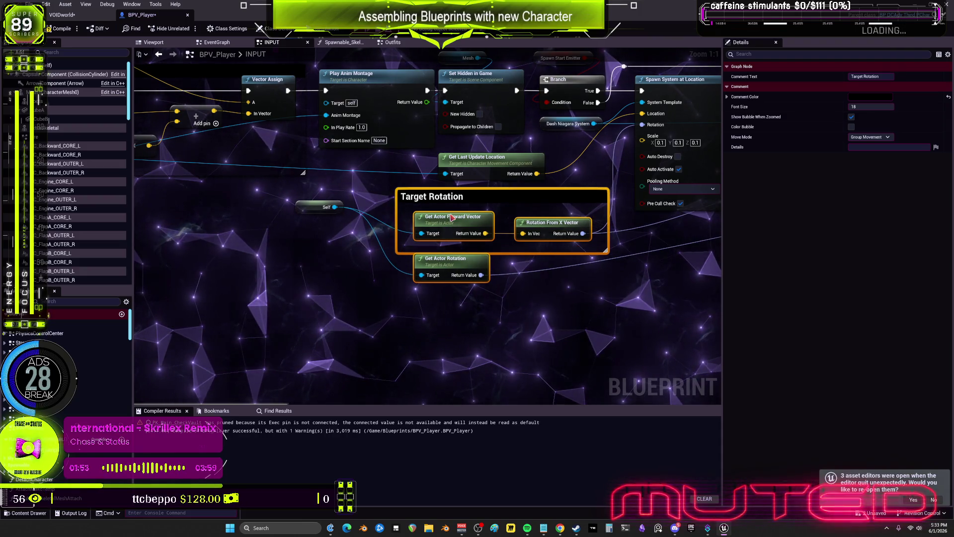
mouse_move(308, 213)
mouse_down()
mouse_move(332, 243)
mouse_move(344, 243)
mouse_up()
drag(430, 225, 412, 225)
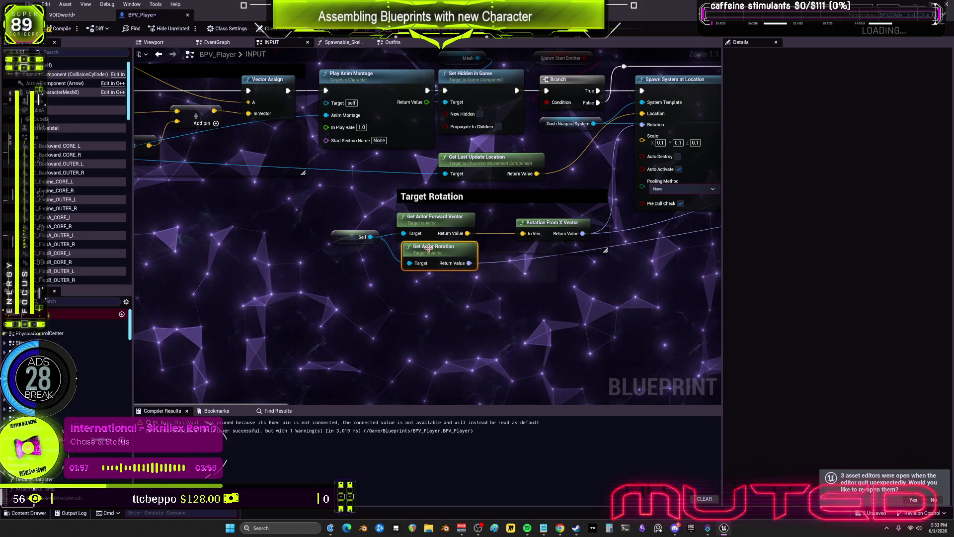
Reposition the Self node near the Target Rotation and Branch nodes.
click(537, 228)
mouse_move(688, 238)
mouse_down()
mouse_move(385, 241)
mouse_move(487, 219)
mouse_up()
scroll(488, 219, down, 2)
drag(219, 239, 520, 208)
click(199, 213)
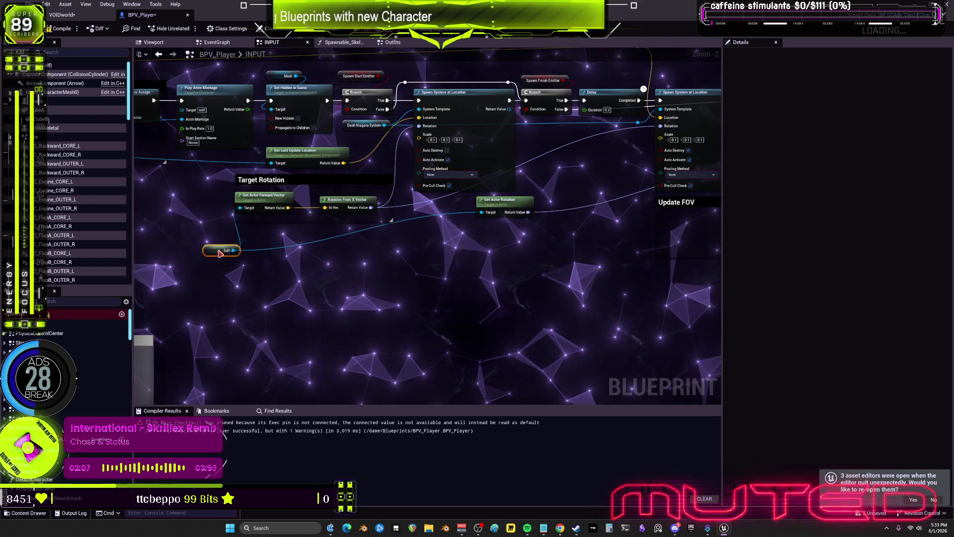
drag(221, 230, 199, 224)
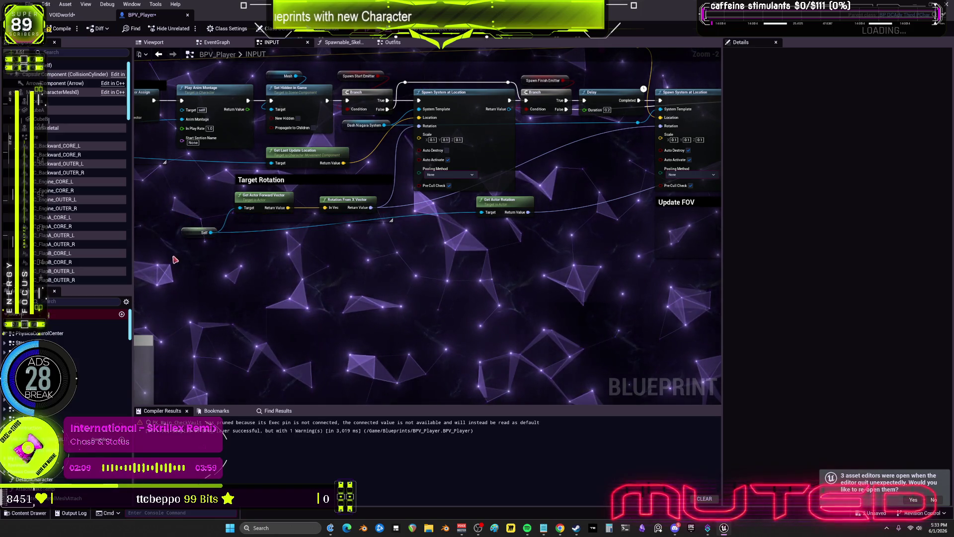
click(443, 238)
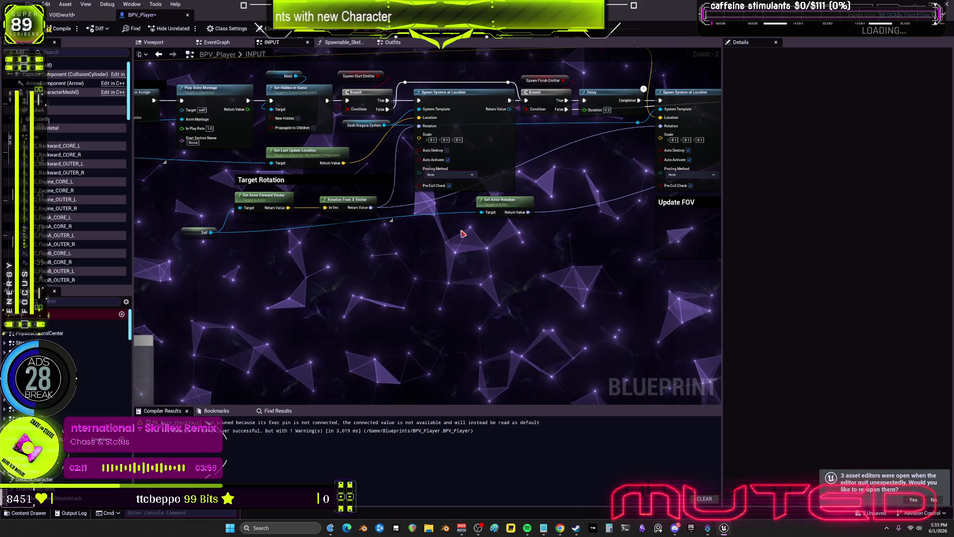
scroll(351, 212, up, 2)
Paste a Self node into Get Actor Rotation's Target and move both left of Move Component To.
click(363, 223)
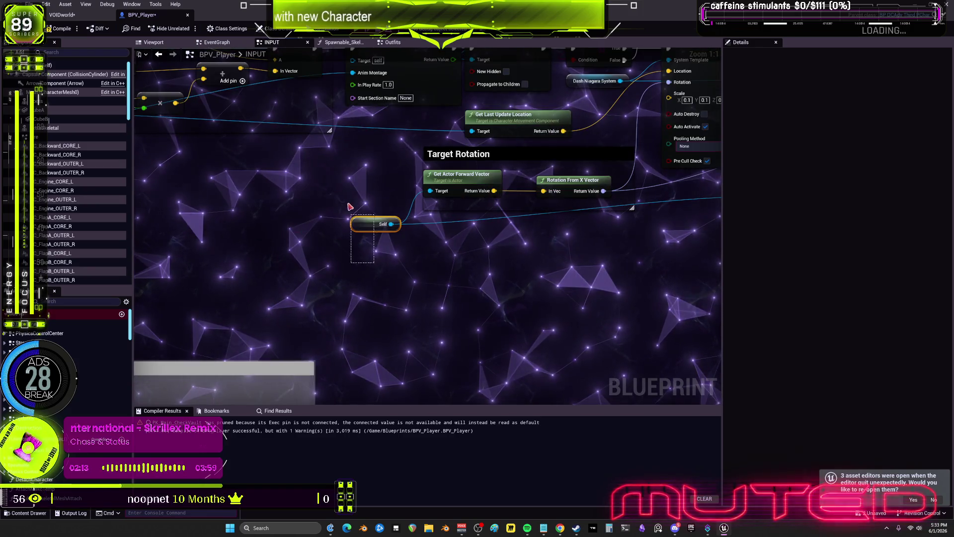
key(ctrl+v)
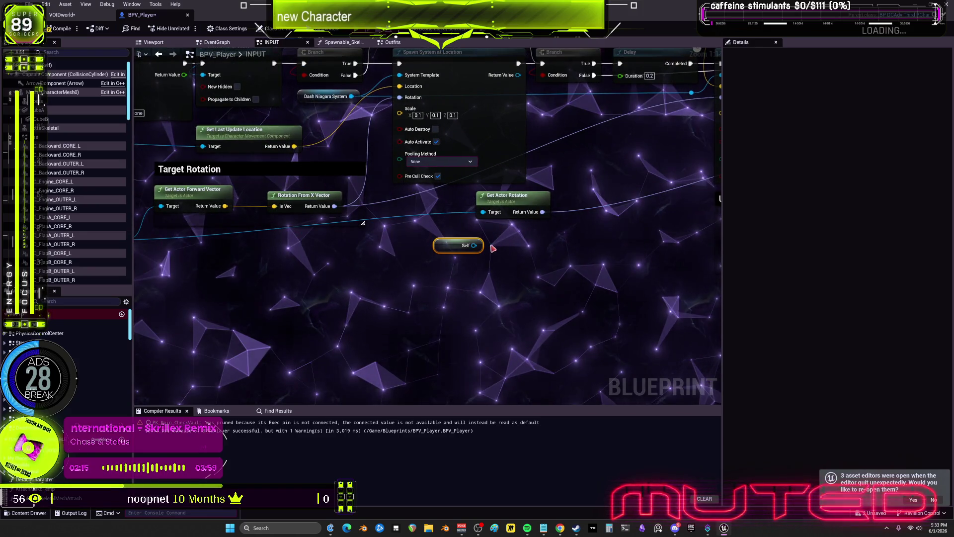
drag(475, 245, 482, 213)
drag(450, 249, 479, 231)
mouse_move(498, 199)
mouse_down()
mouse_move(303, 222)
mouse_move(773, 270)
mouse_move(353, 152)
mouse_up()
drag(316, 185, 135, 278)
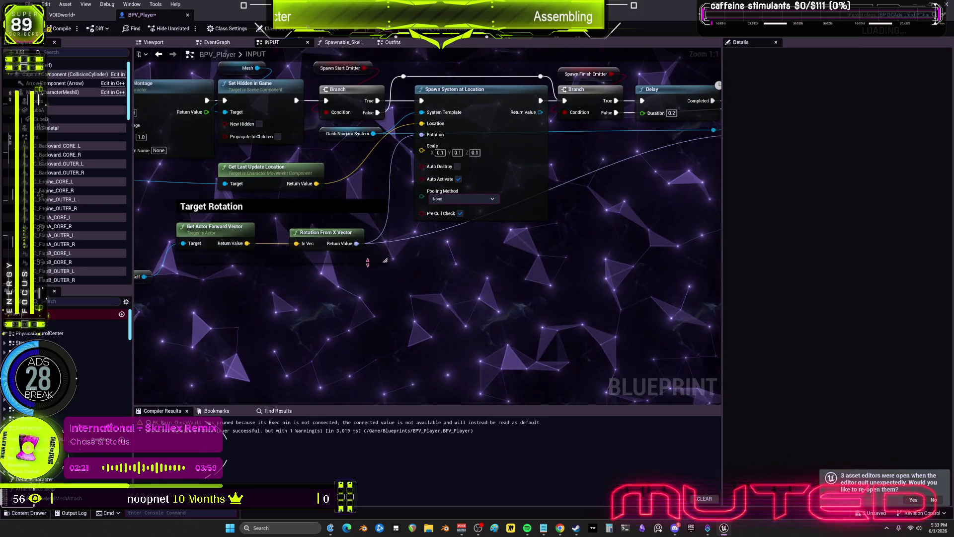
Select the FOV comment box and review Update FOV and Move Component To.
mouse_move(398, 268)
mouse_down()
mouse_move(319, 283)
mouse_move(364, 234)
mouse_up()
scroll(319, 284, down, 2)
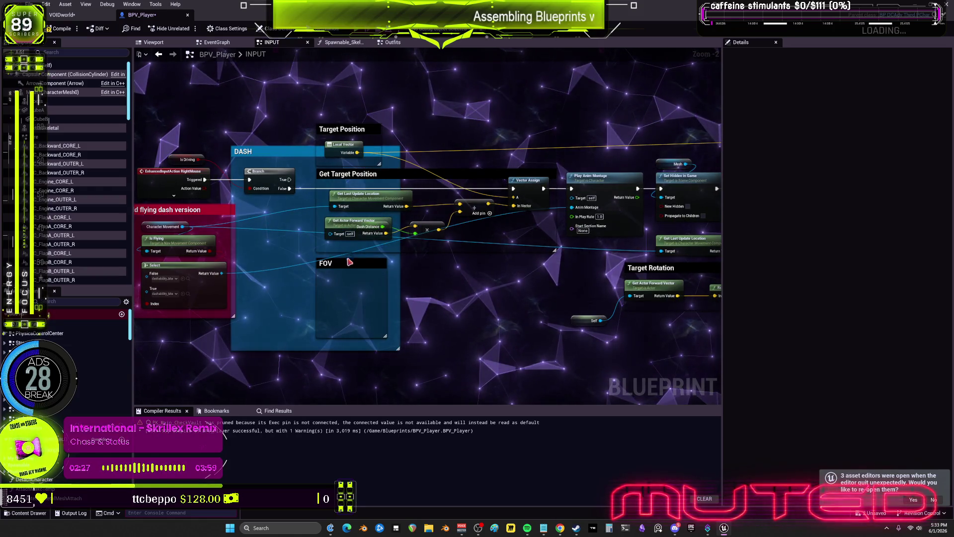
click(350, 264)
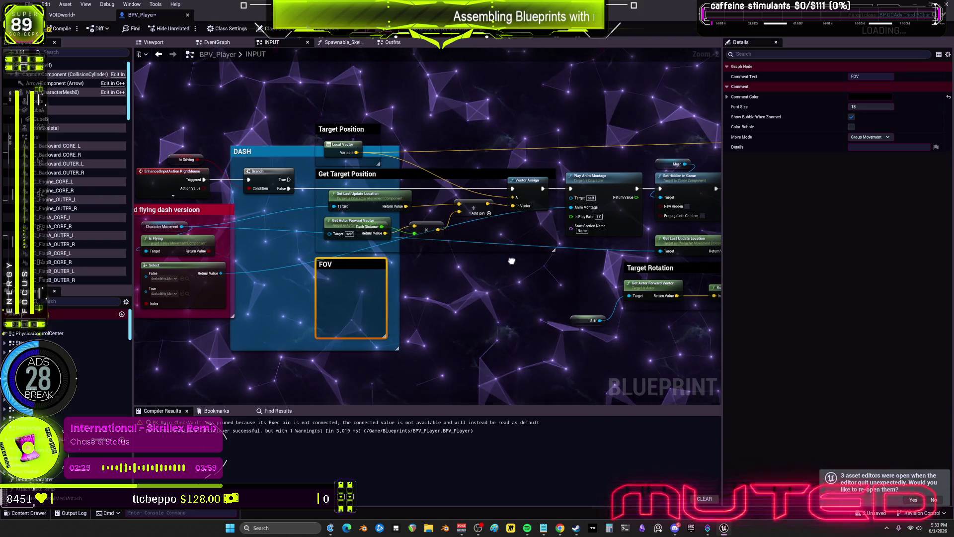
drag(512, 260, 403, 252)
drag(611, 288, 239, 271)
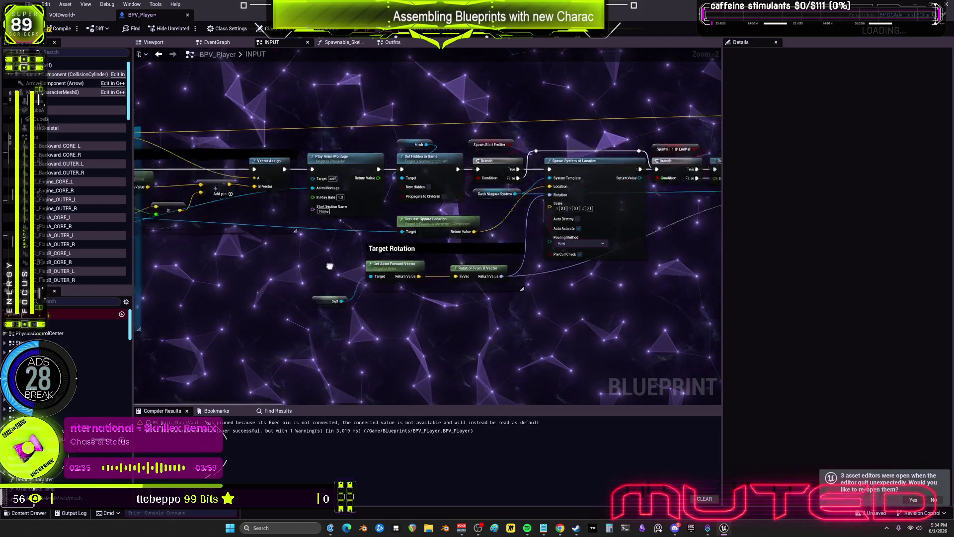
scroll(455, 231, down, 2)
Zoom out to reveal the green-wired cluster and the cant vault and freezes comment groups.
drag(603, 230, 394, 156)
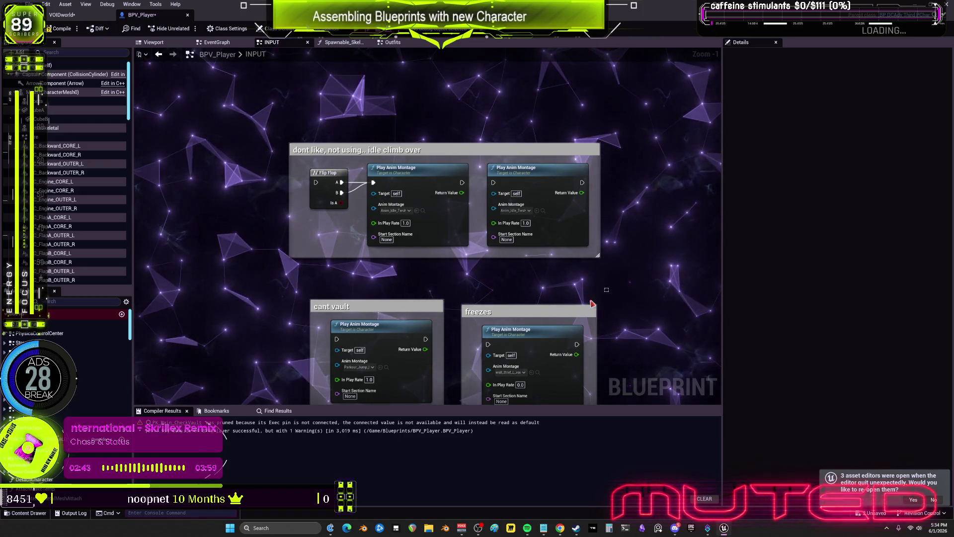
drag(602, 297, 331, 352)
click(610, 327)
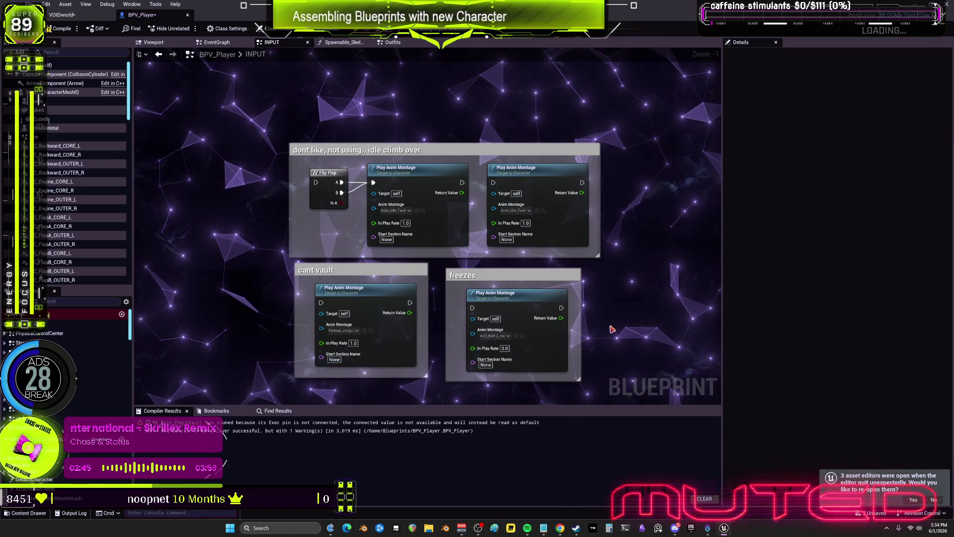
scroll(321, 170, down, 5)
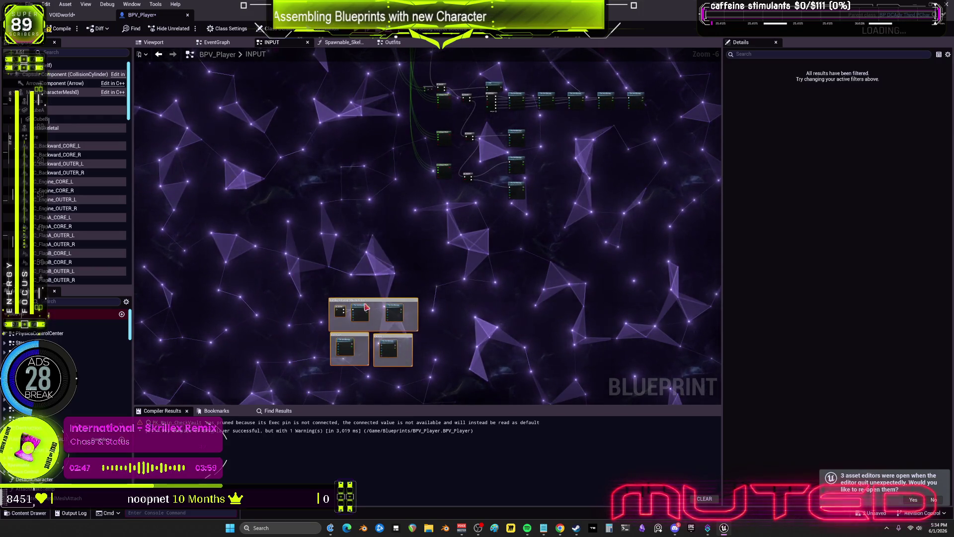
scroll(479, 231, down, 6)
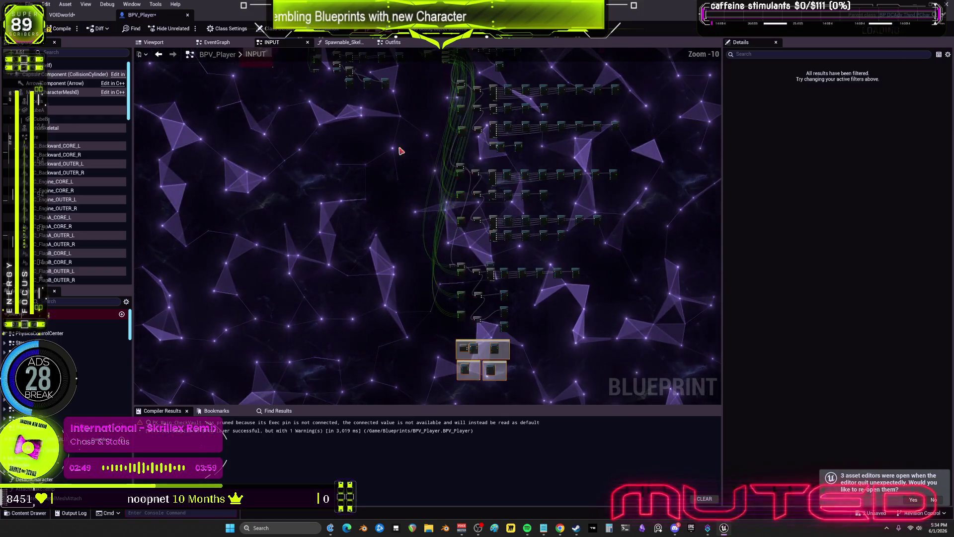
scroll(396, 151, up, 6)
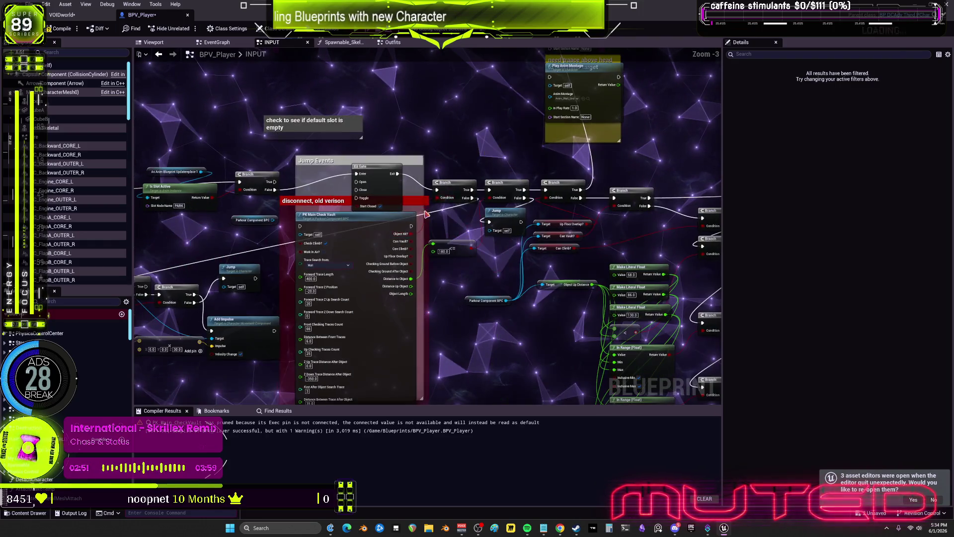
drag(458, 247, 518, 255)
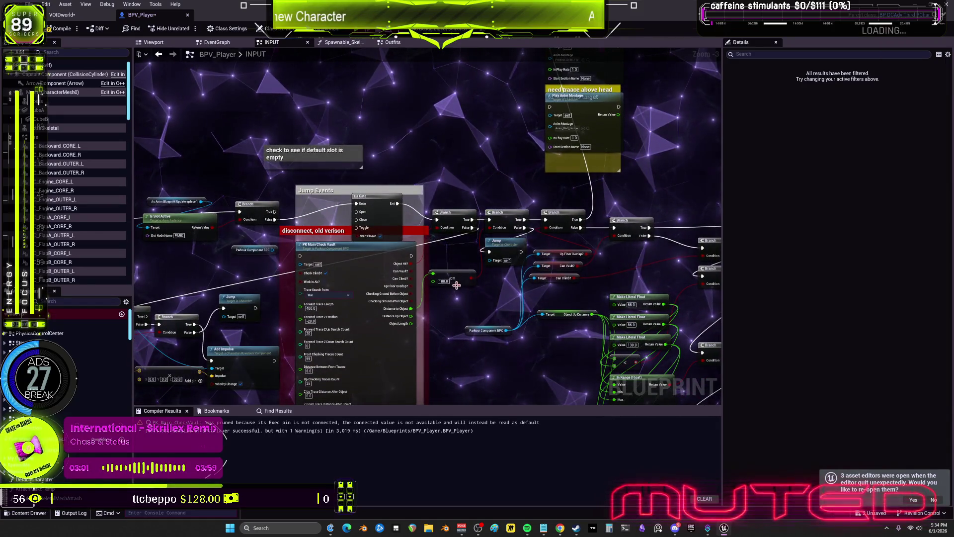
scroll(489, 260, down, 2)
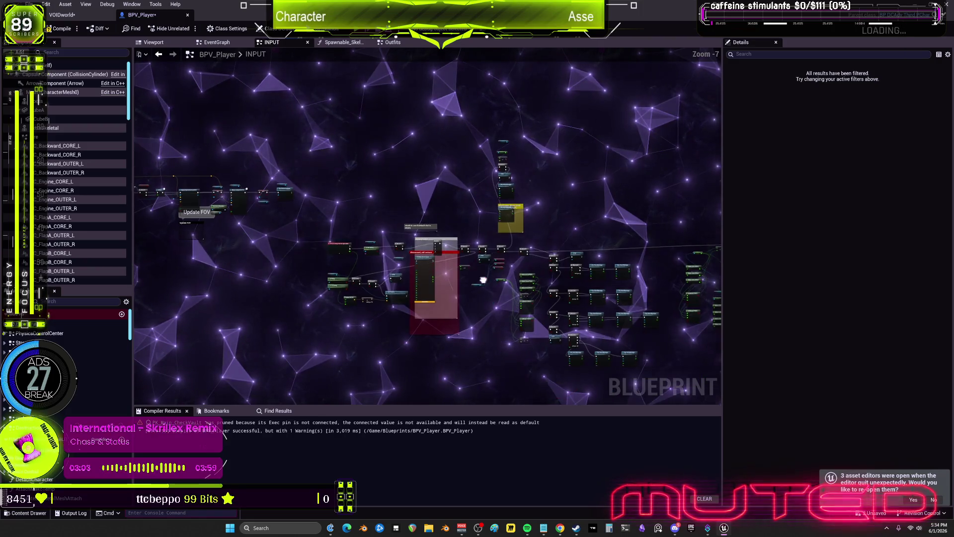
Move the red-highlighted group and the upper-right node cluster down and left.
drag(523, 236, 479, 191)
scroll(479, 191, down, 1)
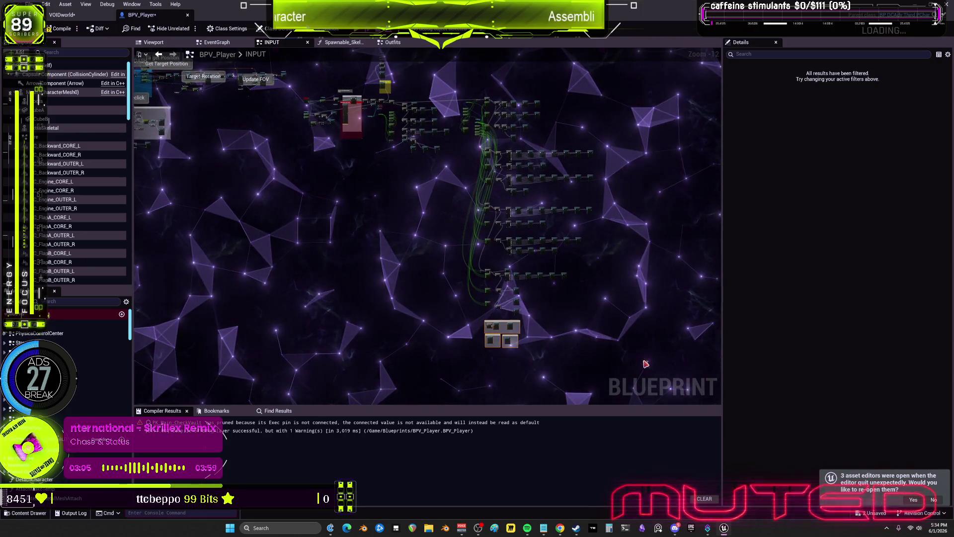
drag(323, 99, 341, 144)
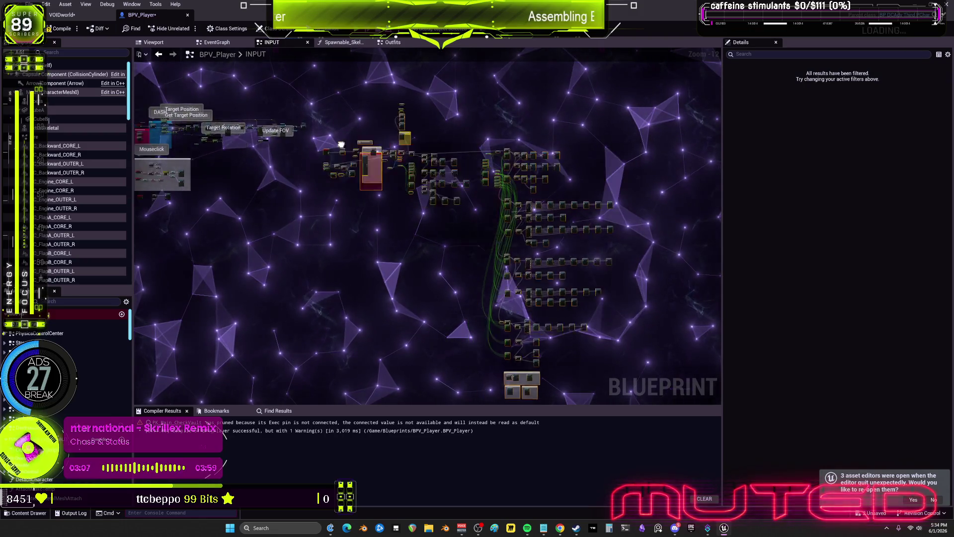
mouse_move(420, 130)
mouse_down()
mouse_move(437, 141)
mouse_move(462, 227)
mouse_move(502, 307)
mouse_move(285, 360)
mouse_up()
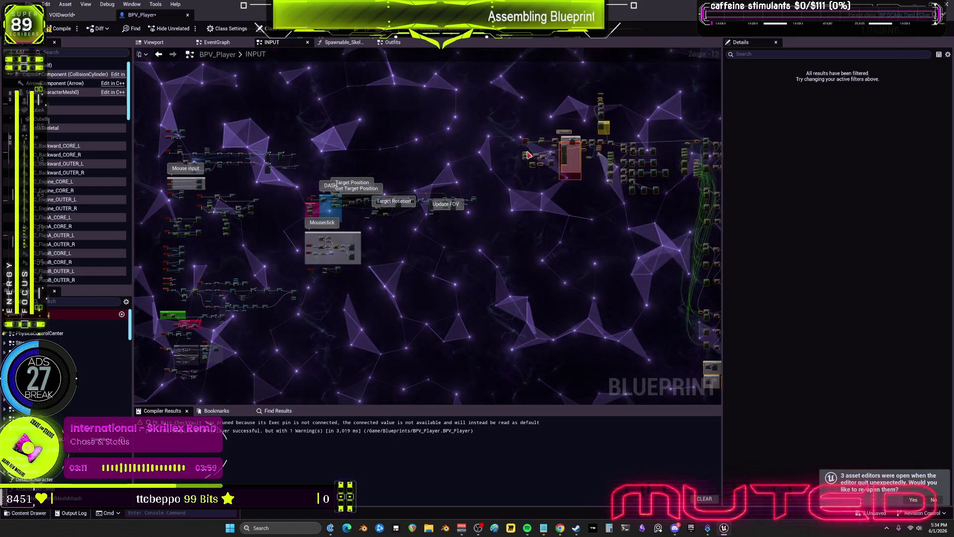
mouse_move(567, 138)
mouse_down()
mouse_move(538, 149)
mouse_move(505, 204)
mouse_up()
click(505, 204)
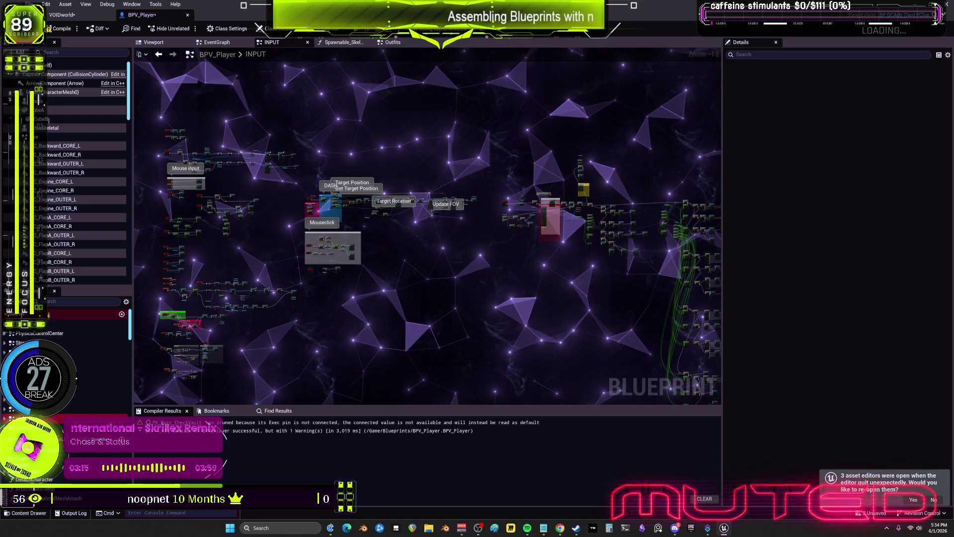
key(alt+Left)
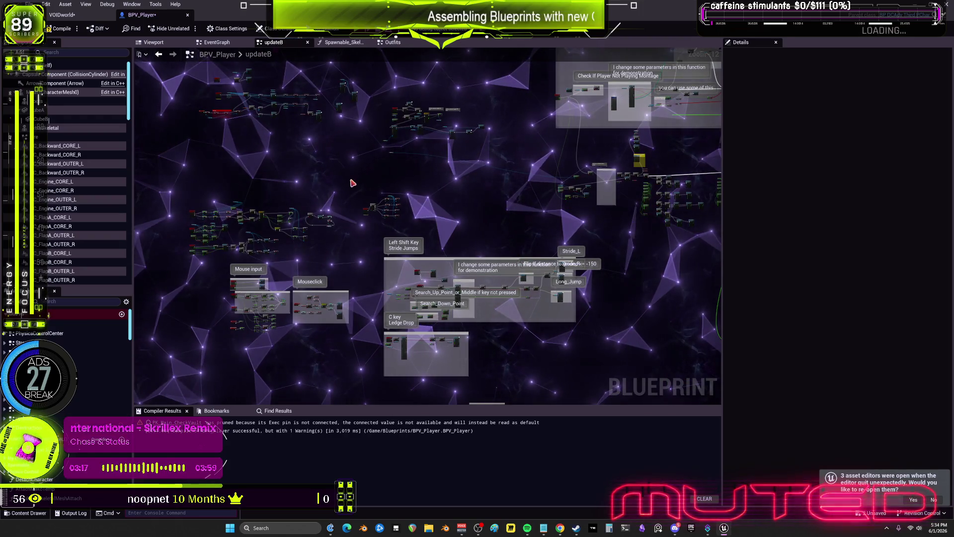
Pan and zoom around updateB to inspect the Jump Events and Is Slot Active area.
mouse_move(351, 160)
mouse_down()
mouse_move(341, 219)
mouse_move(197, 263)
mouse_up()
mouse_move(581, 372)
mouse_down()
mouse_move(456, 287)
mouse_move(428, 297)
mouse_up()
scroll(280, 206, up, 7)
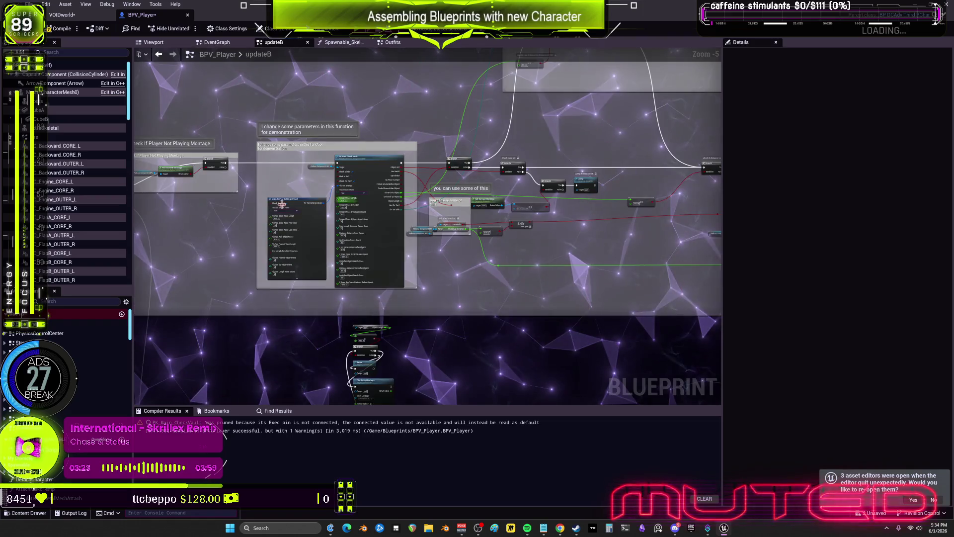
scroll(288, 313, up, 6)
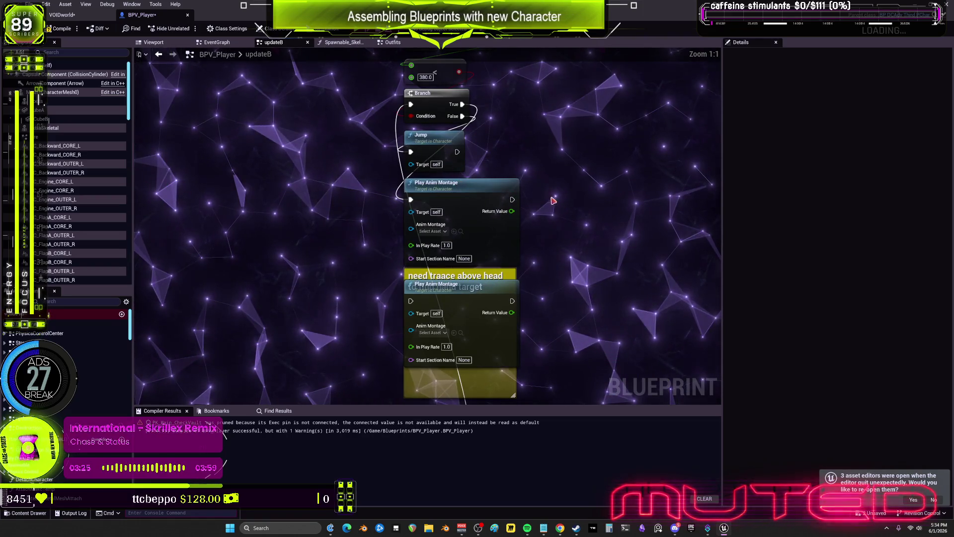
scroll(287, 313, down, 6)
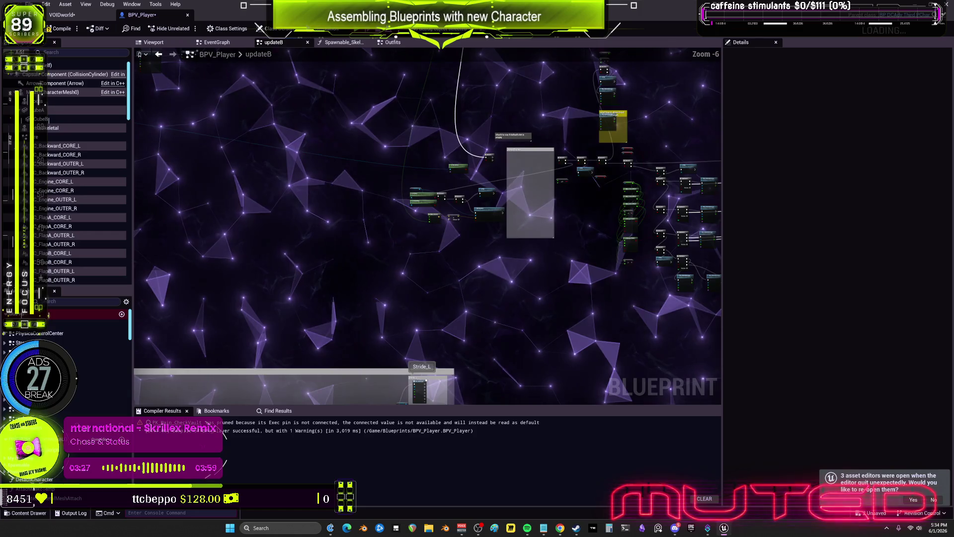
scroll(373, 210, up, 5)
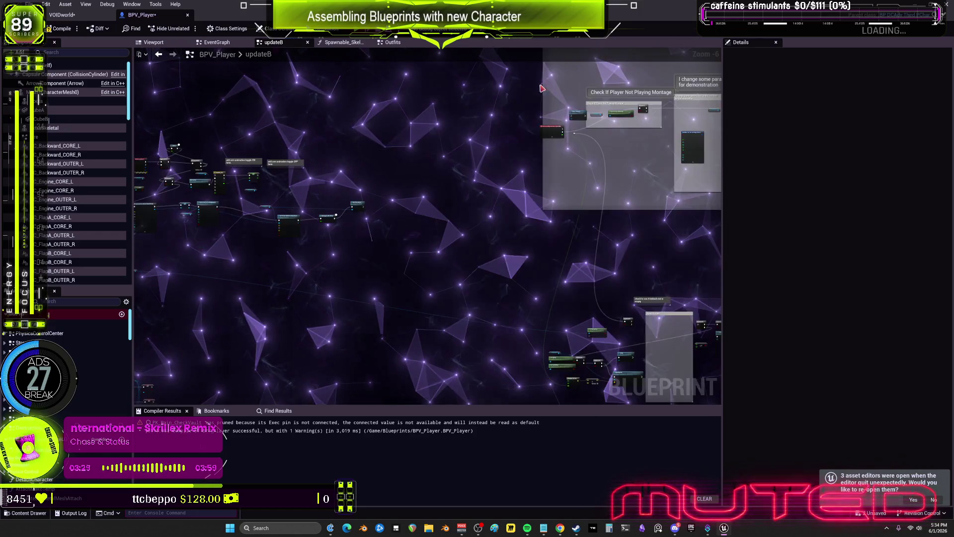
mouse_move(343, 249)
mouse_down()
mouse_move(486, 266)
mouse_move(437, 160)
mouse_move(419, 225)
mouse_up()
scroll(419, 225, down, 3)
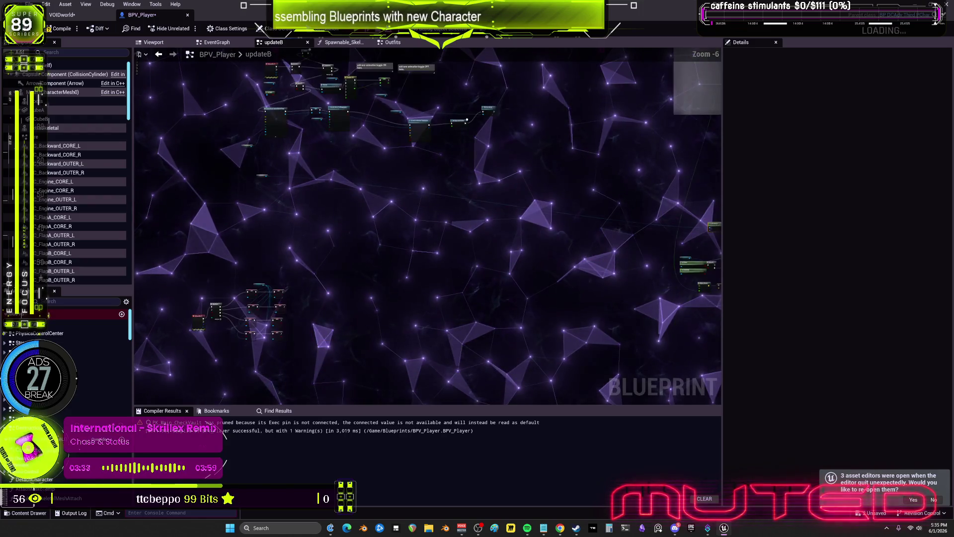
scroll(514, 219, up, 3)
scroll(514, 219, up, 1)
drag(334, 215, 455, 440)
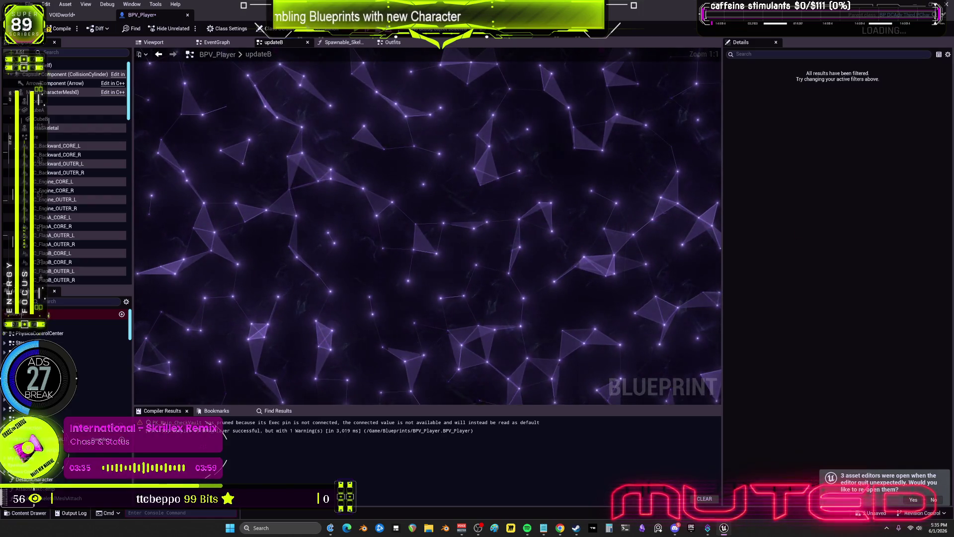
scroll(397, 185, down, 12)
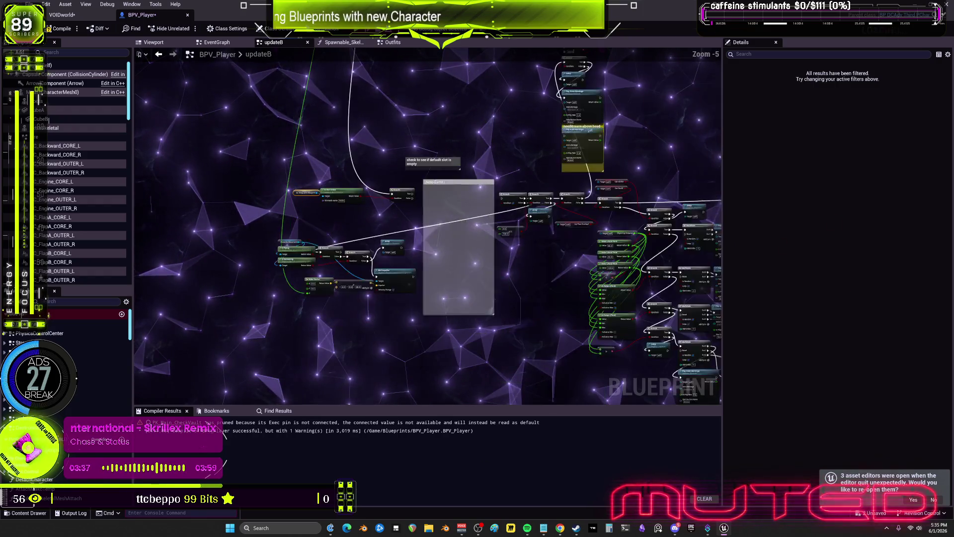
scroll(598, 189, up, 9)
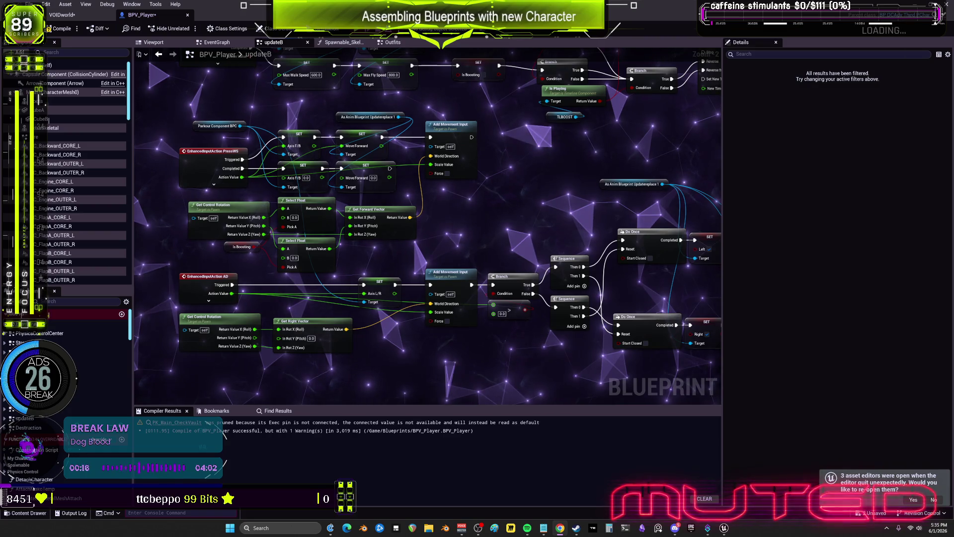
Check the EventGraph, then close the Spawnable_SkeletalMesh tab to return to updateB.
mouse_move(565, 222)
mouse_down()
mouse_move(550, 234)
mouse_move(378, 249)
mouse_move(335, 275)
mouse_move(385, 238)
mouse_up()
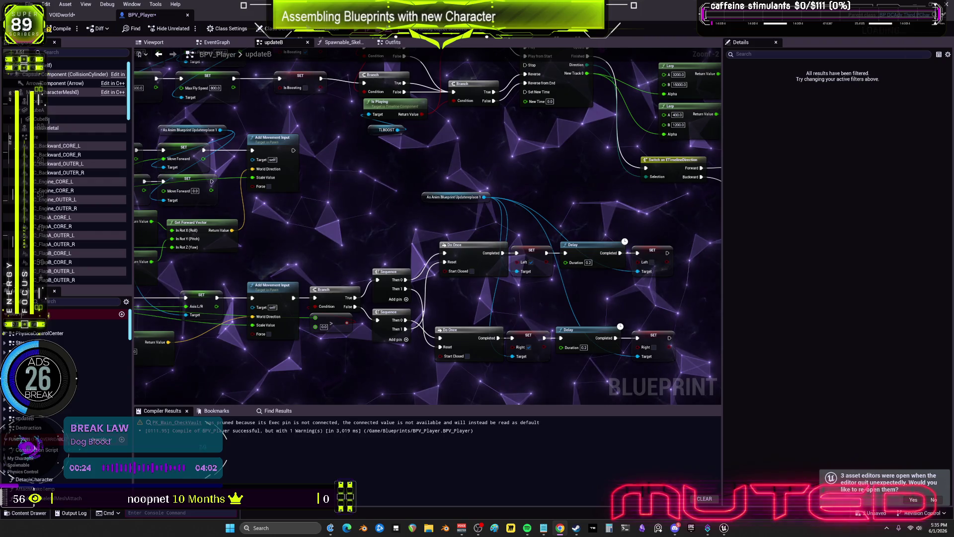
scroll(460, 194, down, 7)
drag(558, 202, 595, 276)
click(226, 43)
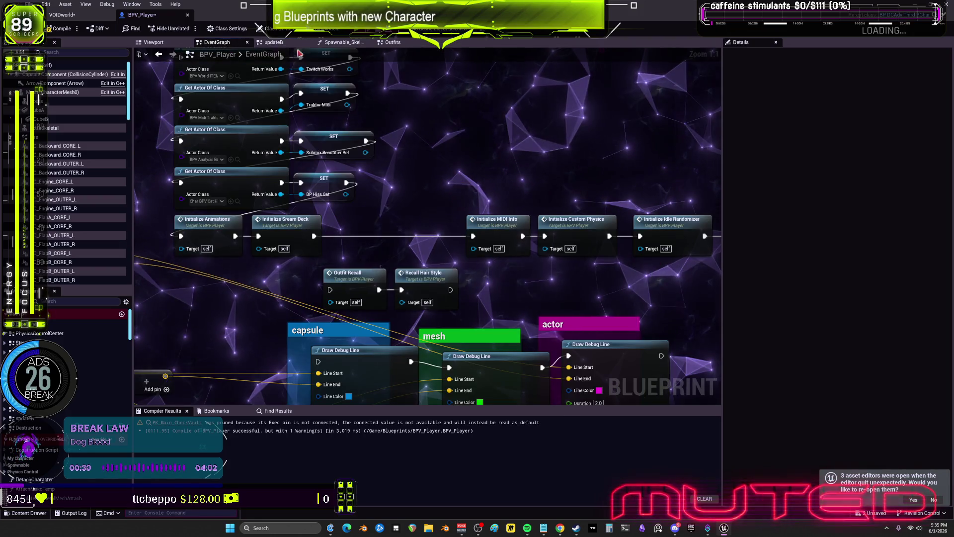
click(296, 43)
click(343, 43)
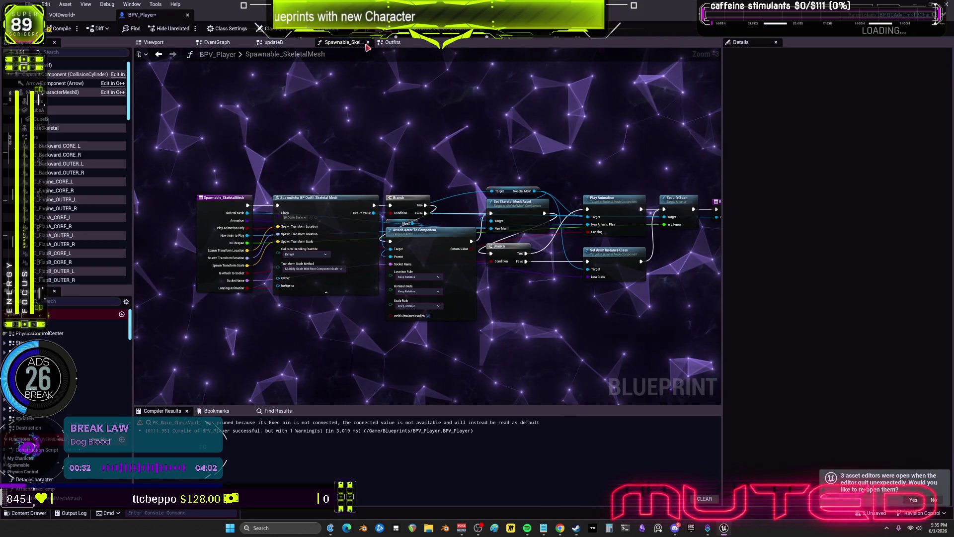
click(368, 43)
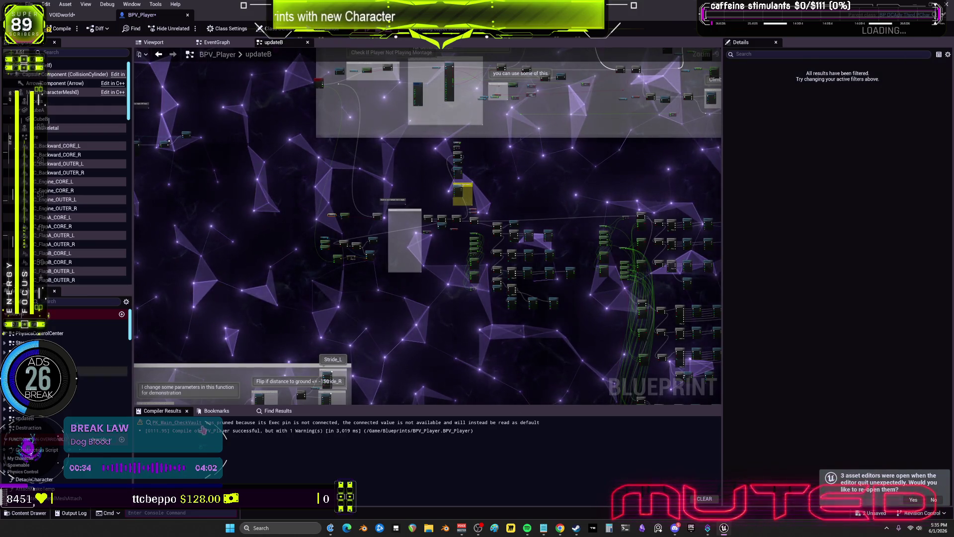
key(alt+Tab)
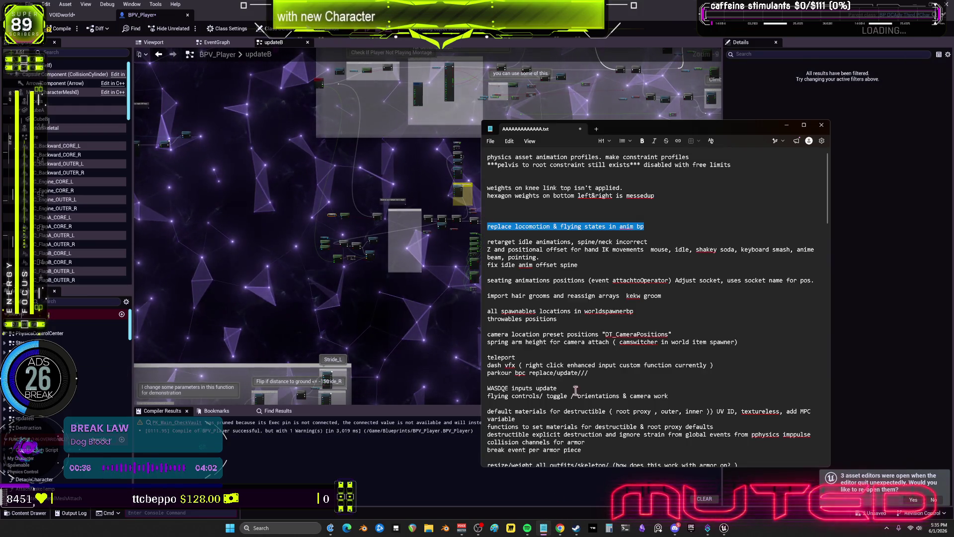
drag(671, 126, 511, 91)
scroll(645, 330, down, 2)
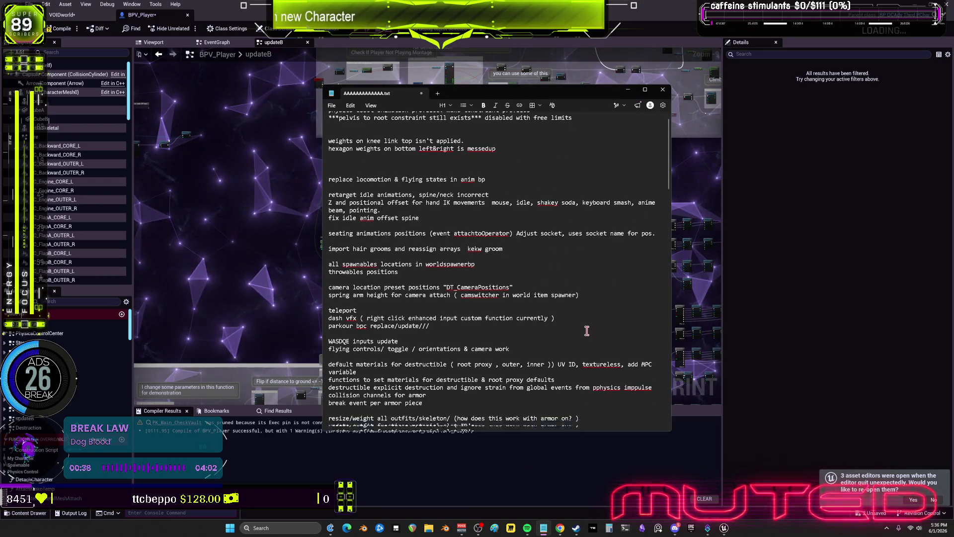
drag(671, 432, 675, 493)
scroll(639, 415, up, 2)
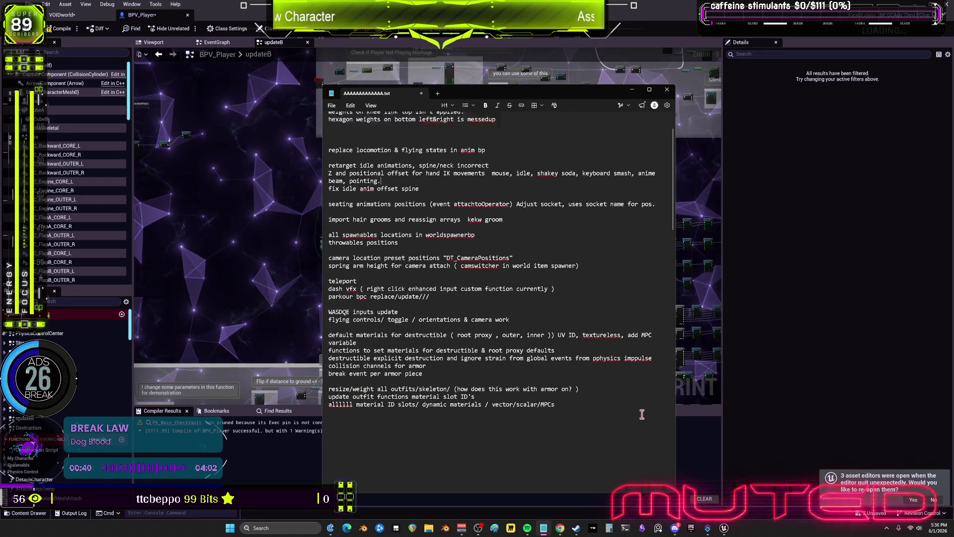
key(ctrl+a)
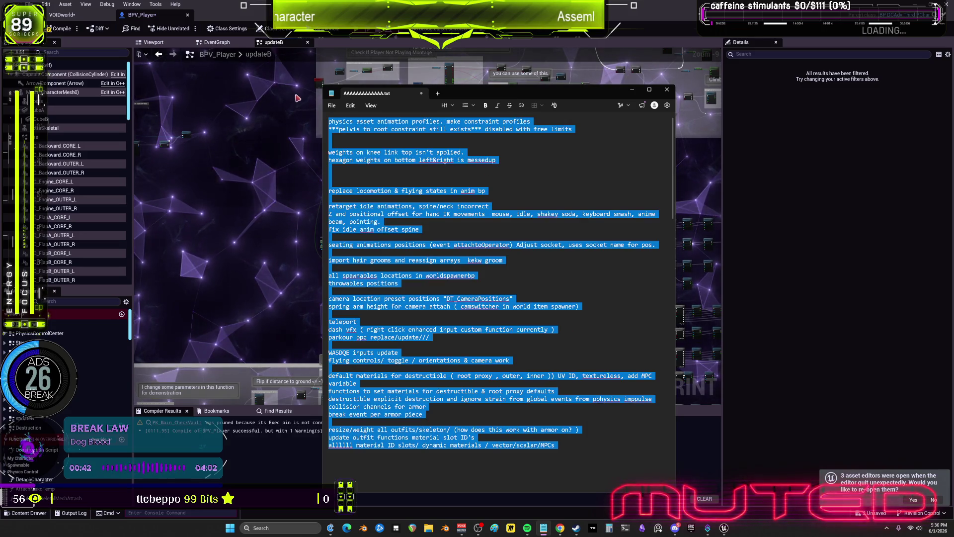
key(alt+Tab)
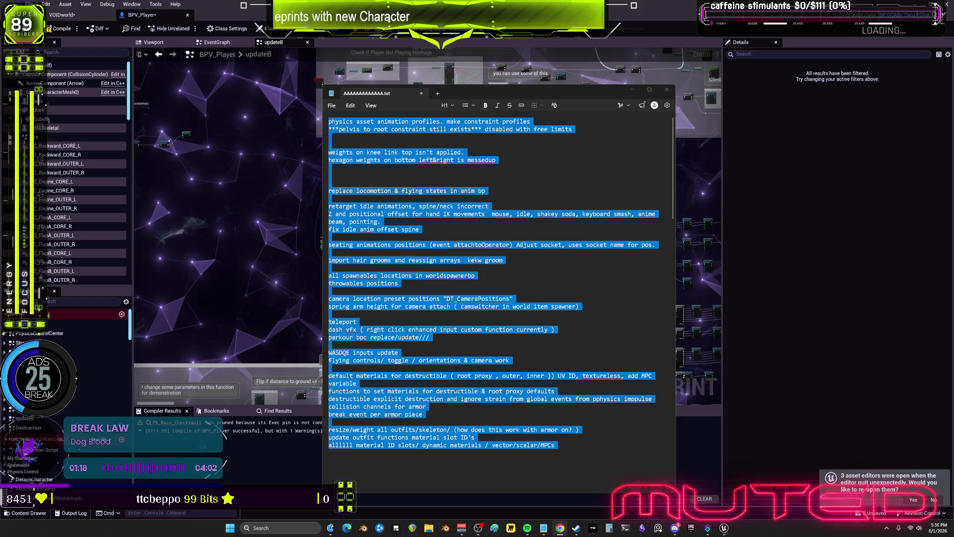
mouse_move(282, 189)
mouse_down()
mouse_move(355, 199)
mouse_move(294, 188)
mouse_move(371, 179)
mouse_move(299, 183)
mouse_move(335, 174)
mouse_move(330, 162)
mouse_move(356, 155)
mouse_move(305, 147)
mouse_move(368, 162)
mouse_move(328, 162)
mouse_move(368, 159)
mouse_move(356, 149)
mouse_move(336, 170)
mouse_move(422, 160)
mouse_move(396, 160)
mouse_move(415, 158)
mouse_move(386, 147)
mouse_move(430, 151)
mouse_move(377, 140)
mouse_move(436, 141)
mouse_move(379, 142)
mouse_move(428, 149)
mouse_move(441, 132)
mouse_move(419, 132)
mouse_move(441, 126)
mouse_move(401, 119)
mouse_move(452, 124)
mouse_move(372, 147)
mouse_move(413, 118)
mouse_up()
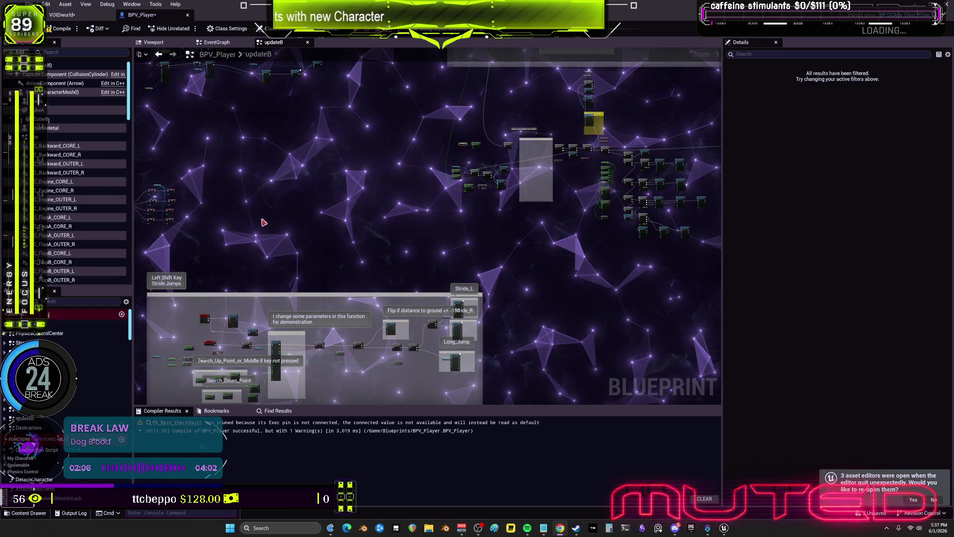
Remove the dive-distance nodes and their comment box from updateB, then open the INPUT graph.
scroll(266, 222, down, 3)
drag(221, 226, 405, 228)
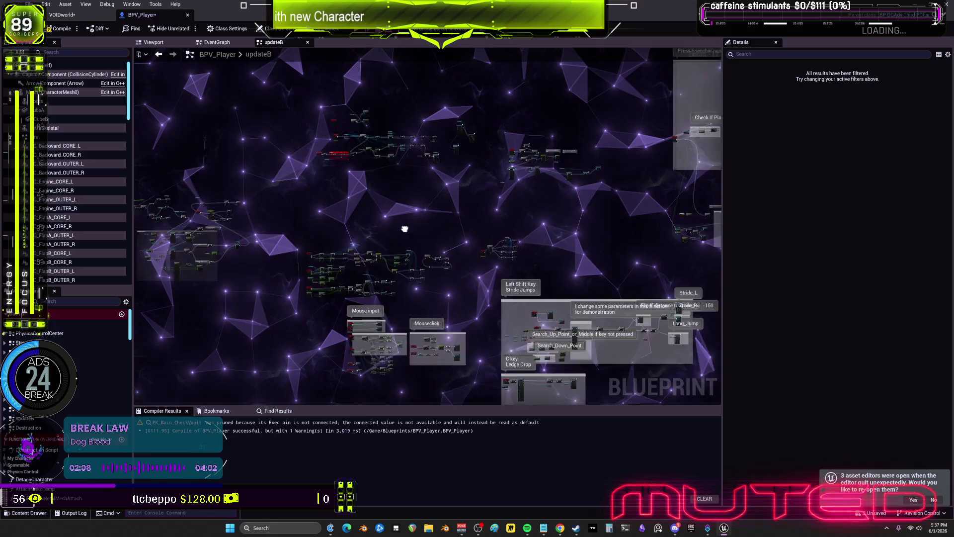
scroll(481, 279, up, 10)
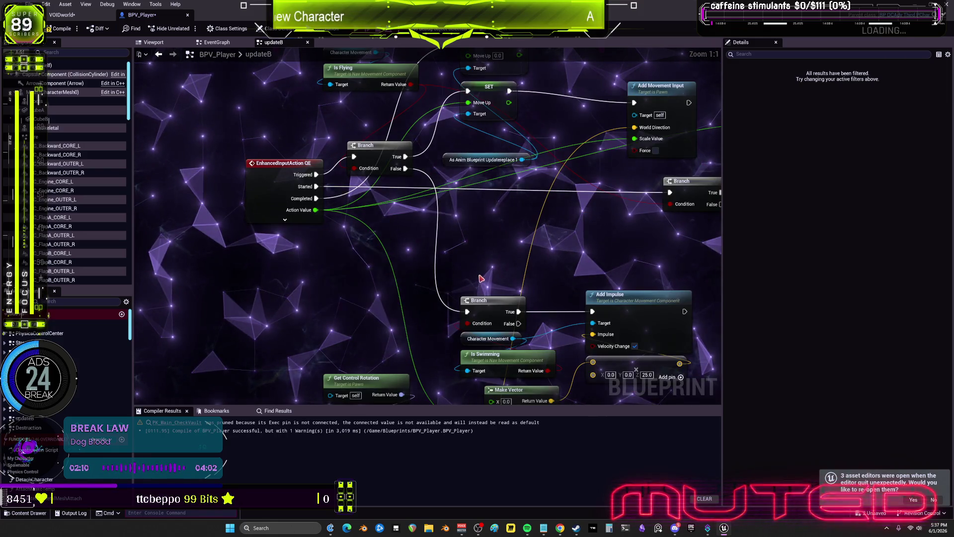
scroll(481, 278, down, 5)
drag(481, 278, 392, 235)
scroll(393, 235, up, 2)
drag(529, 244, 447, 209)
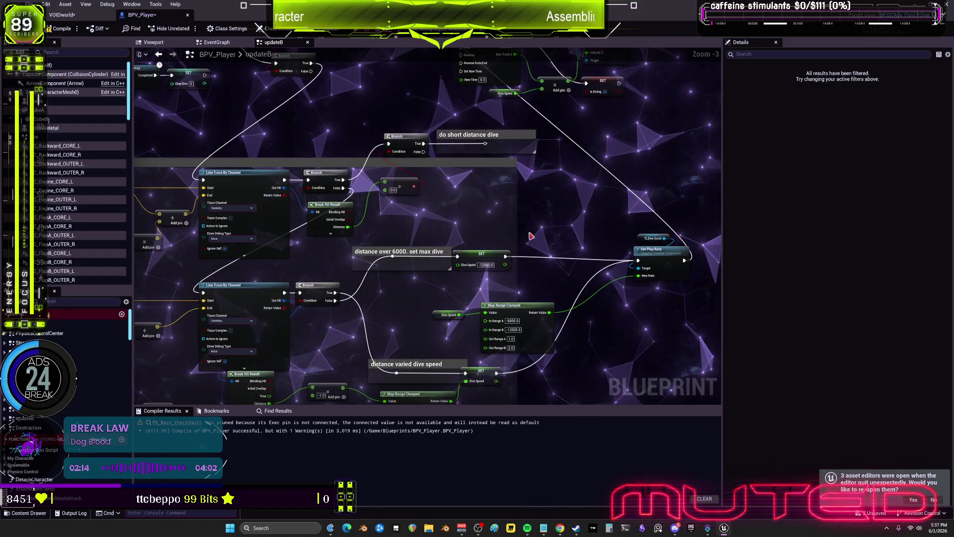
scroll(496, 264, down, 6)
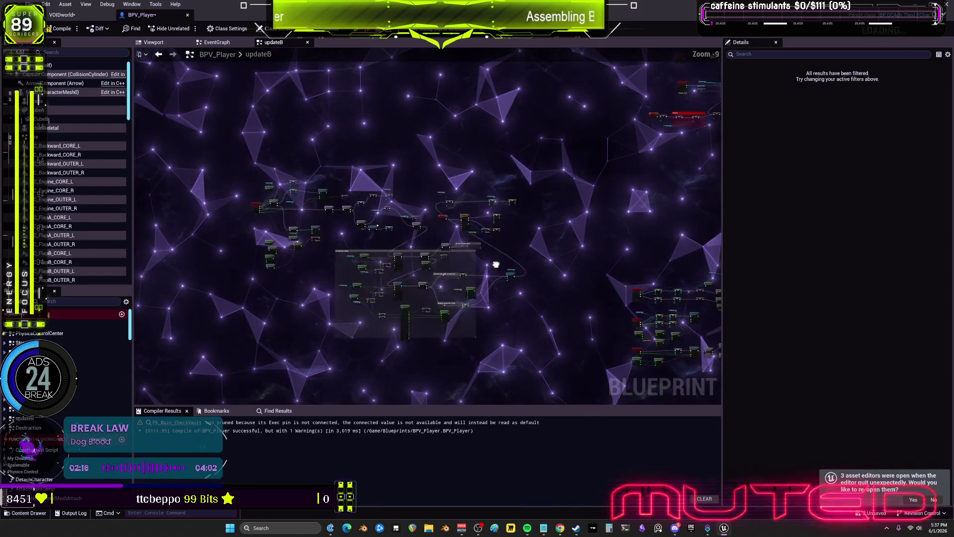
drag(496, 264, 520, 261)
drag(574, 330, 258, 140)
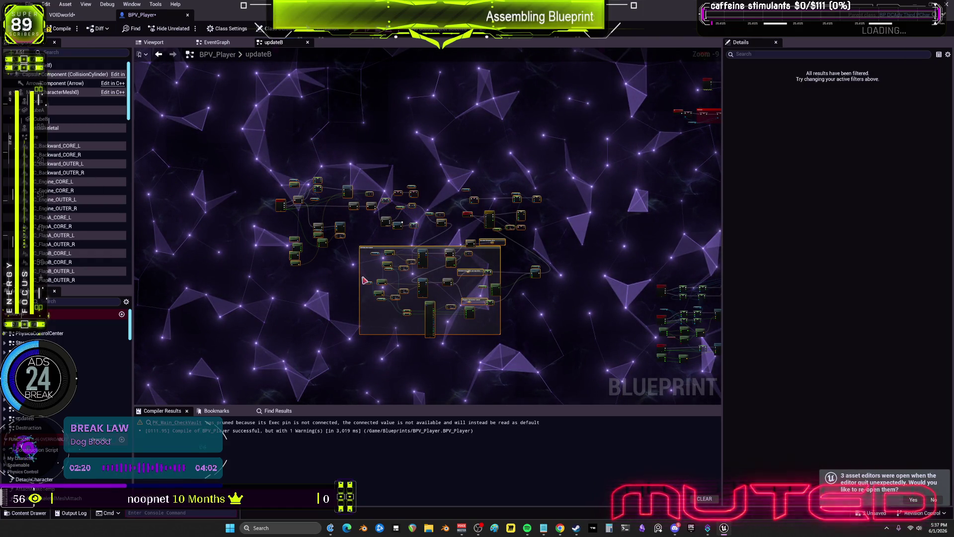
key(Delete)
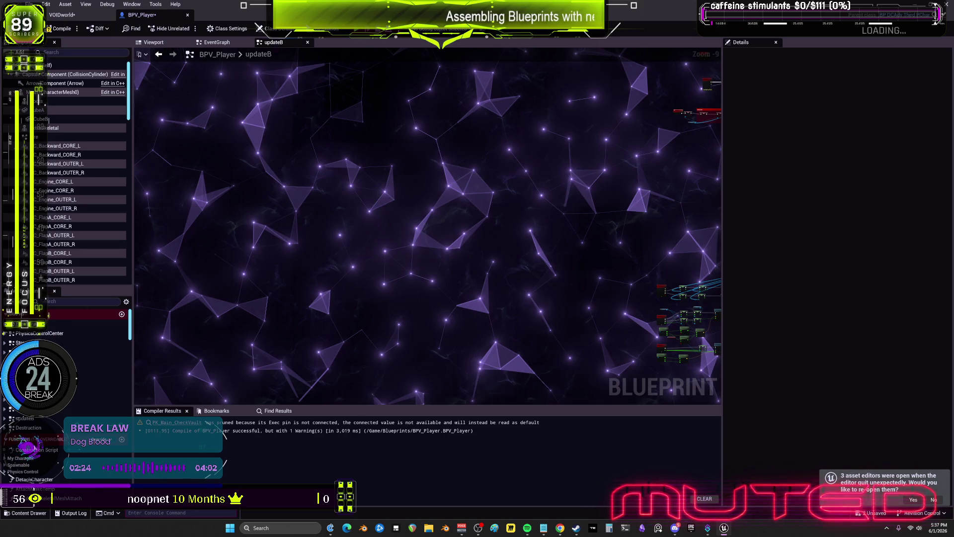
double_click(24, 408)
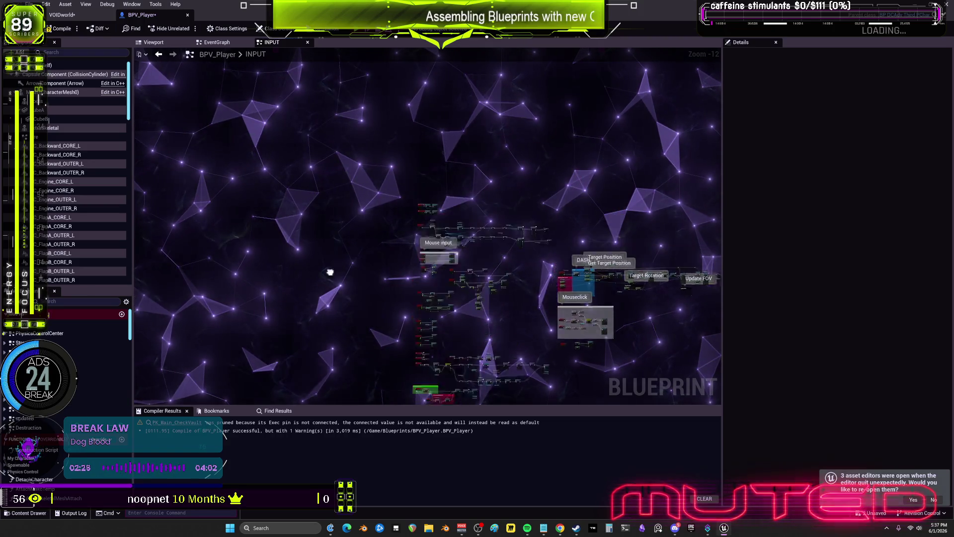
Frame the QE input and branch nodes, shifting the selected dive cluster slightly upward.
drag(330, 273, 388, 213)
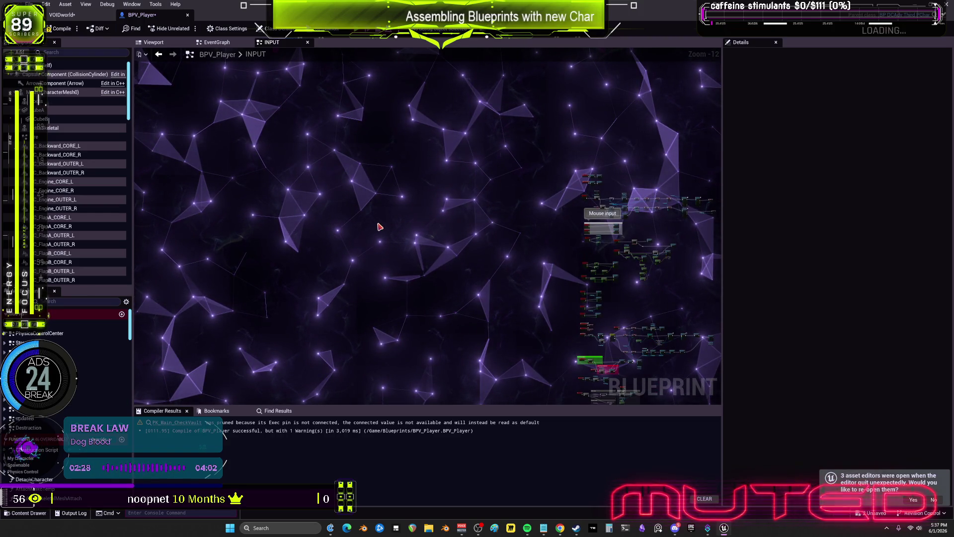
scroll(379, 226, up, 12)
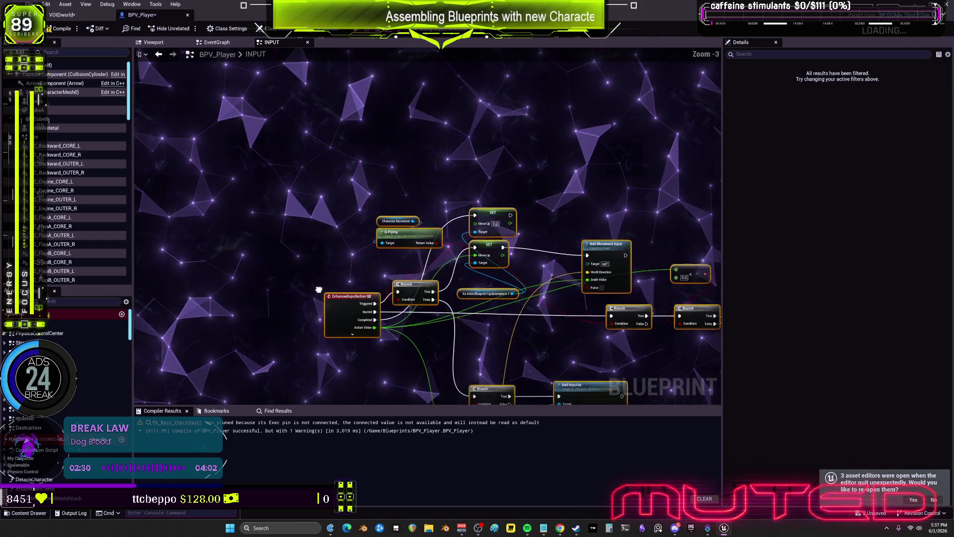
scroll(367, 256, down, 5)
scroll(612, 229, up, 5)
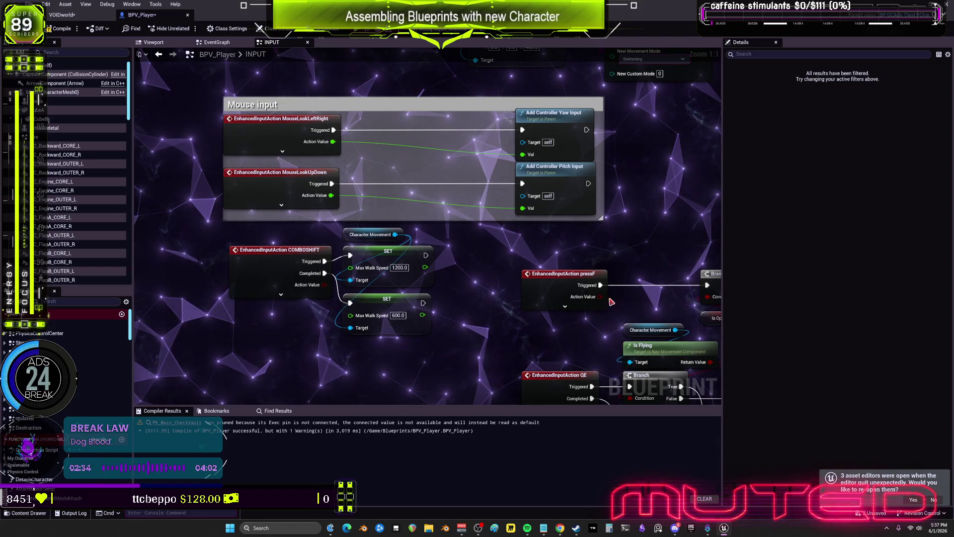
drag(613, 229, 505, 112)
scroll(454, 243, down, 4)
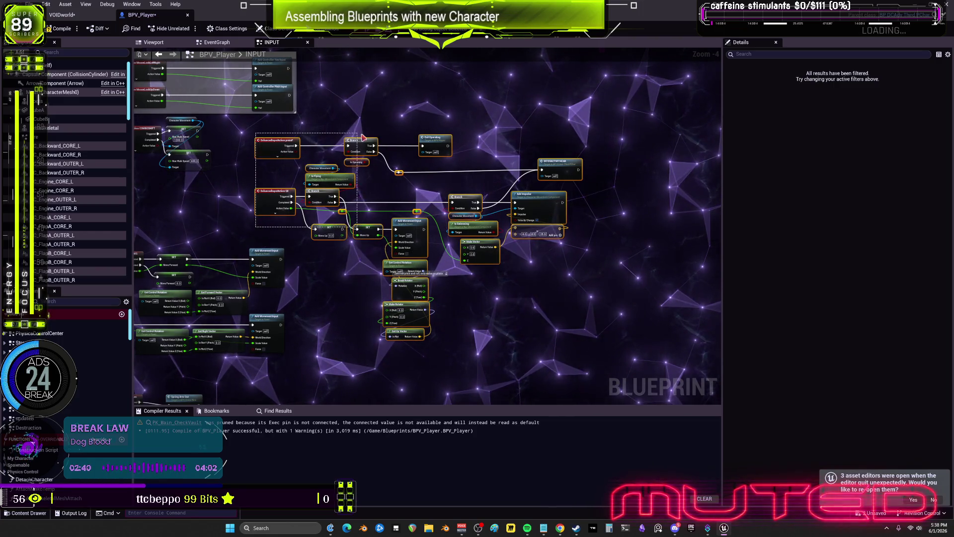
scroll(493, 247, down, 2)
drag(493, 247, 558, 241)
drag(314, 240, 336, 52)
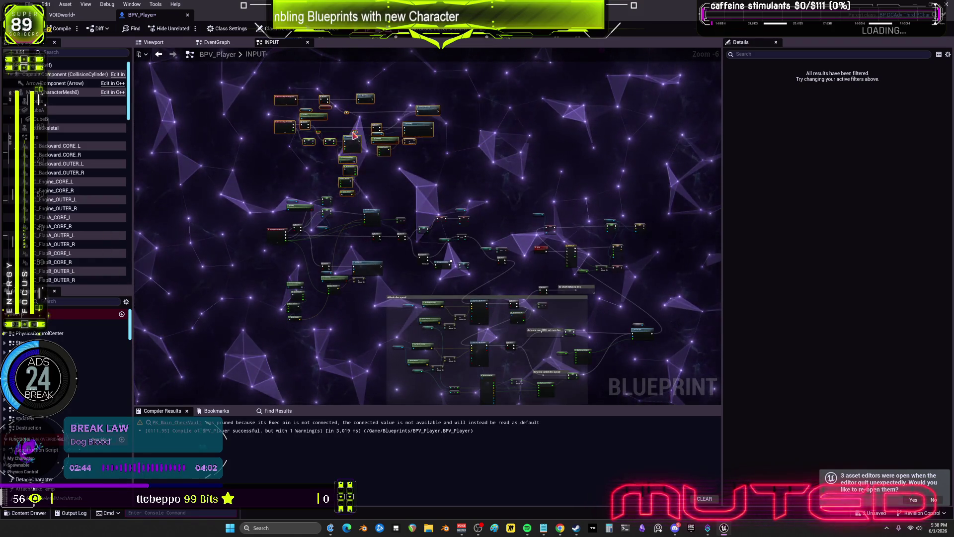
drag(353, 136, 356, 124)
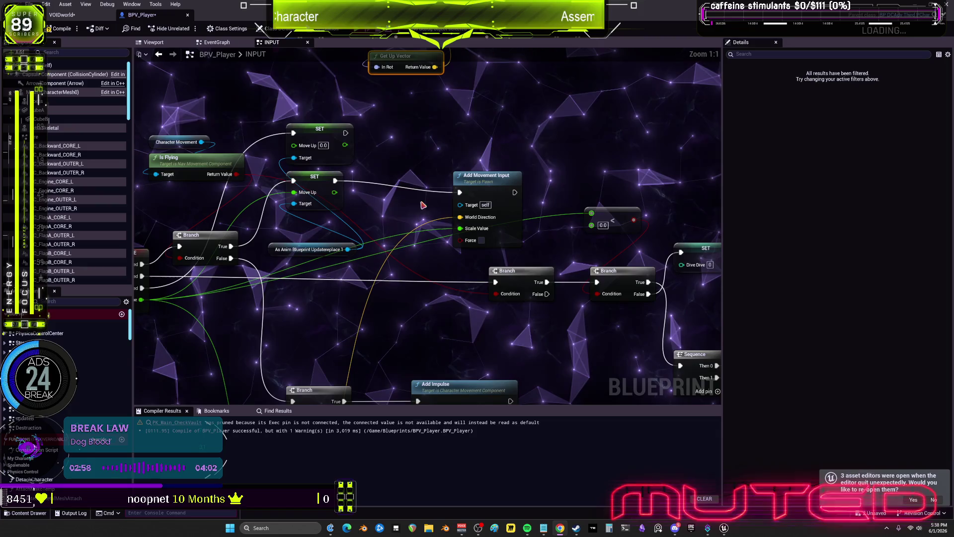
Look over the QE dive chain and undo back to the tidier node arrangement.
drag(421, 204, 454, 181)
drag(548, 223, 494, 215)
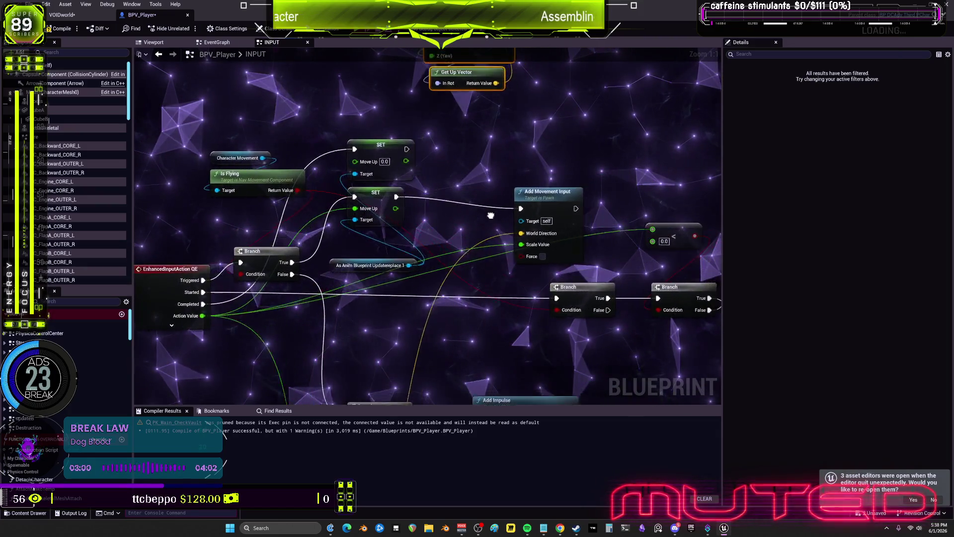
drag(423, 210, 475, 213)
mouse_move(552, 216)
mouse_down()
mouse_move(427, 227)
mouse_move(471, 218)
mouse_move(550, 224)
mouse_up()
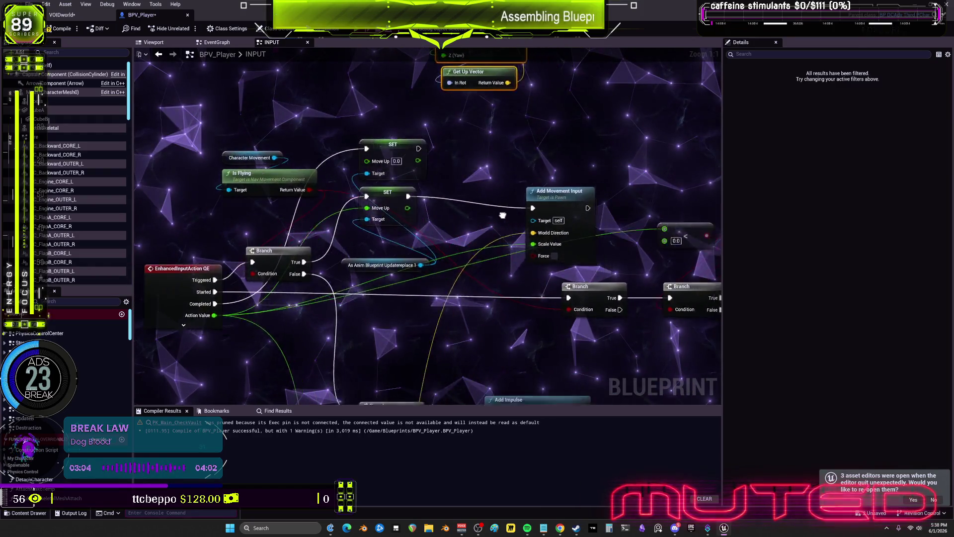
drag(530, 188, 551, 182)
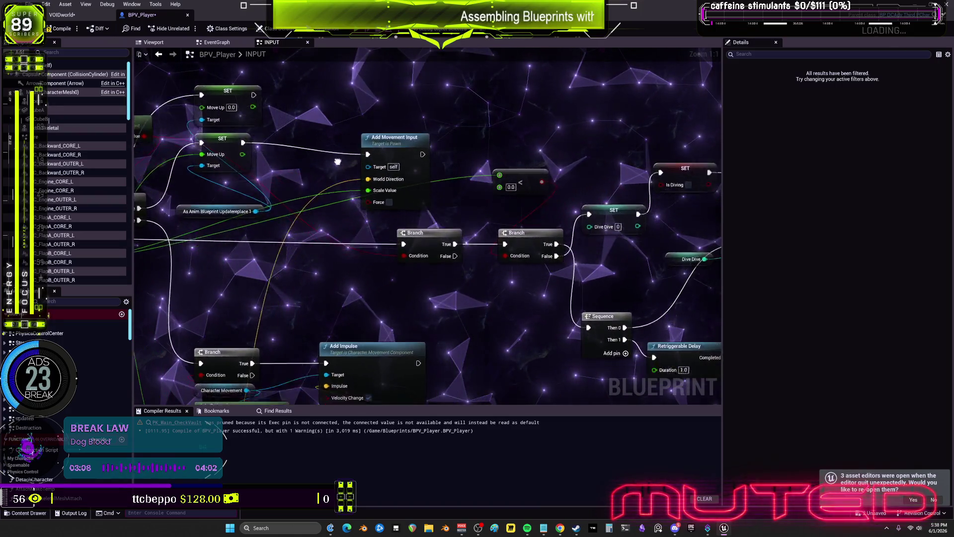
key(ctrl+z)
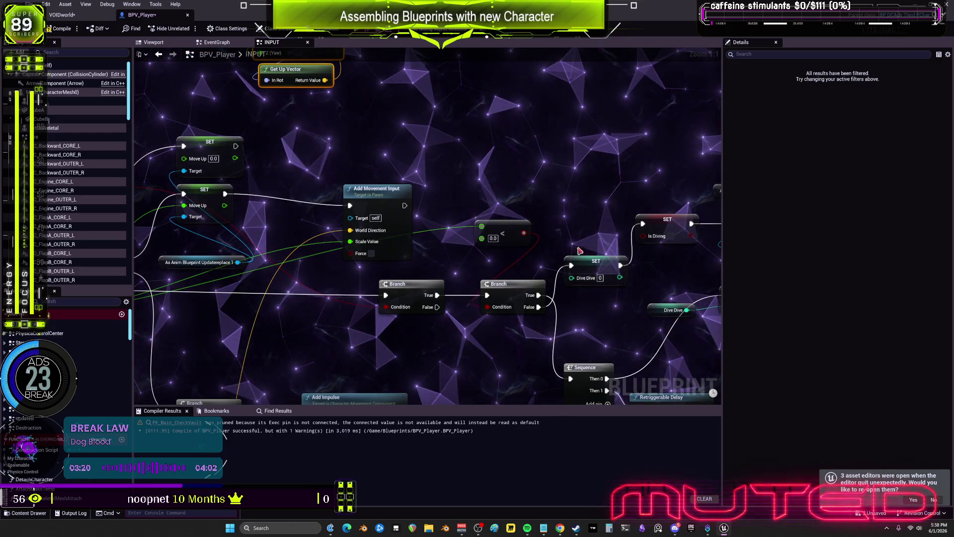
Pan over to the downstream line trace and Map Range nodes.
mouse_move(487, 243)
mouse_down()
mouse_move(423, 242)
mouse_move(305, 130)
mouse_up()
mouse_move(303, 293)
mouse_down()
mouse_move(317, 126)
mouse_move(539, 71)
mouse_up()
scroll(433, 141, up, 2)
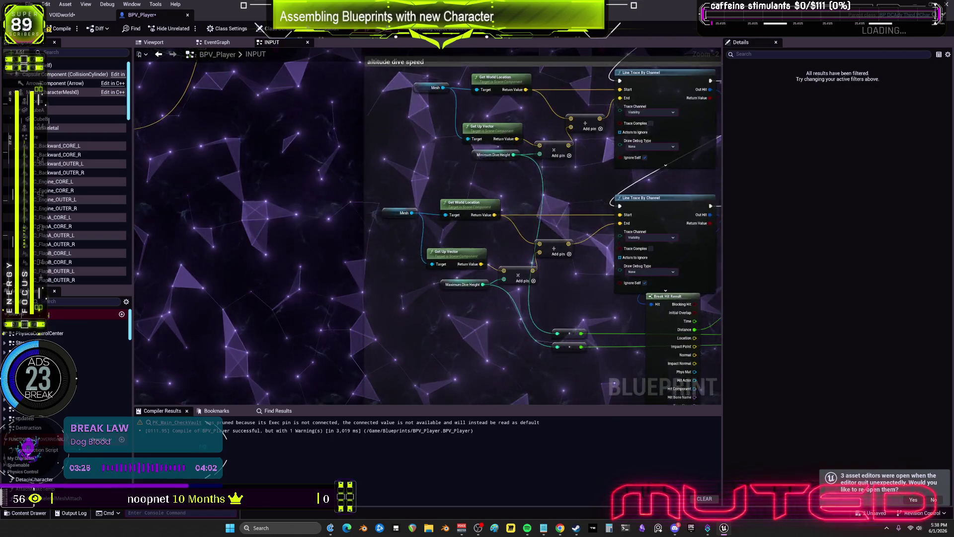
scroll(433, 141, down, 4)
scroll(430, 297, up, 4)
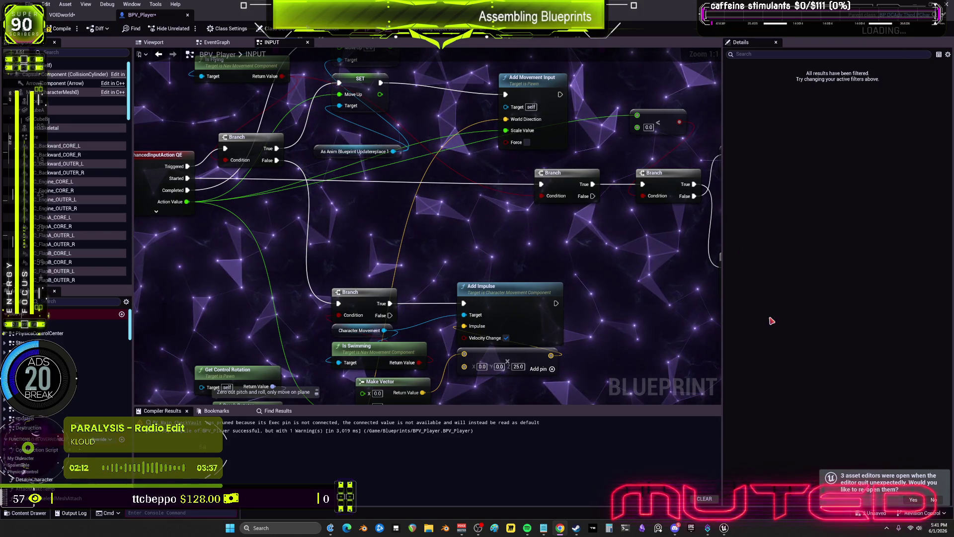
drag(722, 298, 884, 298)
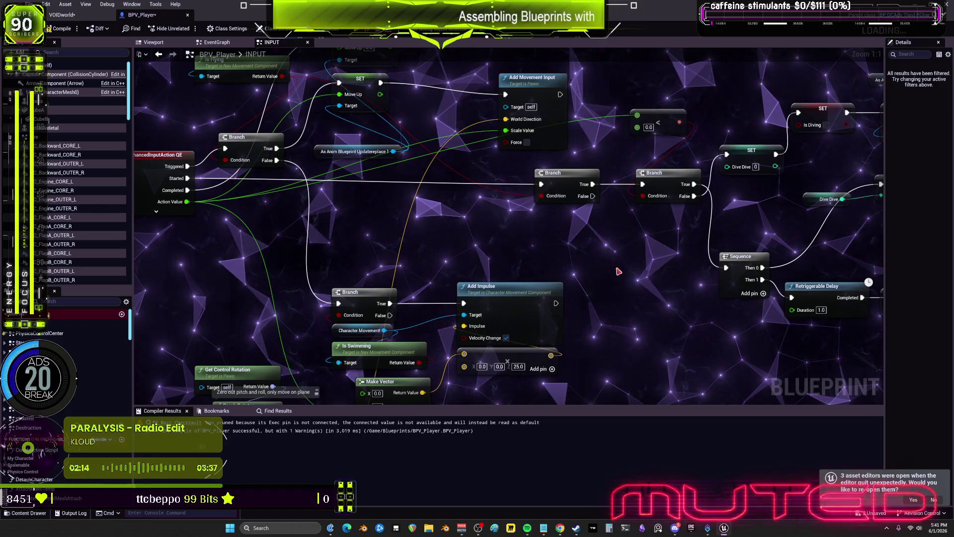
scroll(587, 256, down, 1)
scroll(498, 224, down, 5)
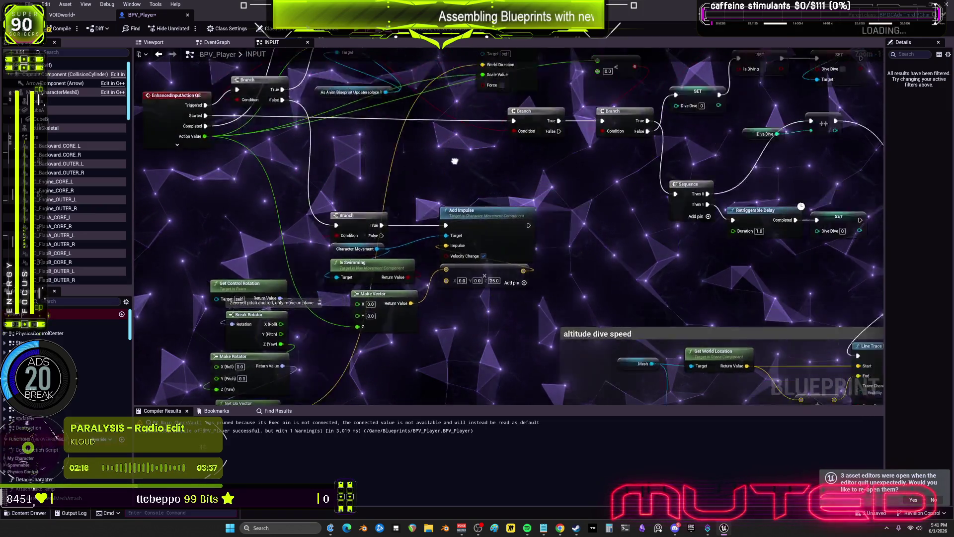
scroll(497, 225, up, 3)
mouse_move(710, 223)
mouse_down()
mouse_move(586, 217)
mouse_move(605, 120)
mouse_up()
click(455, 258)
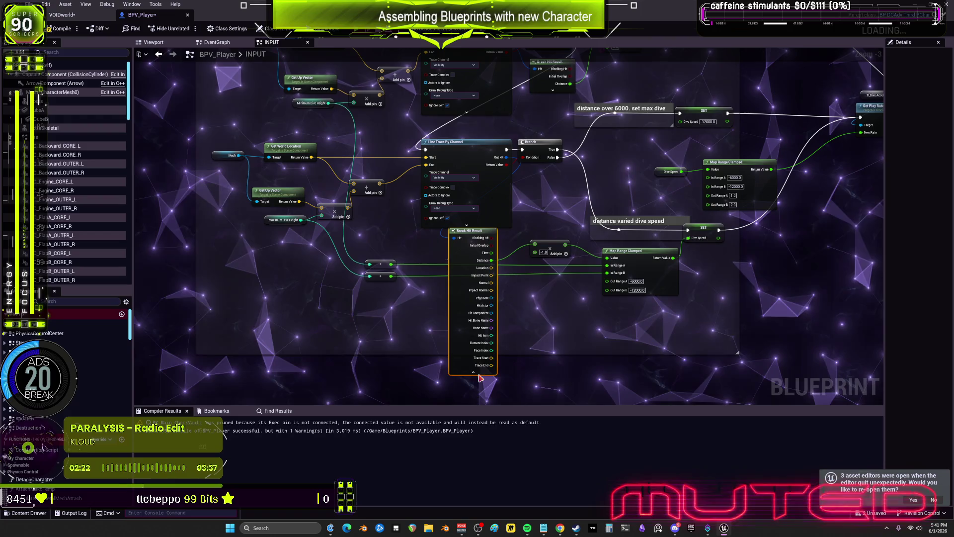
drag(561, 197, 536, 294)
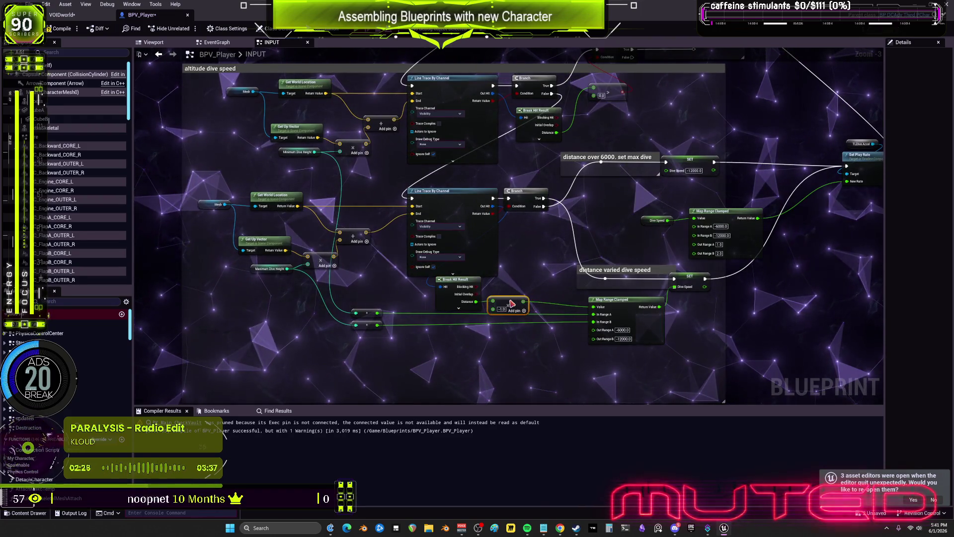
scroll(492, 308, up, 2)
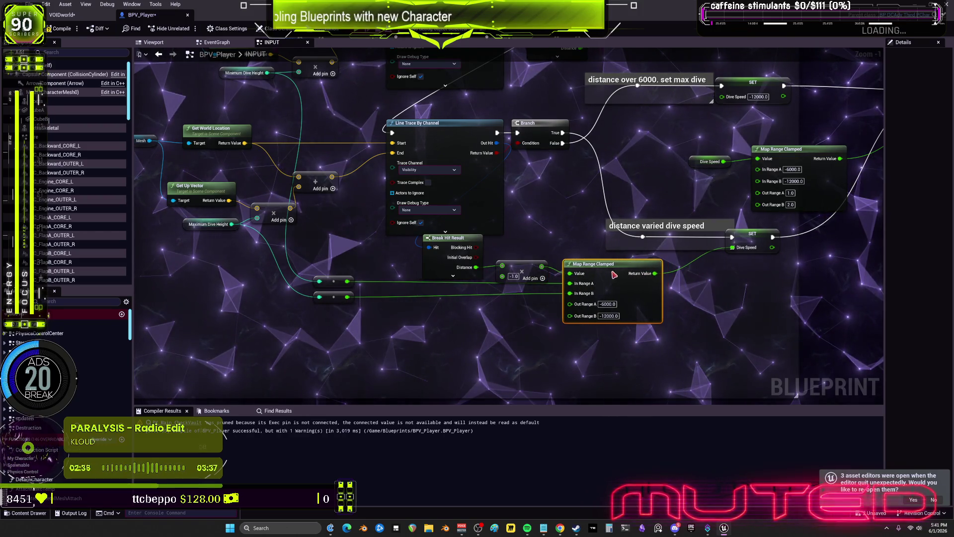
scroll(616, 268, up, 1)
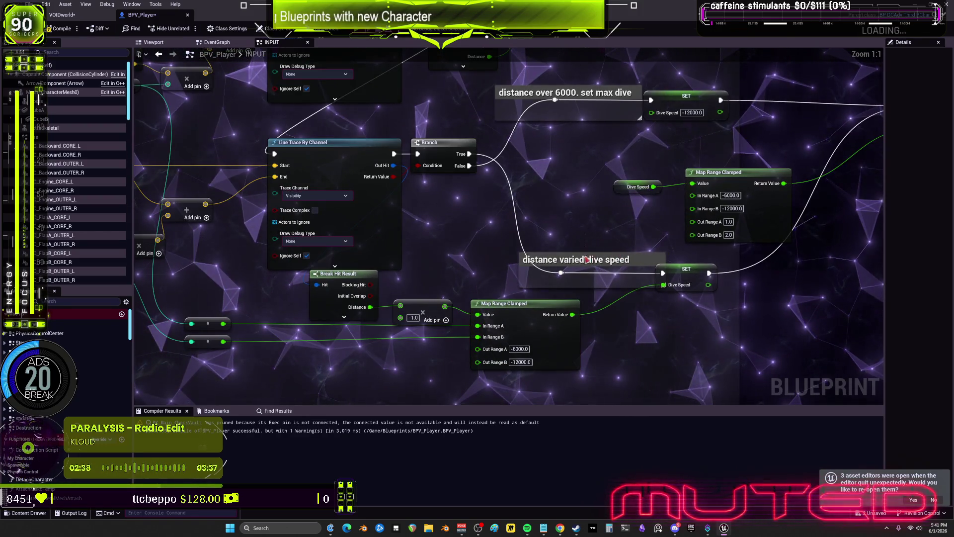
Move the distance-varied dive speed and 'over 6000, set max dive' comments with their SET nodes left.
click(587, 256)
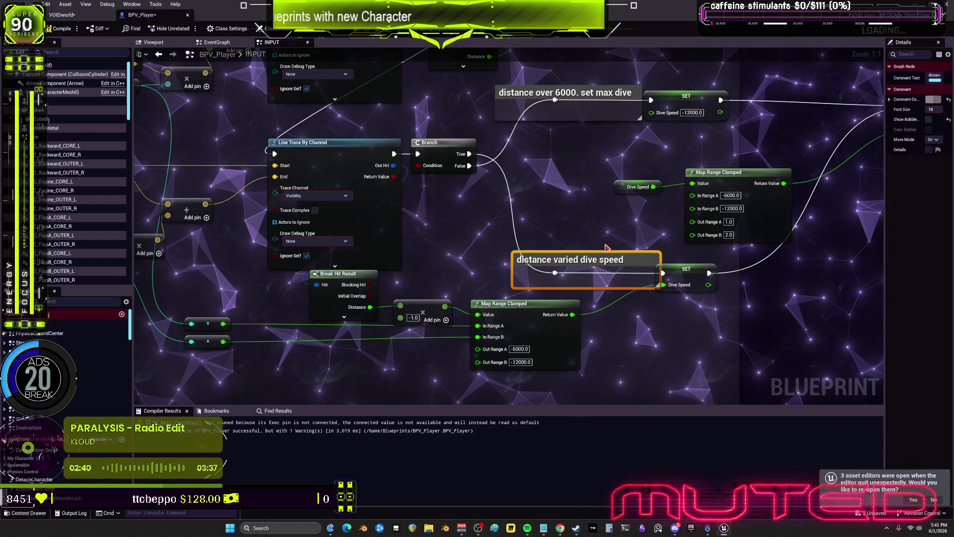
drag(606, 248, 604, 245)
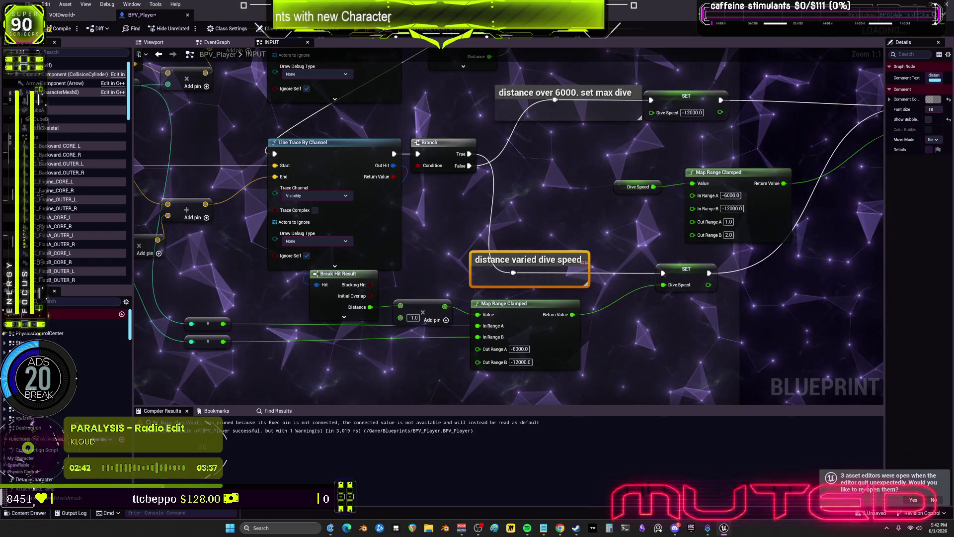
drag(688, 277, 638, 269)
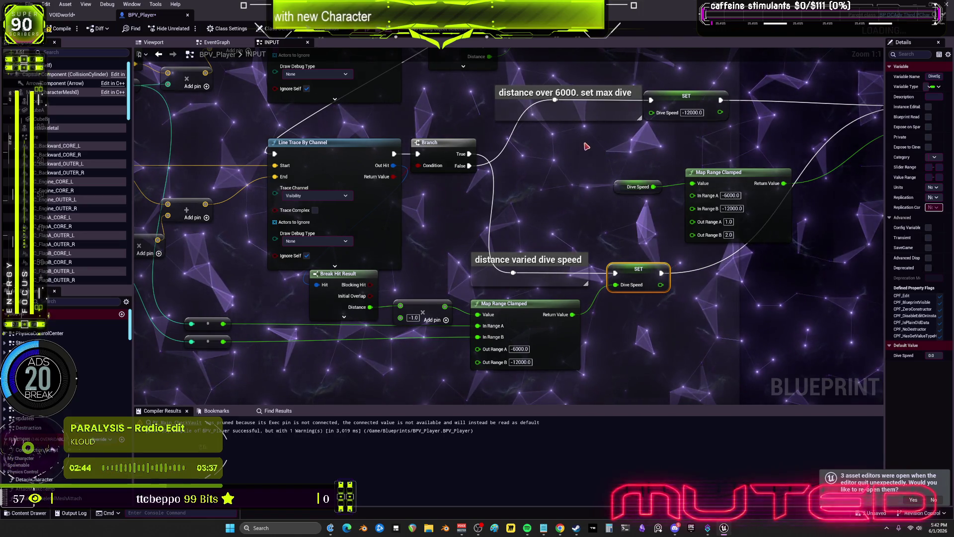
mouse_move(586, 184)
mouse_down()
mouse_move(587, 301)
mouse_move(587, 258)
mouse_move(515, 191)
mouse_move(513, 138)
mouse_up()
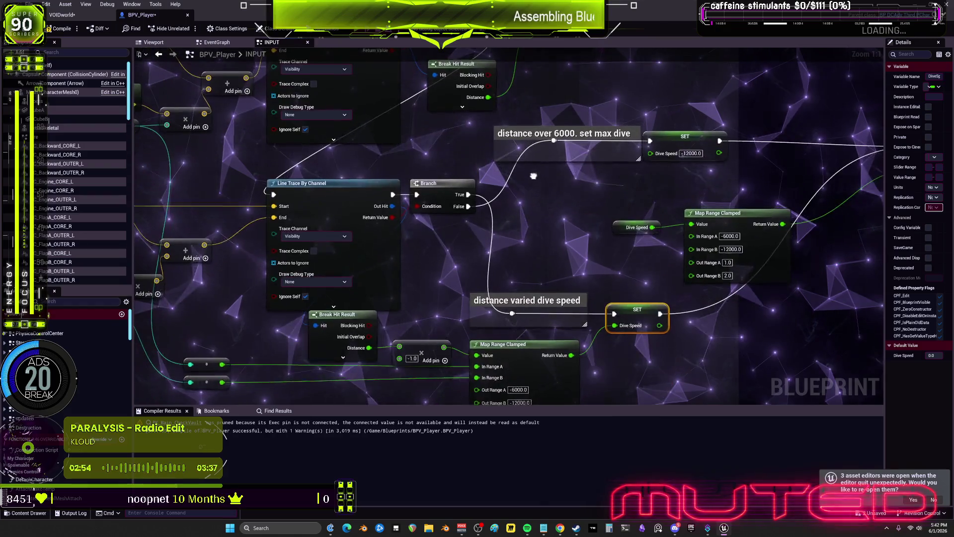
click(516, 135)
drag(591, 129, 577, 149)
drag(646, 149, 616, 160)
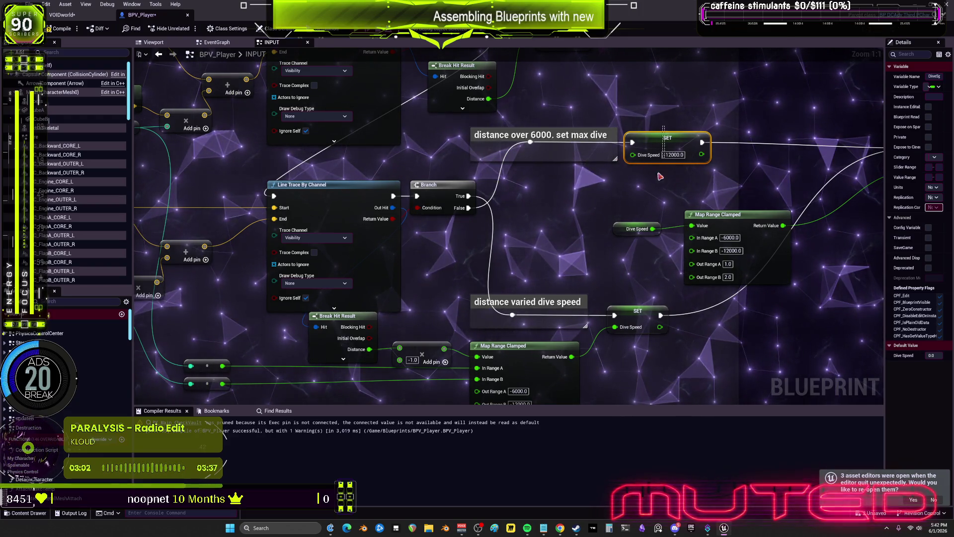
Shift the Dive Speed getter, Map Range Clamped, and Set Play Rate with TLDive Accel left.
mouse_move(418, 217)
mouse_down()
mouse_move(508, 195)
mouse_move(400, 205)
mouse_up()
mouse_move(544, 191)
mouse_down()
mouse_move(550, 185)
mouse_move(472, 197)
mouse_up()
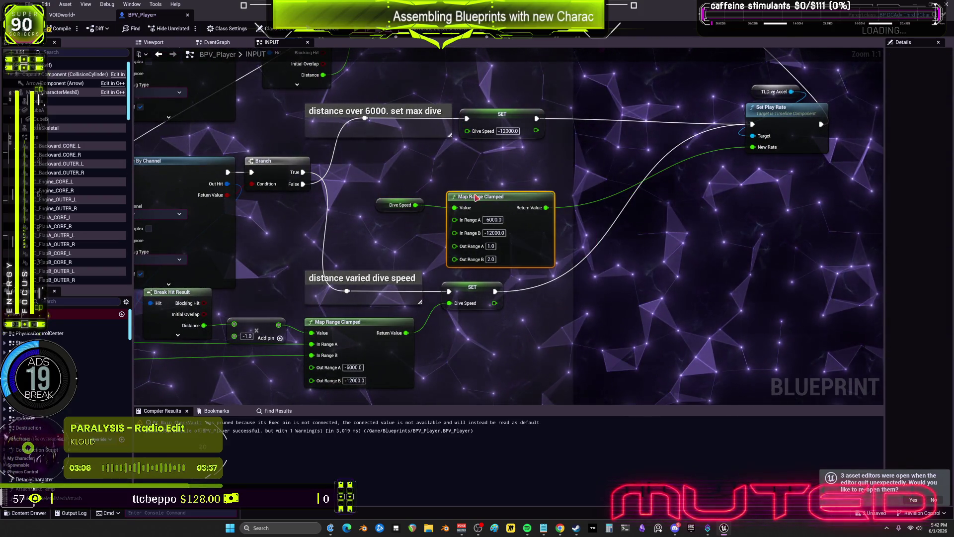
drag(735, 82, 834, 154)
drag(782, 120, 621, 114)
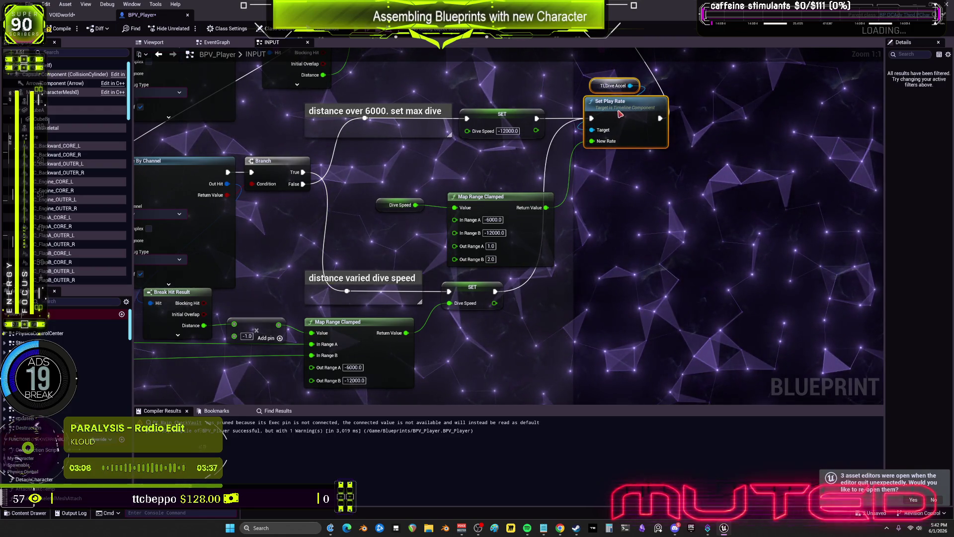
Move Map Range Clamped and its Dive Speed getter further left together.
click(485, 197)
ctrl+click(393, 205)
drag(486, 190, 462, 190)
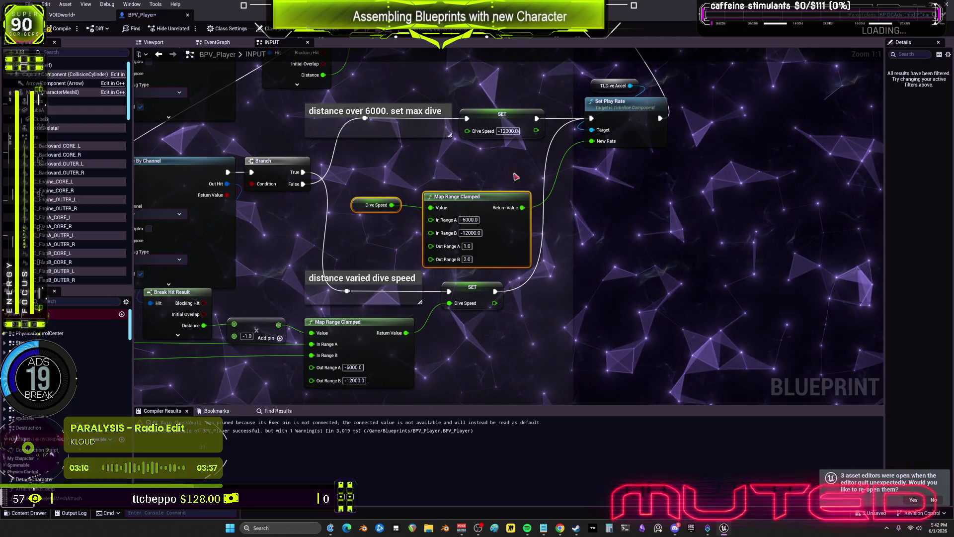
mouse_move(705, 93)
mouse_down()
mouse_move(655, 198)
mouse_move(603, 199)
mouse_up()
right_click(602, 199)
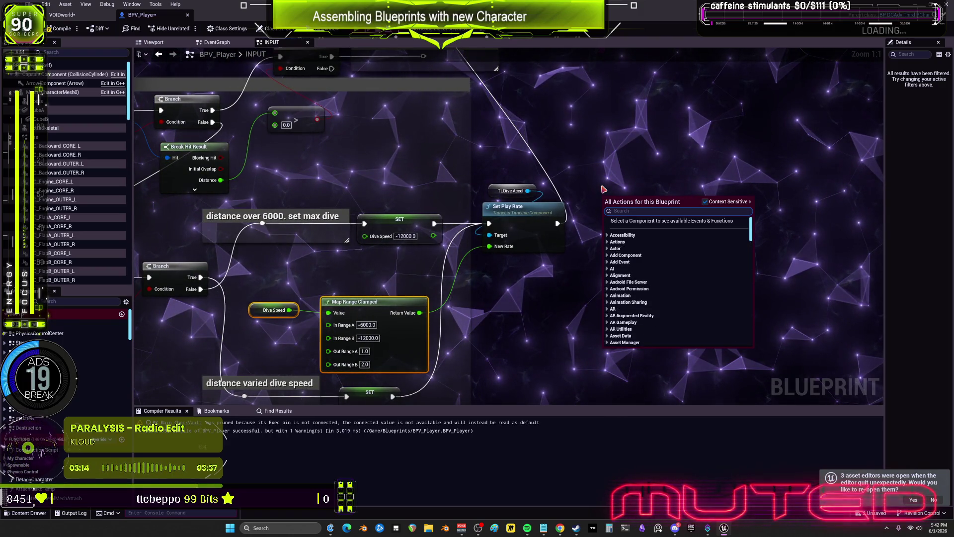
text(tl)
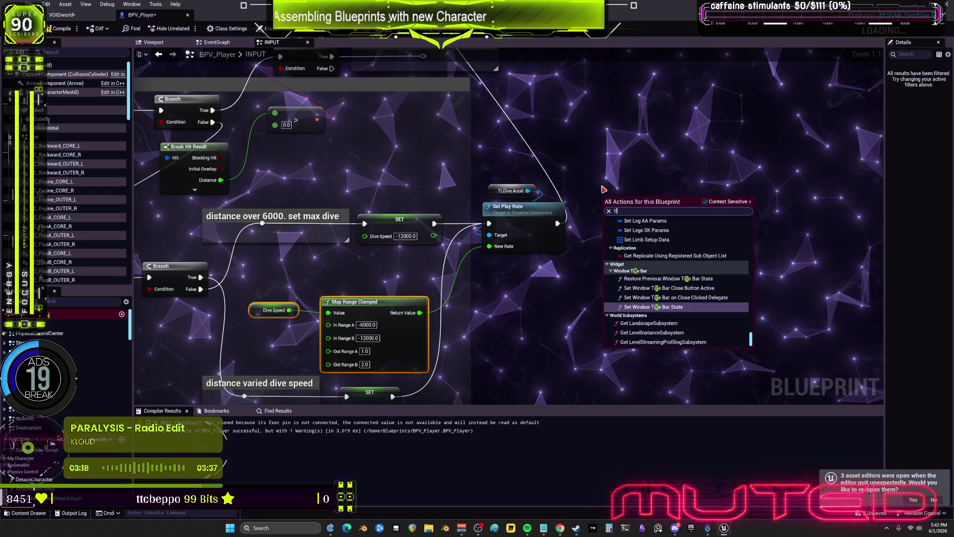
key(BackSpace)
key(BackSpace)
text(get tl)
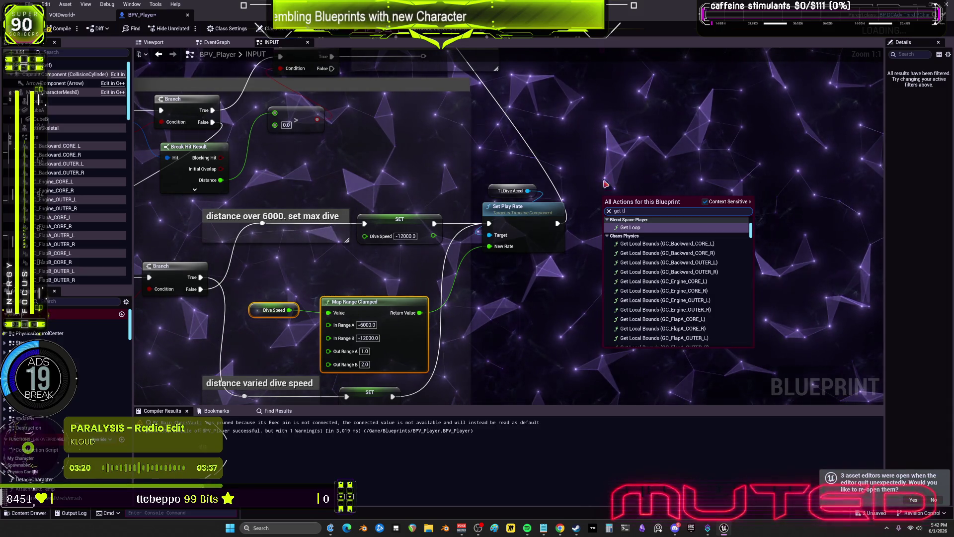
key(Escape)
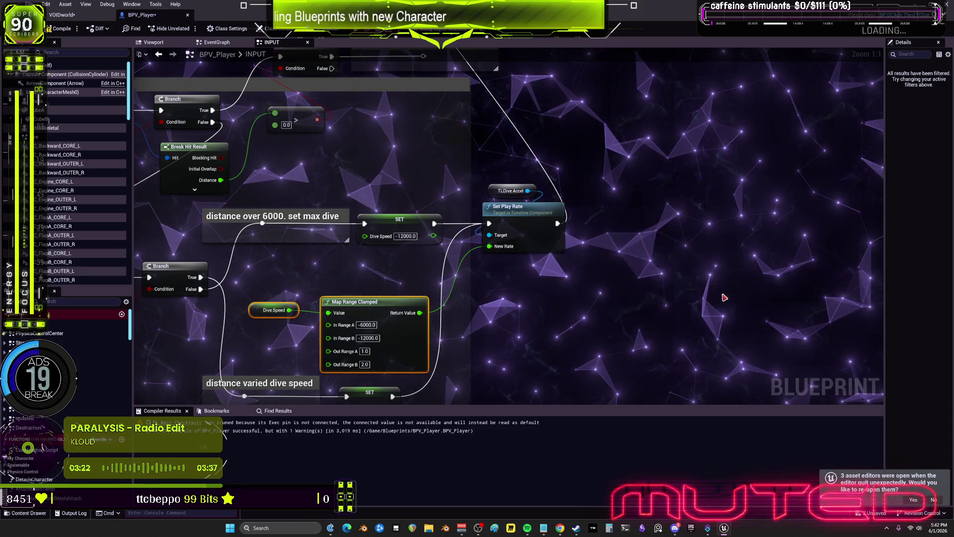
scroll(720, 299, down, 6)
scroll(621, 239, up, 4)
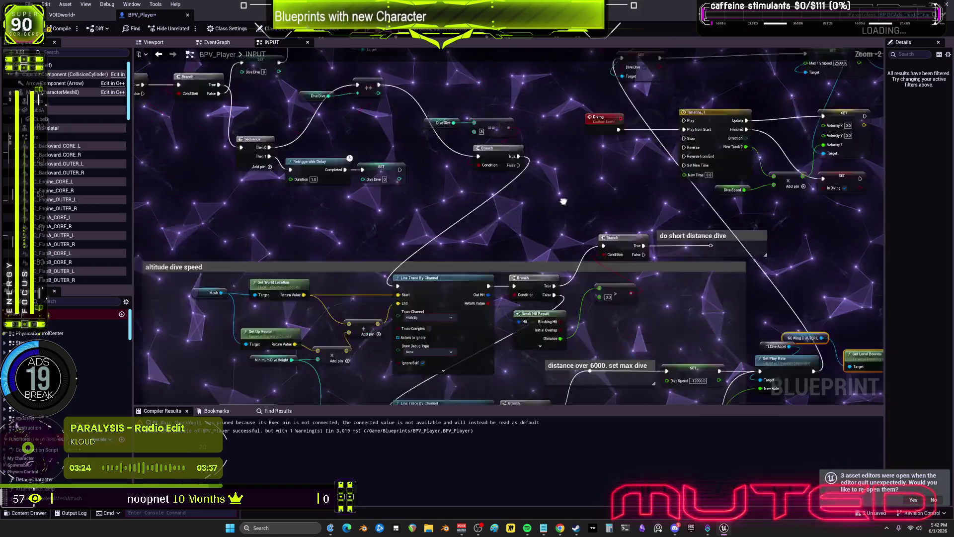
scroll(563, 195, up, 3)
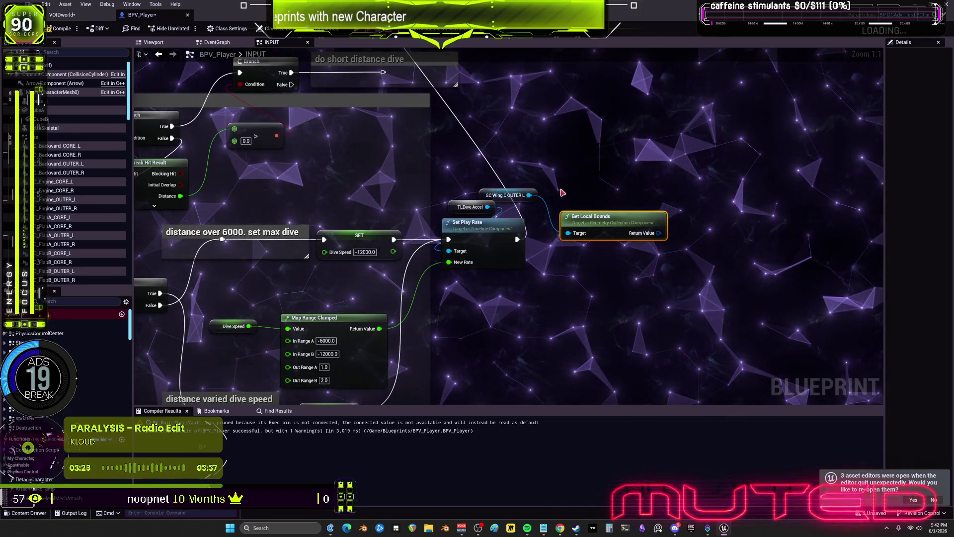
key(Delete)
right_click(563, 183)
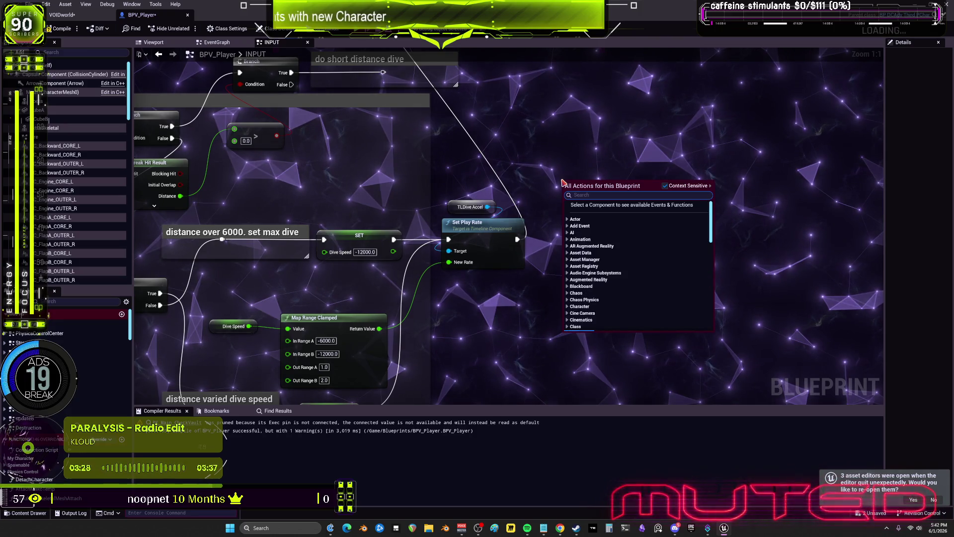
text(get tl acce)
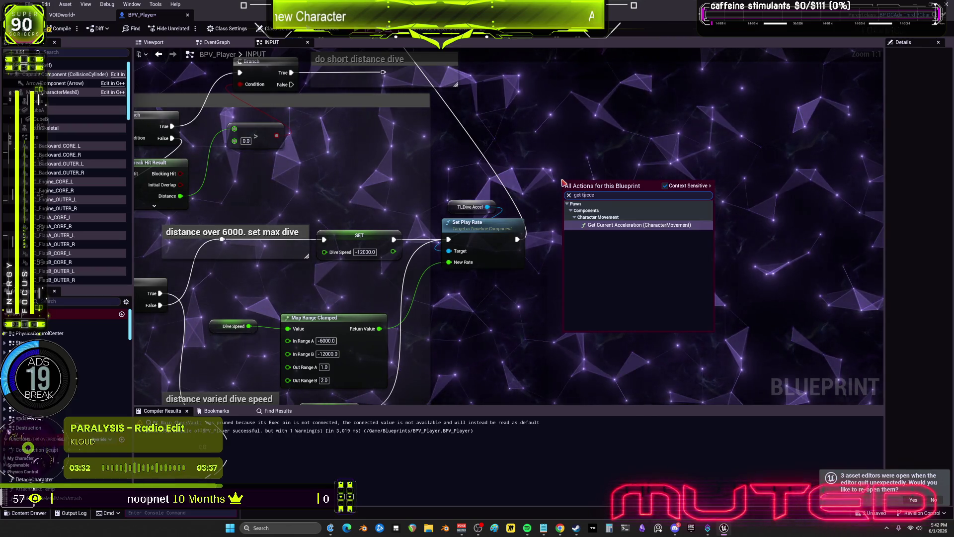
key(BackSpace)
key(BackSpace)
key(BackSpace)
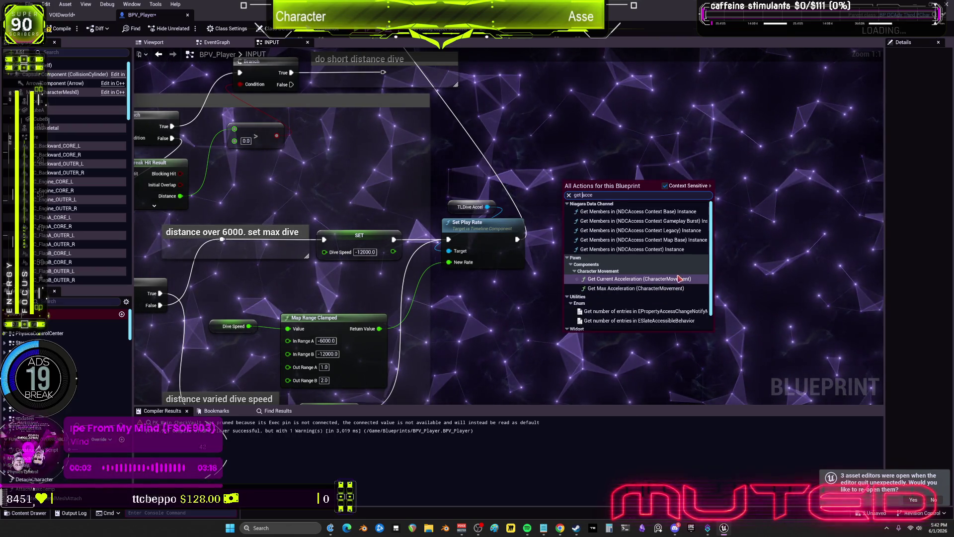
key(Escape)
scroll(530, 186, down, 5)
scroll(530, 186, up, 5)
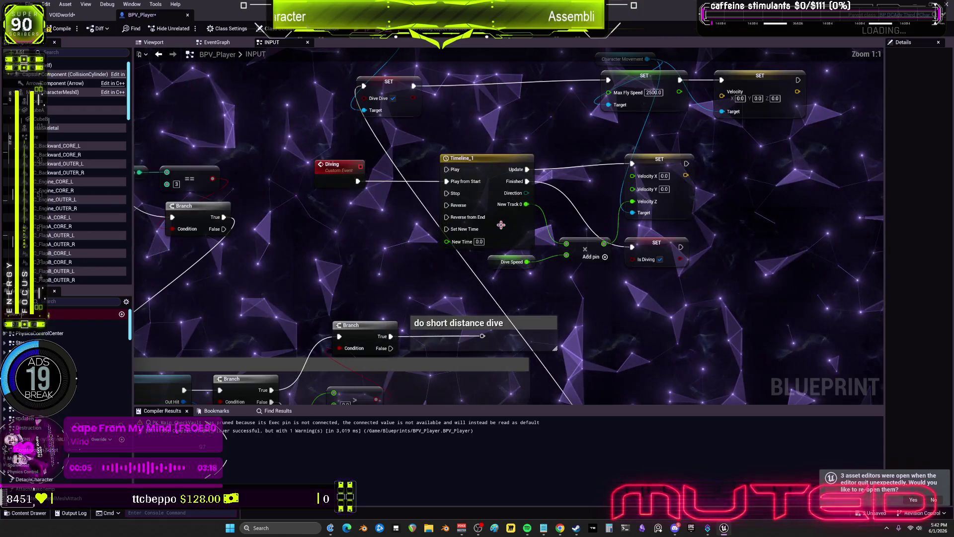
click(477, 159)
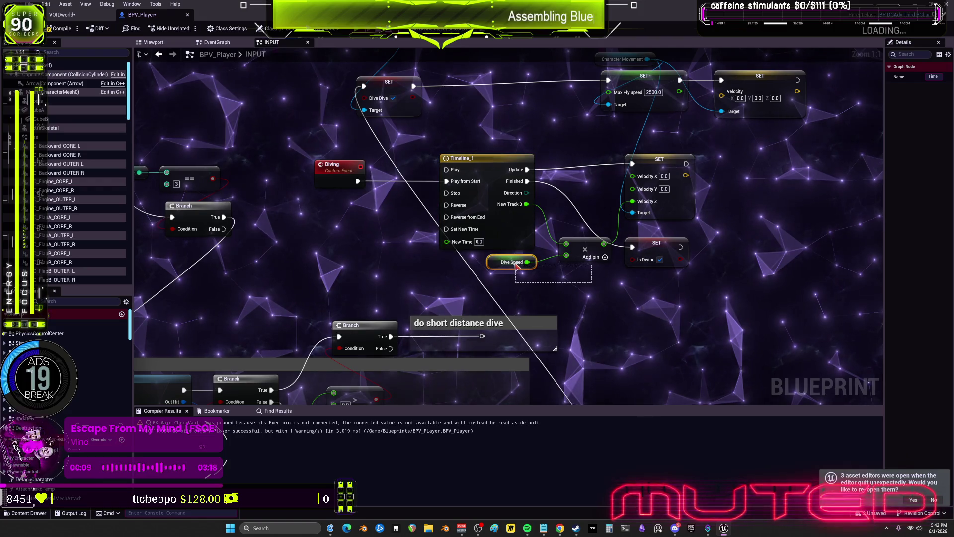
key(F2)
Rename the Timeline_1 node to TLACCEL.
text(TLACCEL)
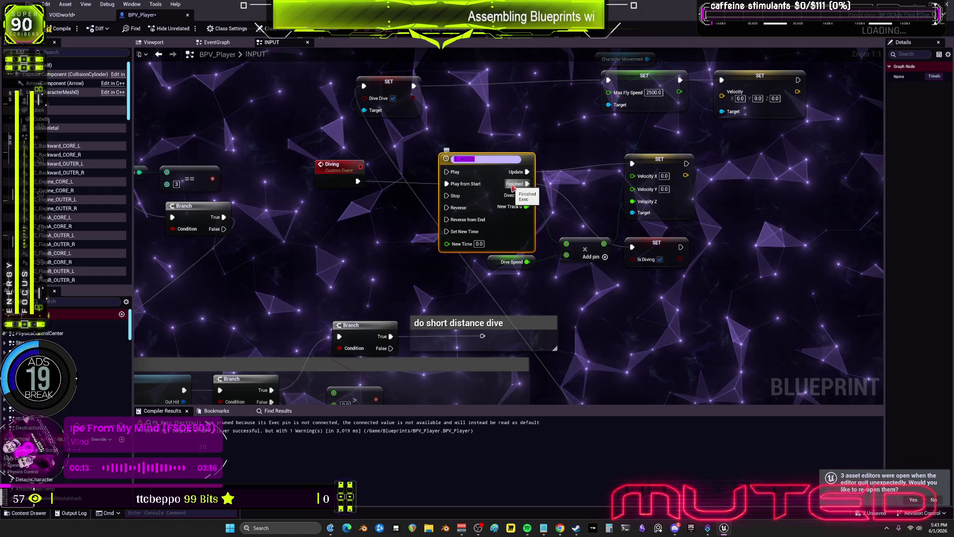
key(ctrl+a)
key(Return)
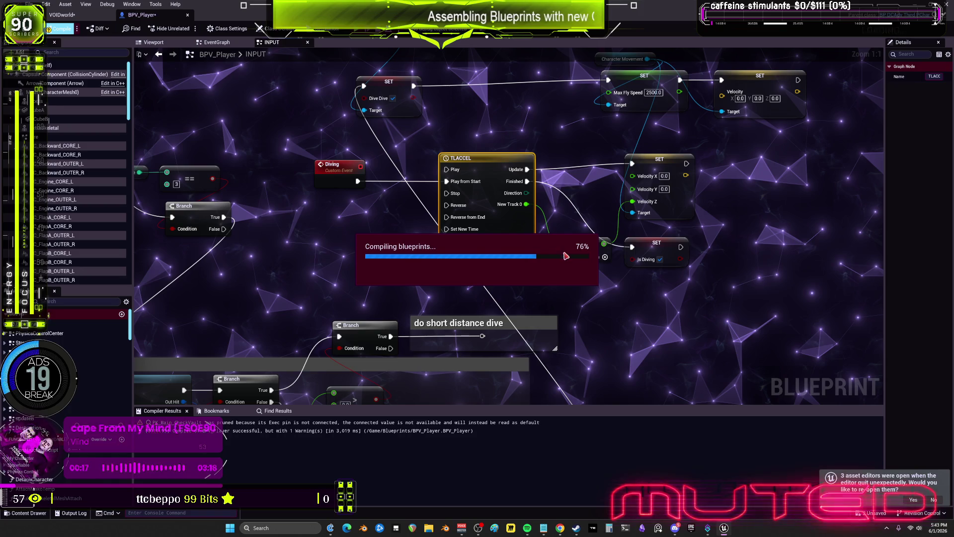
right_click(546, 162)
Add a TLACCEL getter beside Set Play Rate, then undo it and the timeline rename.
drag(546, 162, 516, 283)
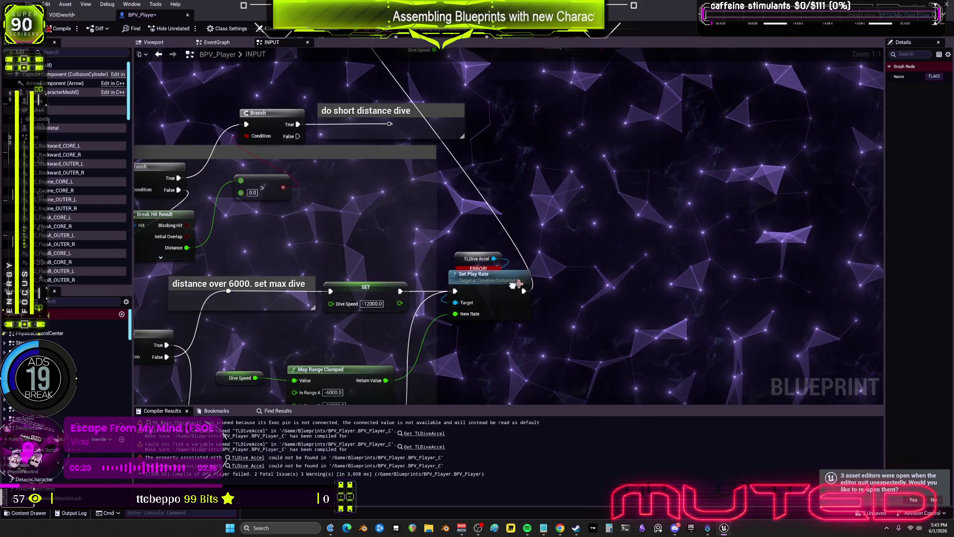
right_click(524, 218)
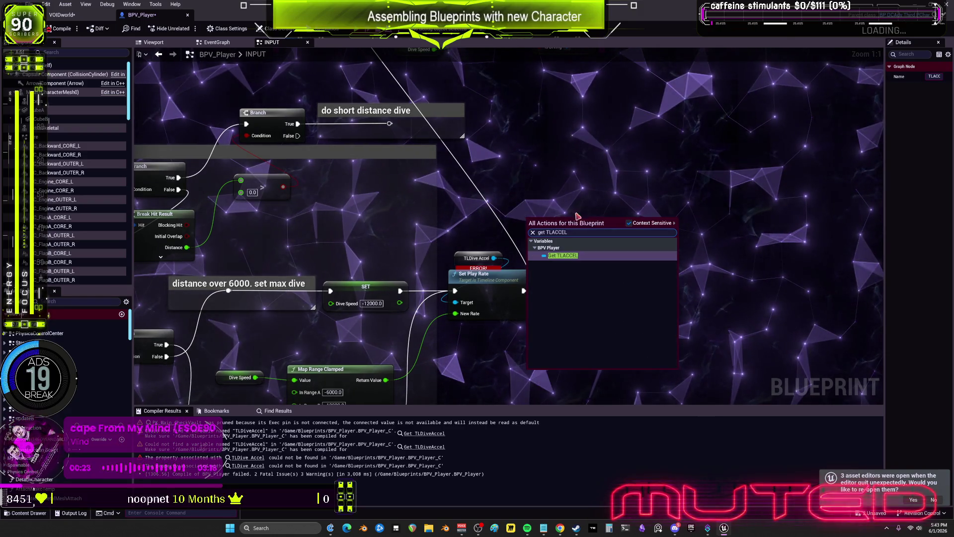
text(TLACCEL)
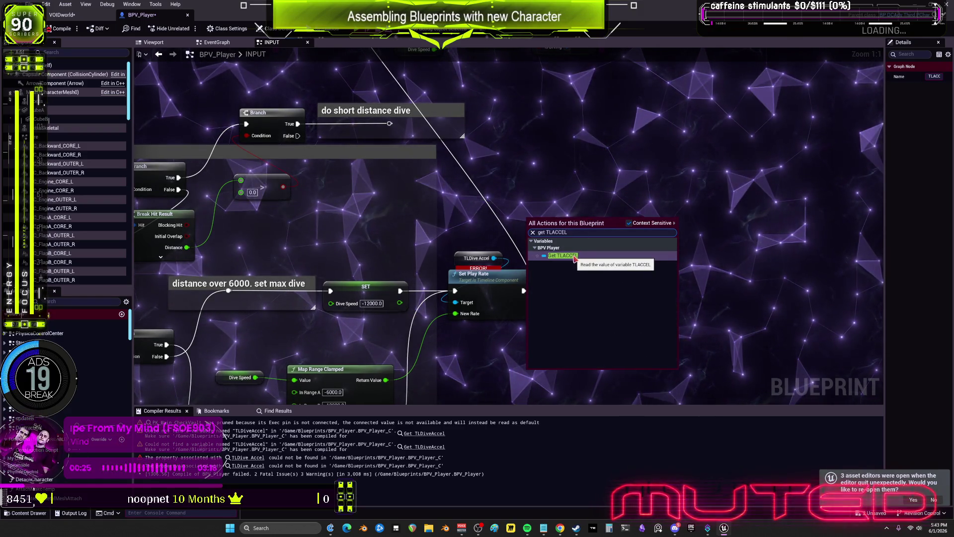
click(574, 257)
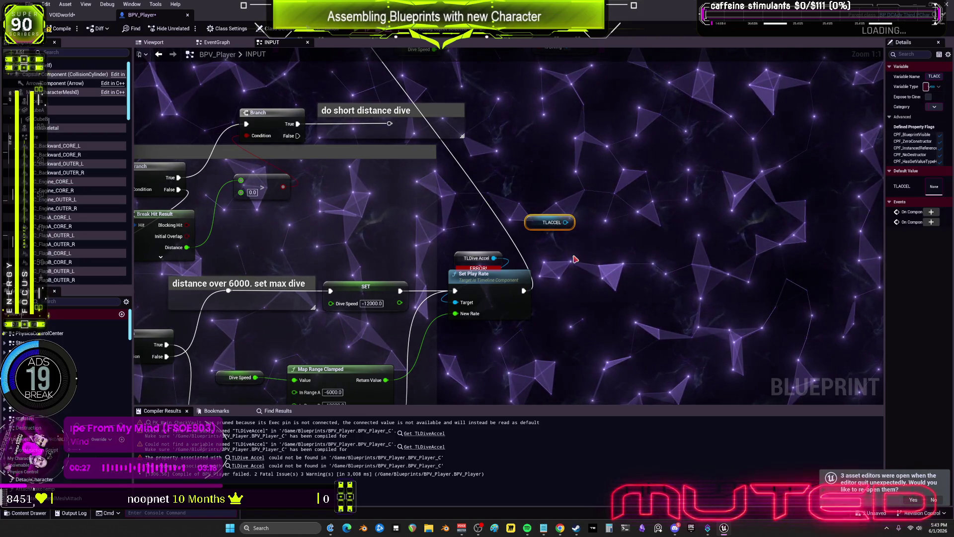
scroll(549, 211, down, 3)
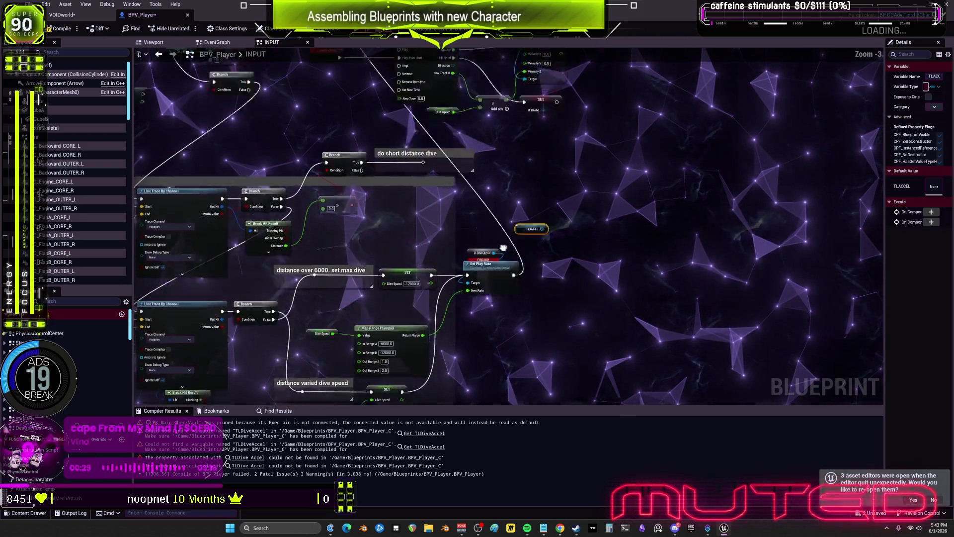
key(ctrl+z)
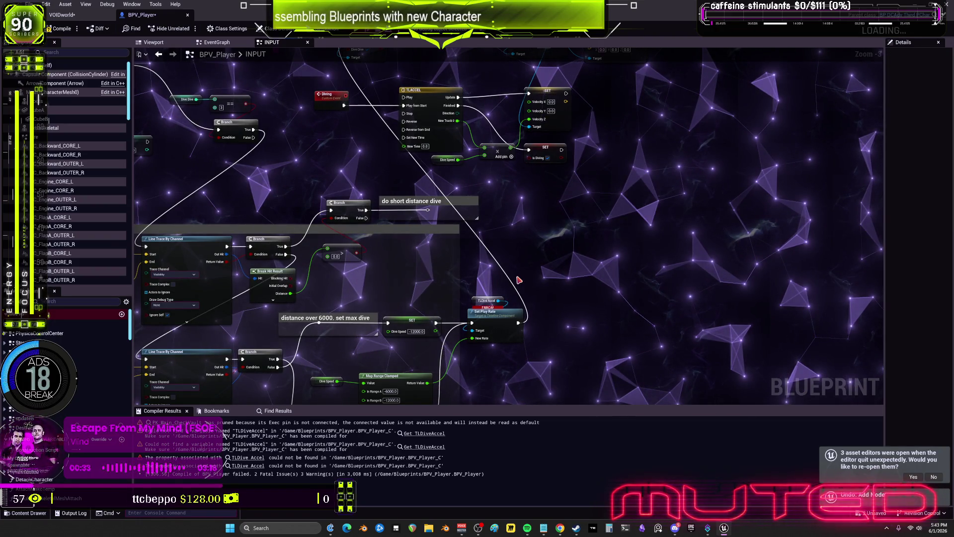
key(ctrl+z)
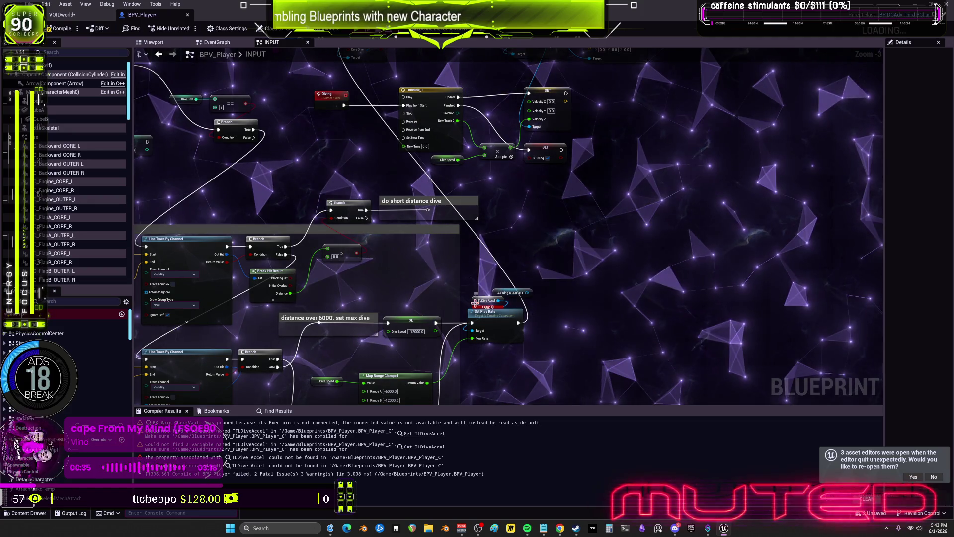
Move TLDive Accel off Set Play Rate and rename the timeline to TLACCEL again.
drag(497, 304, 511, 276)
scroll(527, 275, up, 3)
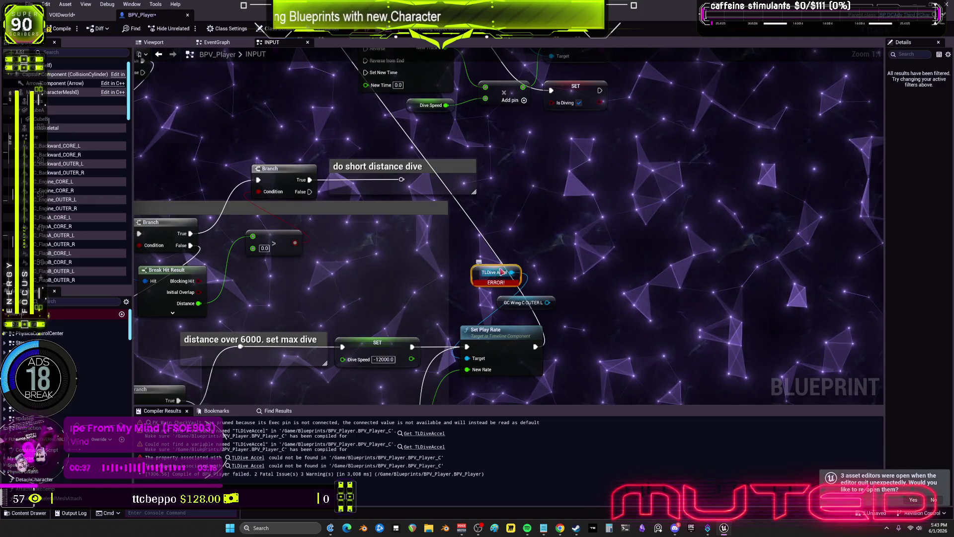
key(ctrl+z)
text(TLACCEL)
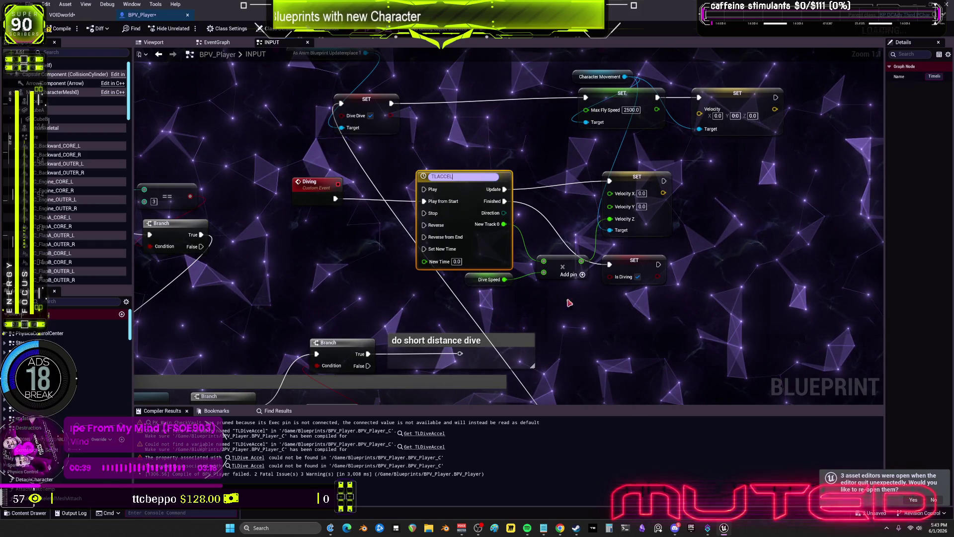
key(Return)
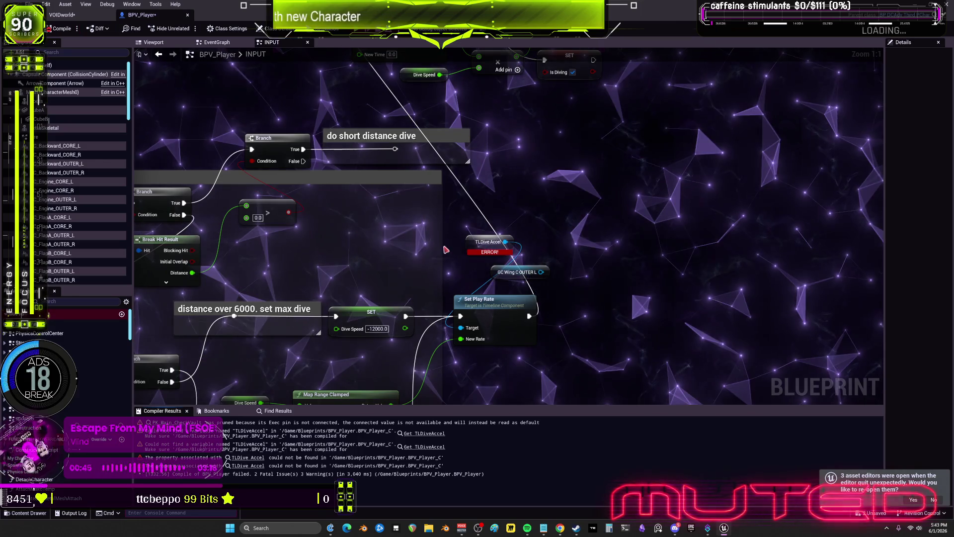
Wire a TLACCEL reference into Set Play Rate's Target and delete the broken TLDive Accel and GC Wing nodes.
right_click(540, 201)
text(TLACCEL)
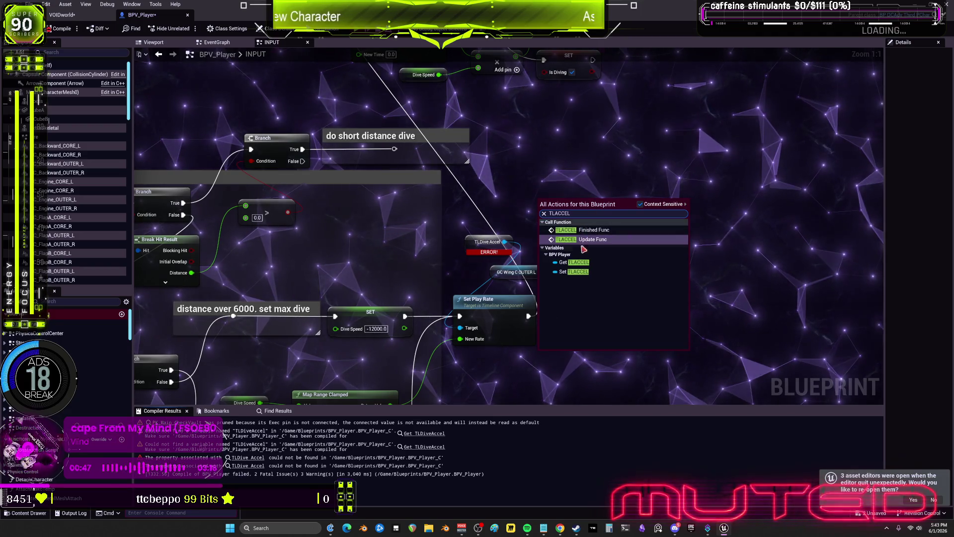
click(582, 229)
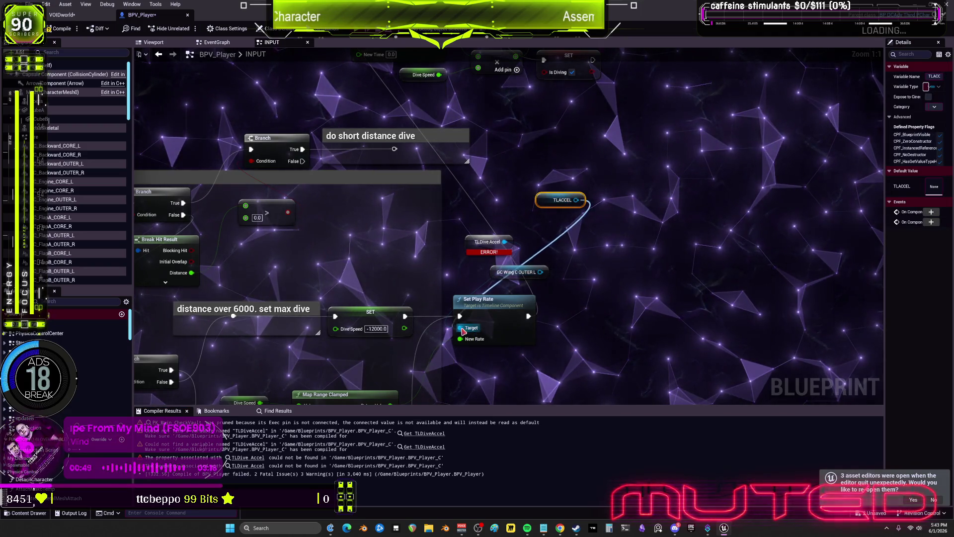
drag(462, 333, 460, 328)
key(Delete)
drag(545, 210, 473, 275)
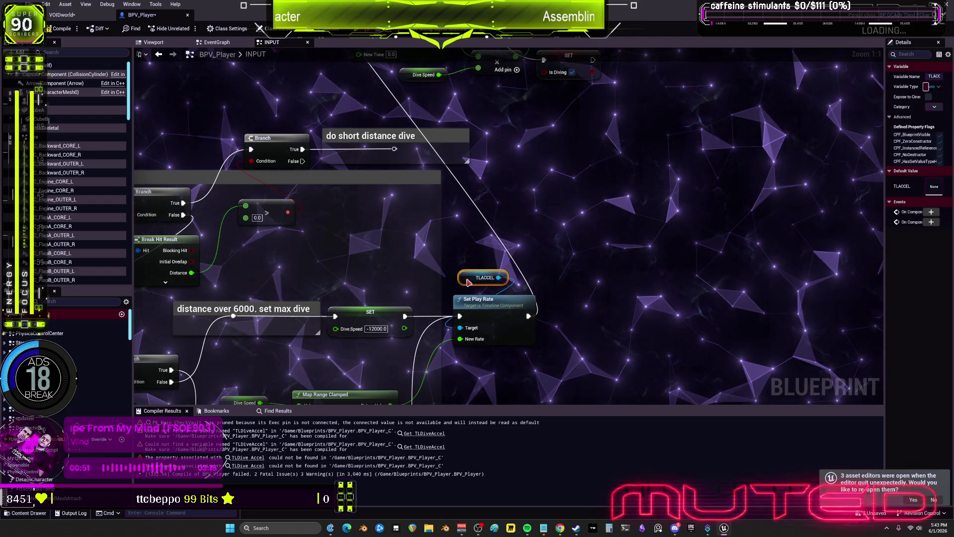
scroll(462, 287, down, 2)
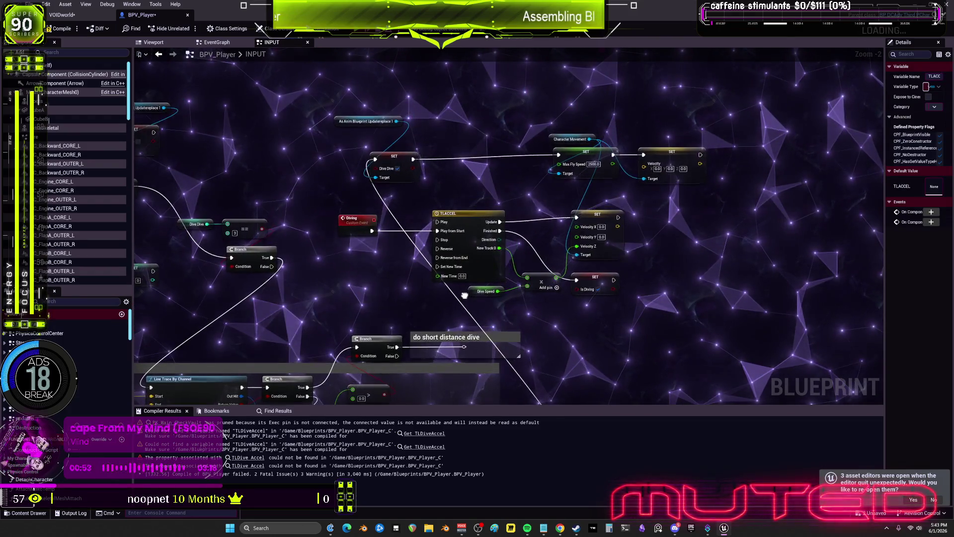
mouse_move(338, 105)
mouse_down()
mouse_move(374, 128)
mouse_move(505, 149)
mouse_up()
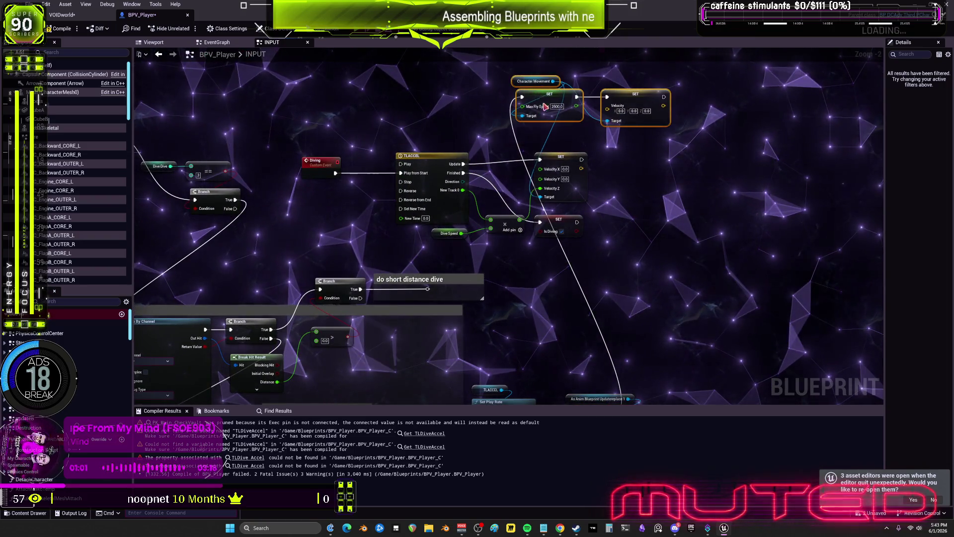
Move the movement setters next to SET Dive Dive and paste a copy of the Character Movement getter.
drag(593, 329, 579, 196)
drag(668, 243, 660, 276)
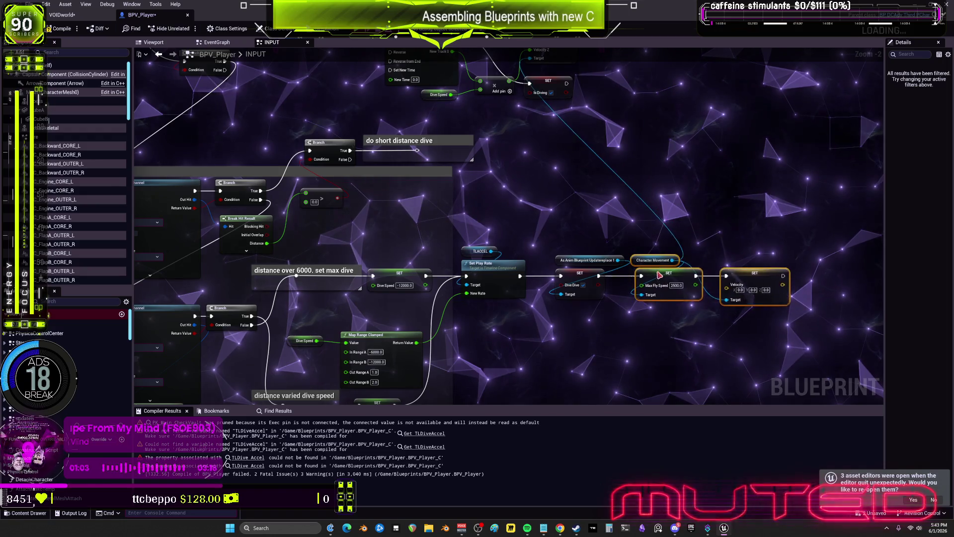
click(671, 211)
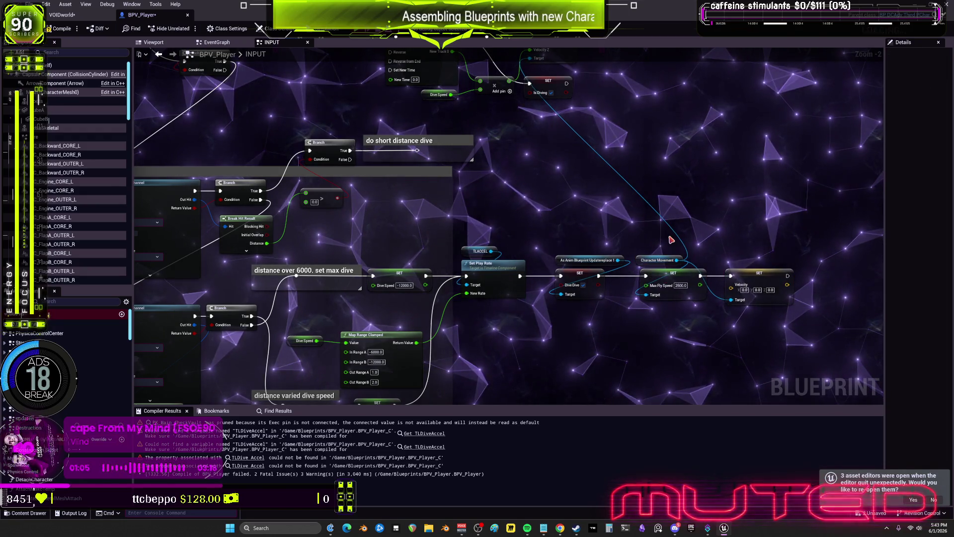
click(663, 255)
drag(610, 205, 551, 200)
scroll(551, 200, up, 2)
key(ctrl+v)
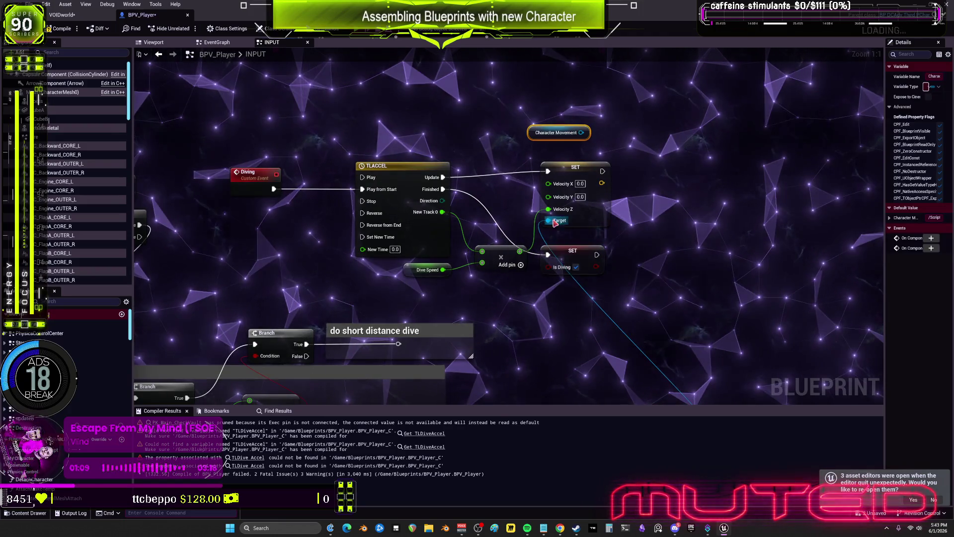
scroll(726, 203, down, 5)
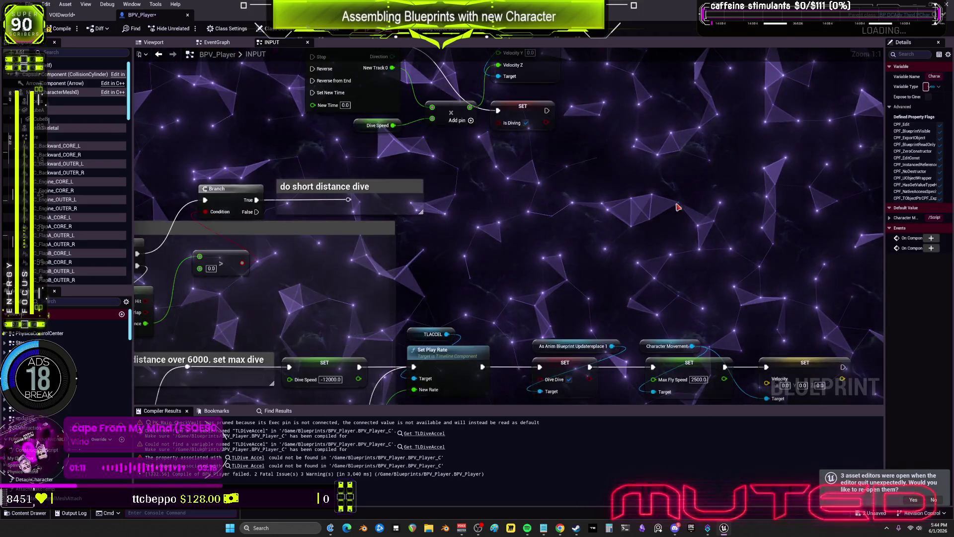
Stack Max Fly Speed and Velocity setters under Dive Dive, with Character Movement getter above them.
drag(757, 231, 738, 231)
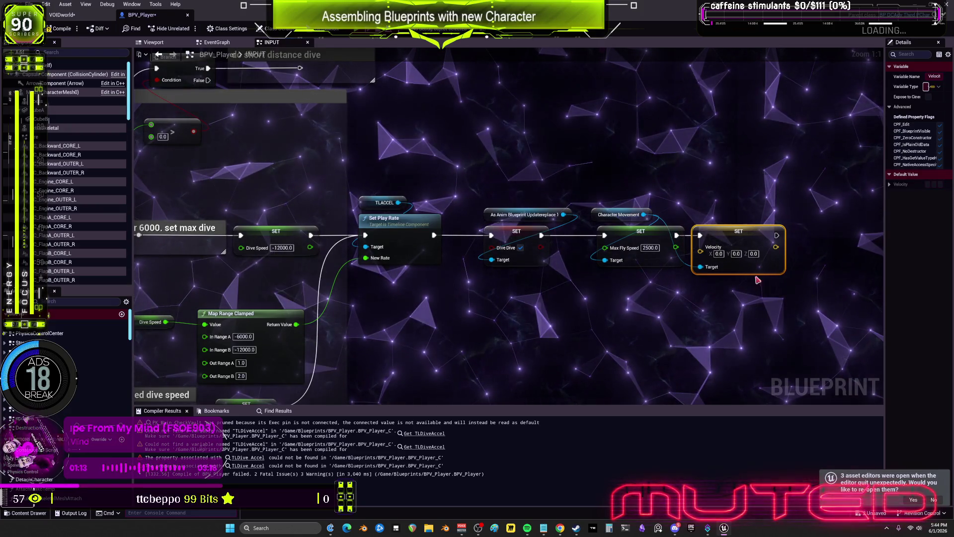
drag(625, 237, 522, 306)
drag(611, 217, 504, 289)
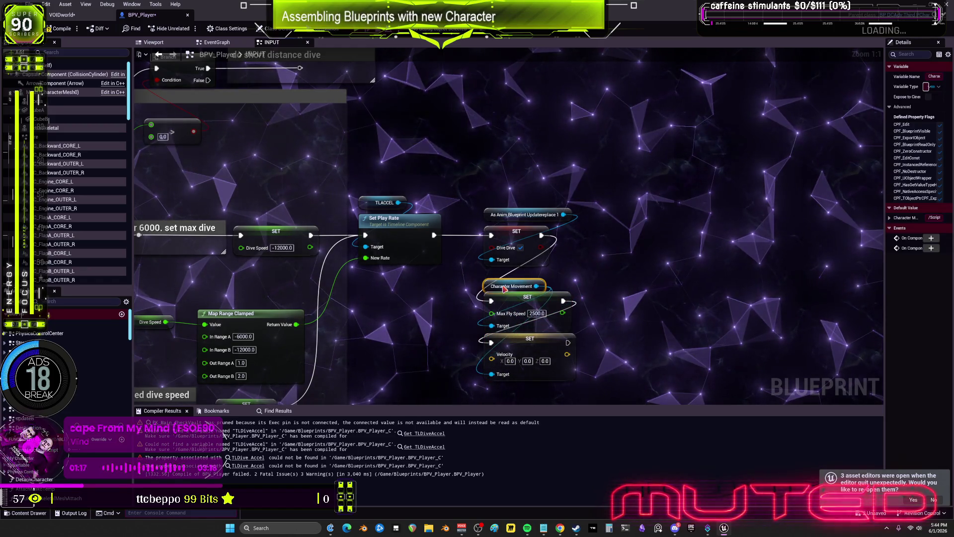
drag(501, 217, 381, 288)
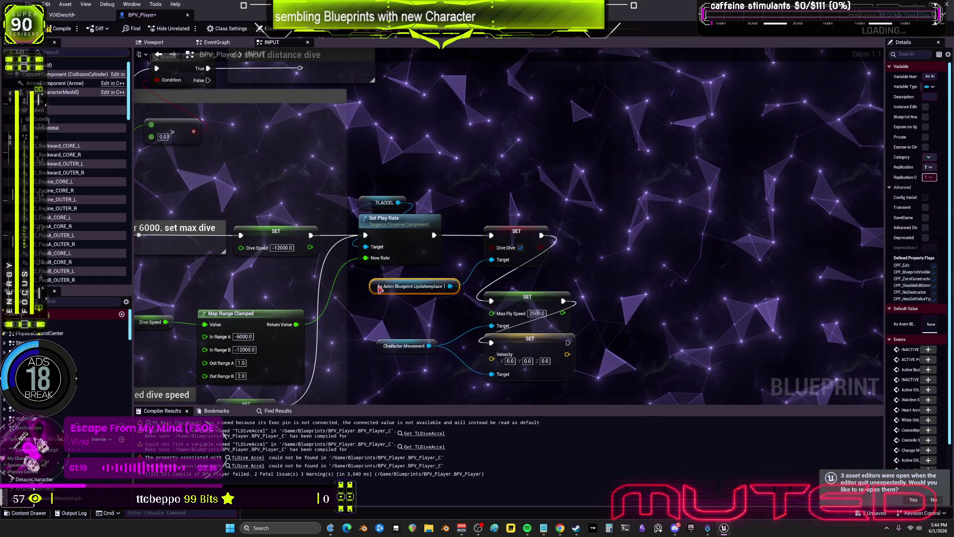
drag(350, 328, 450, 159)
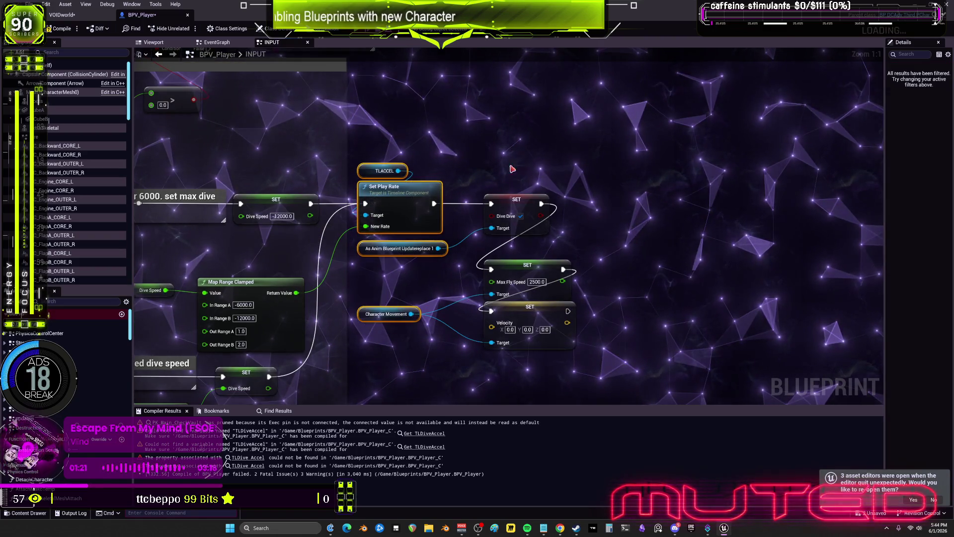
ctrl+click(517, 213)
mouse_move(564, 340)
mouse_down()
mouse_move(564, 323)
mouse_move(528, 323)
mouse_up()
drag(545, 308, 545, 319)
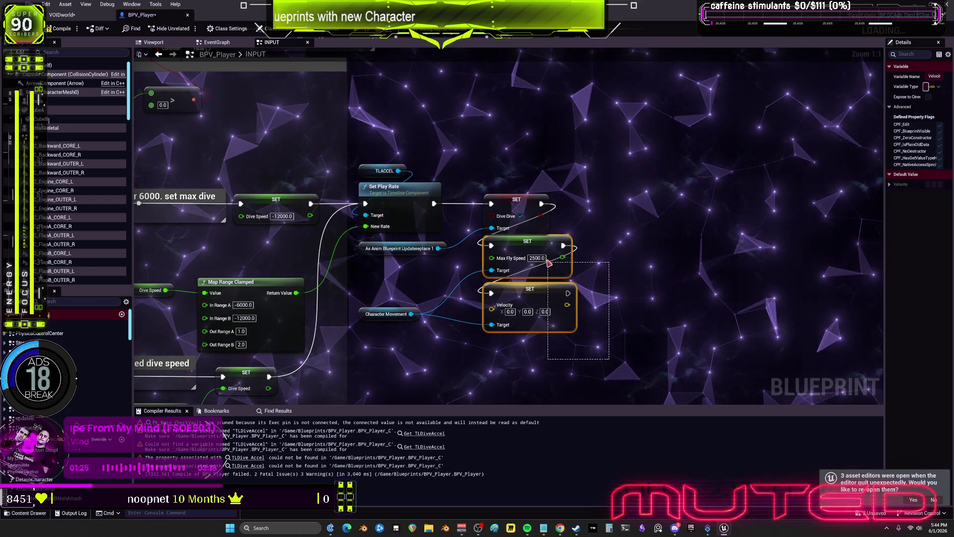
drag(549, 262, 700, 254)
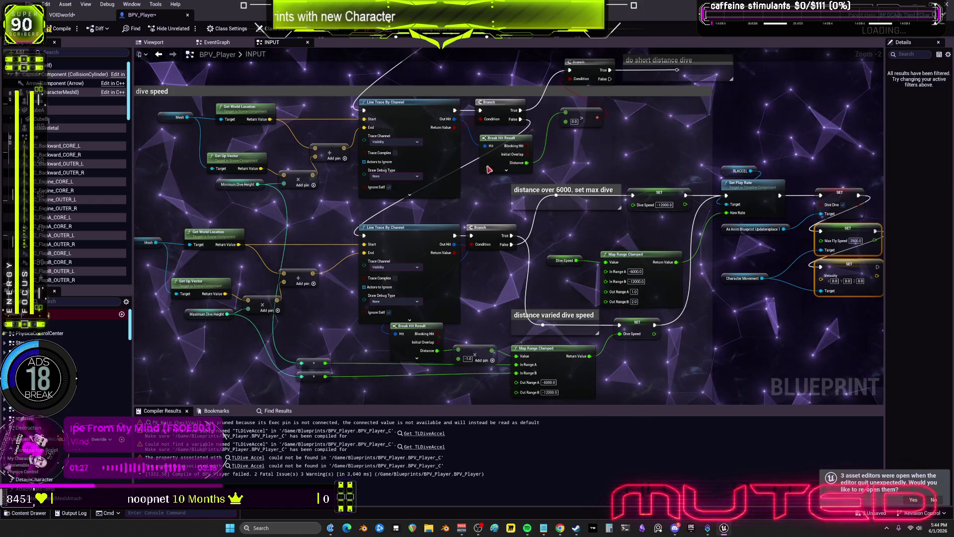
Lower the 0.0 compare node, align the short-dive Branch and comment, and review the altitude dive group.
scroll(670, 177, up, 2)
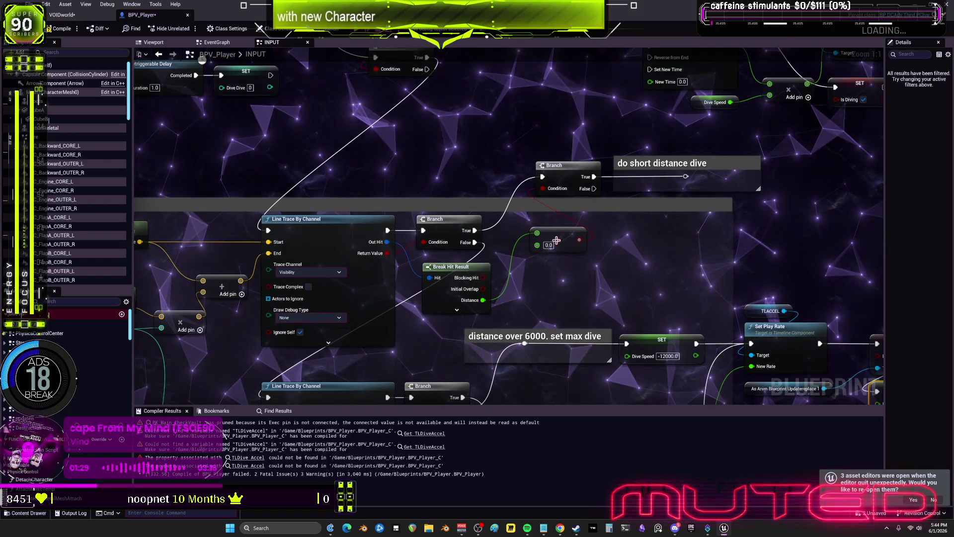
drag(557, 241, 540, 304)
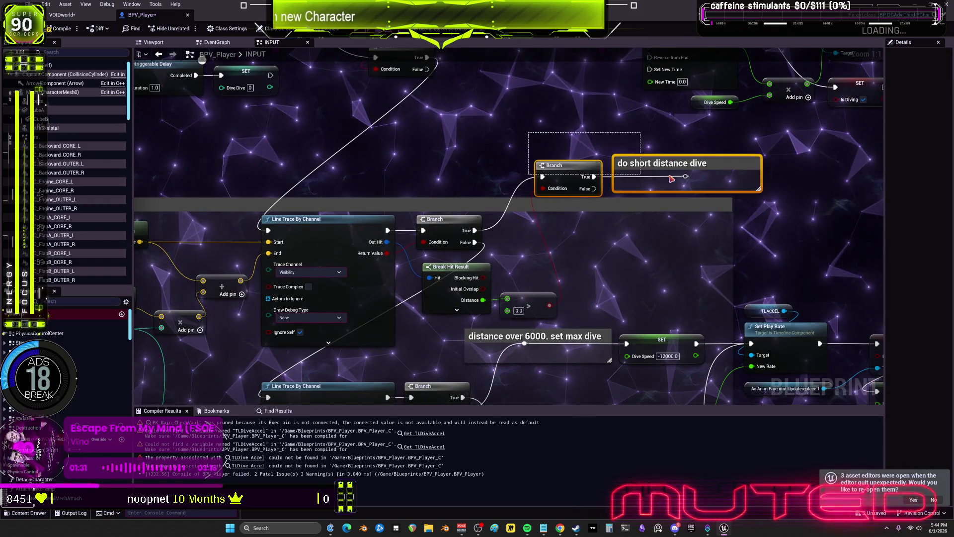
drag(660, 178, 660, 183)
drag(721, 217, 709, 217)
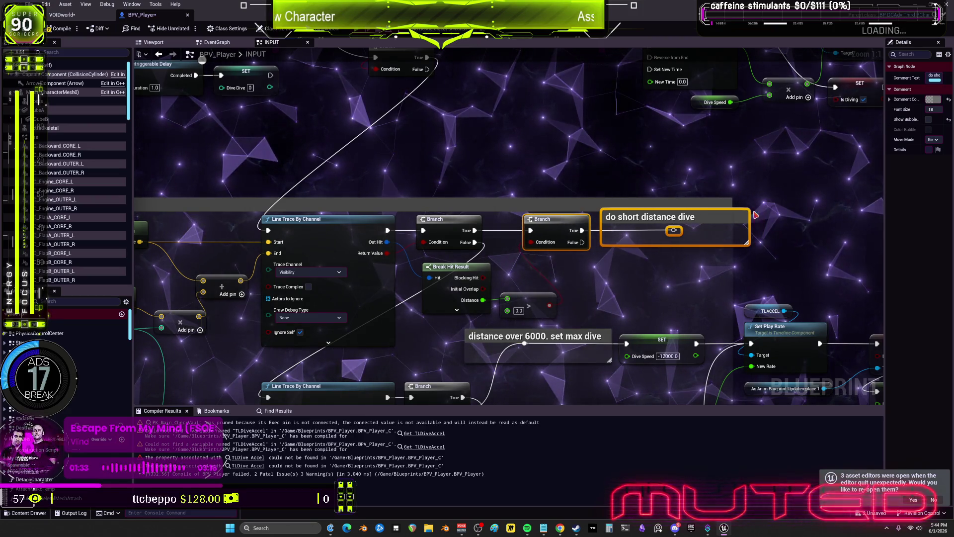
mouse_move(668, 275)
mouse_down()
mouse_move(874, 214)
mouse_move(944, 165)
mouse_up()
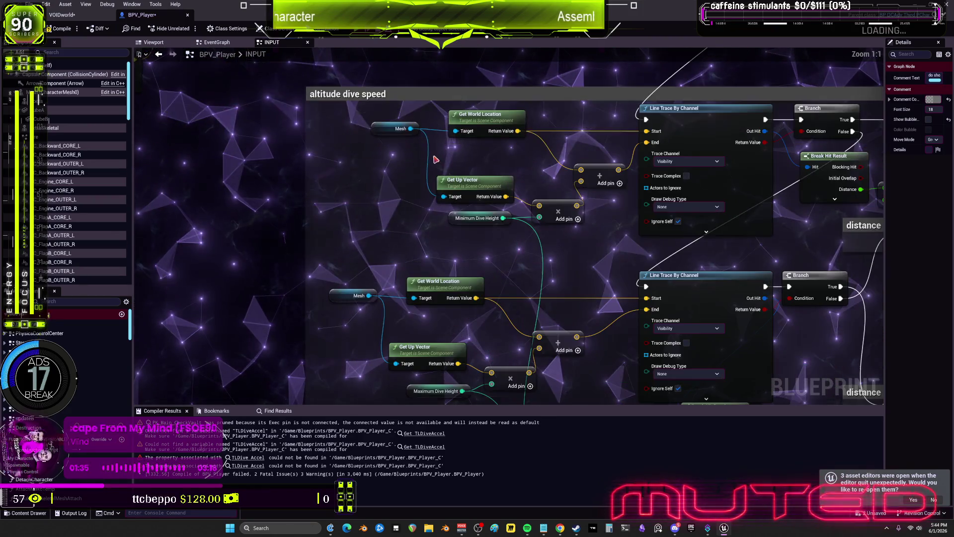
mouse_move(606, 368)
mouse_down()
mouse_move(599, 333)
mouse_move(535, 226)
mouse_move(504, 225)
mouse_up()
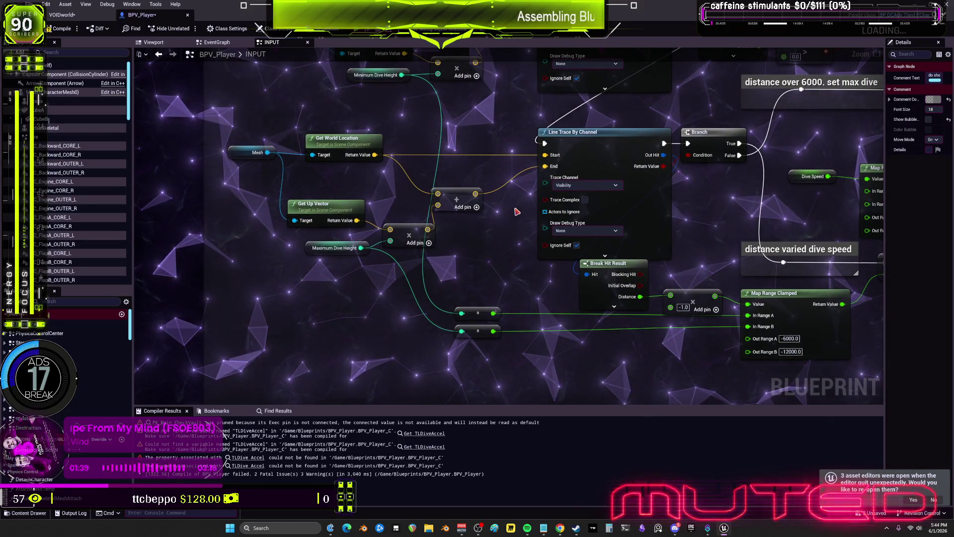
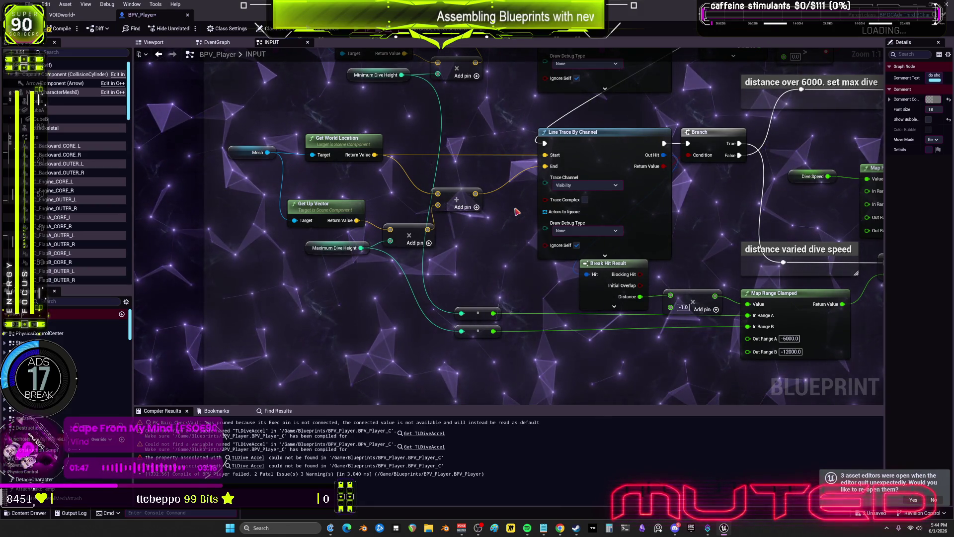
Change Minimum Dive Height from Integer to Float and reconnect it to the Add node.
click(338, 248)
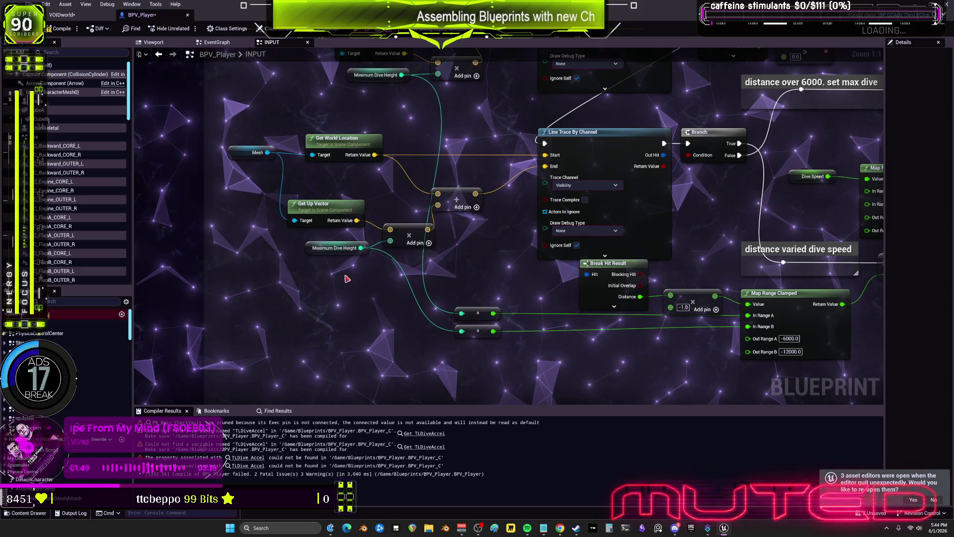
drag(885, 232, 698, 232)
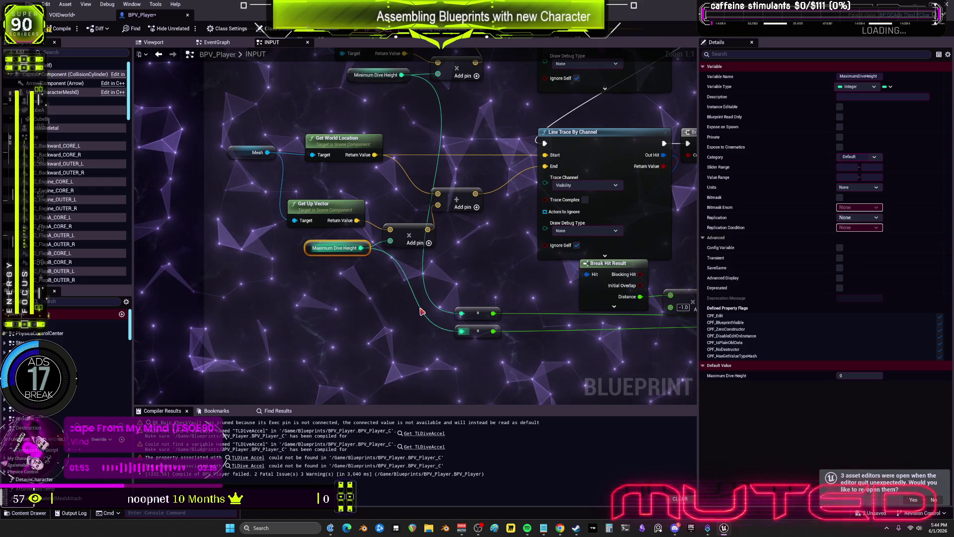
scroll(387, 255, up, 3)
click(380, 158)
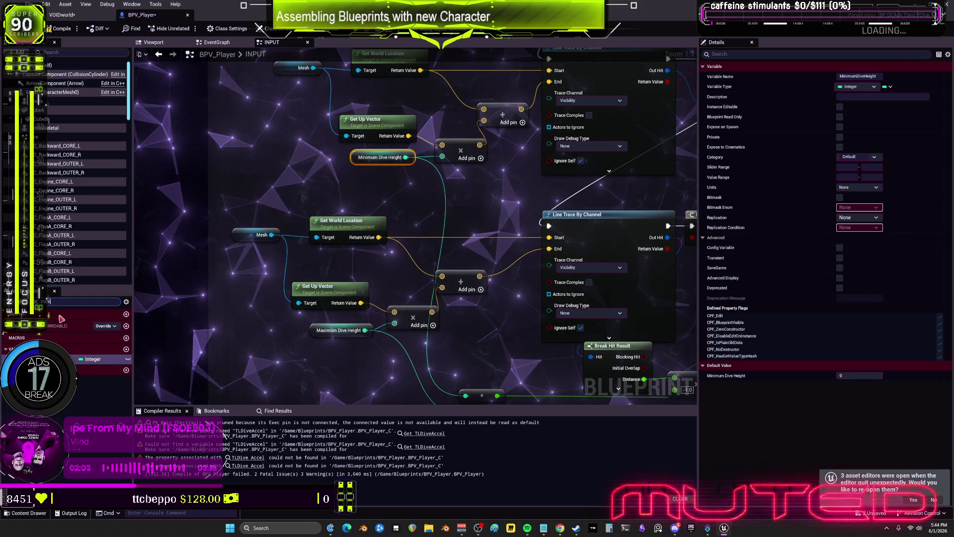
click(96, 359)
click(94, 408)
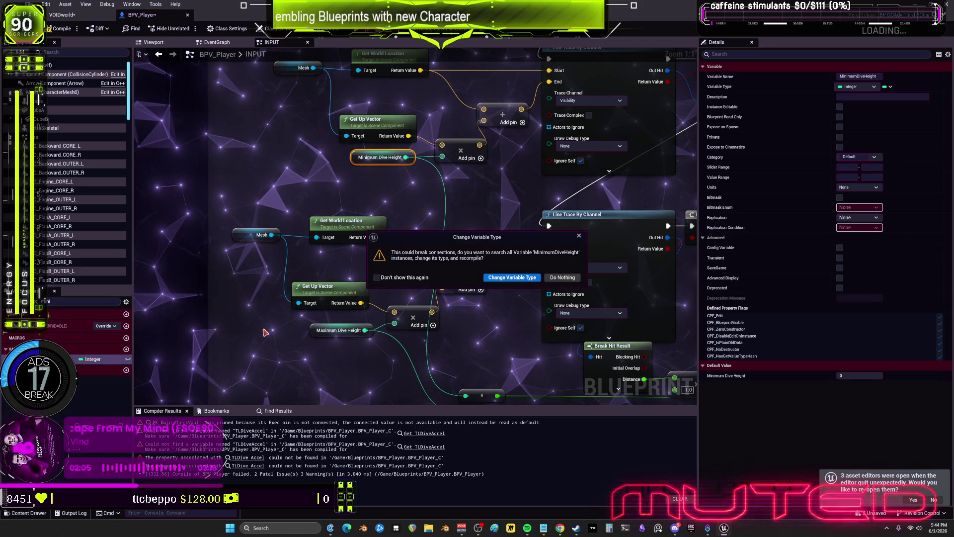
click(500, 279)
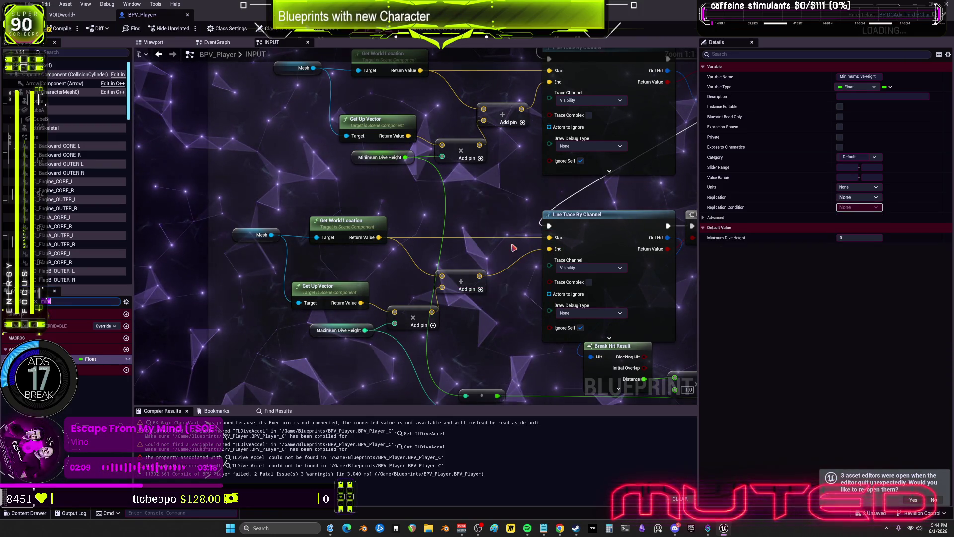
drag(442, 157, 445, 159)
Rewire Minimum Dive Height into the multiply node through a new reroute point.
scroll(450, 216, down, 1)
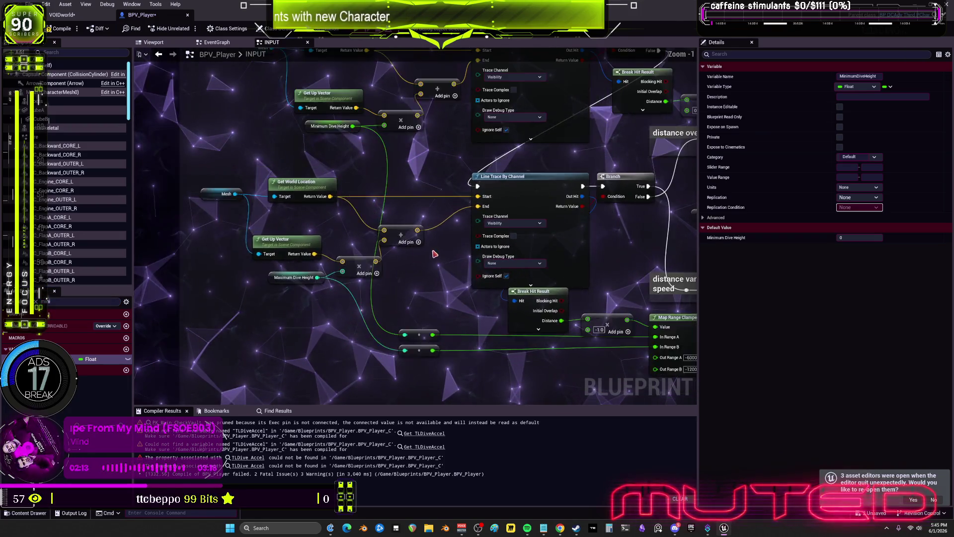
click(395, 334)
key(Delete)
mouse_move(329, 126)
mouse_down()
mouse_move(554, 320)
mouse_move(632, 358)
mouse_up()
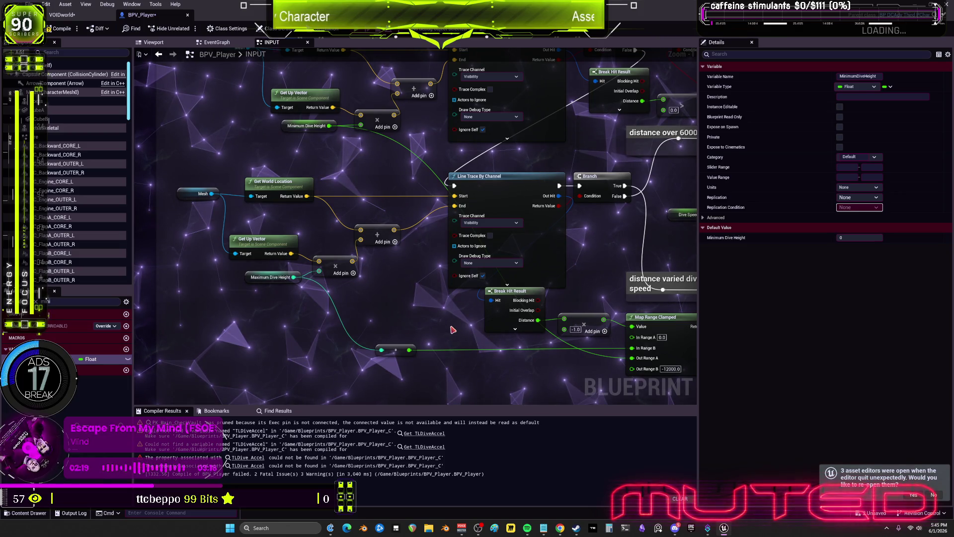
key(ctrl+z)
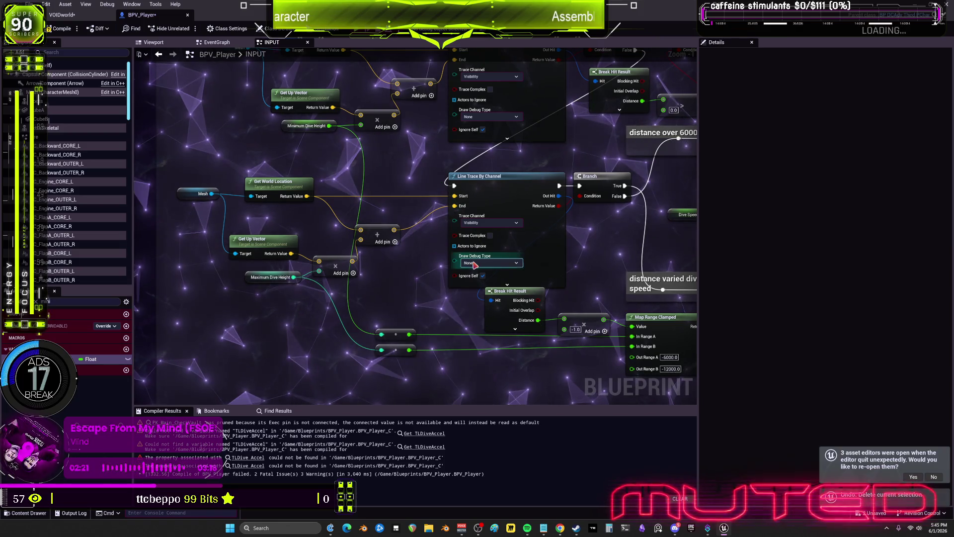
click(311, 125)
mouse_move(329, 126)
mouse_down()
mouse_move(512, 298)
mouse_move(547, 323)
mouse_move(571, 326)
mouse_move(553, 314)
mouse_up()
double_click(418, 336)
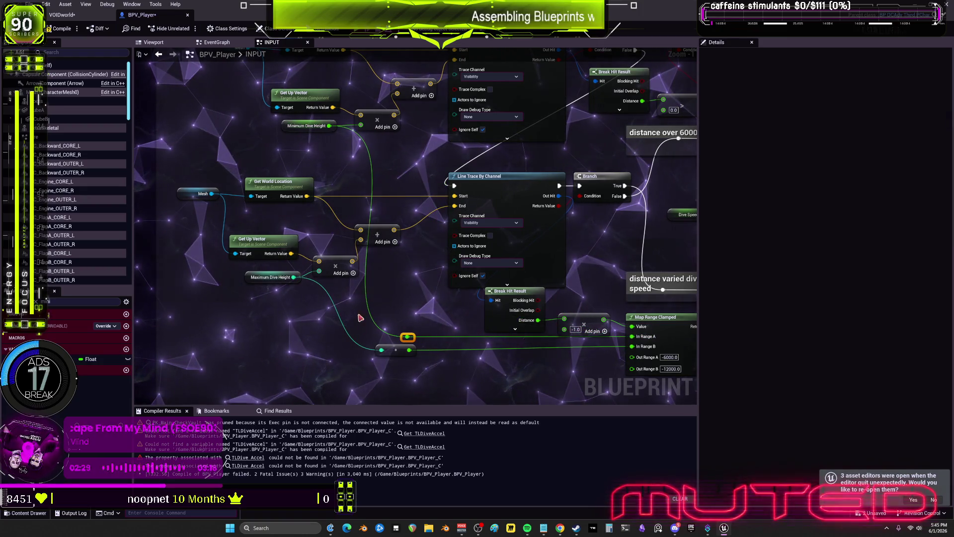
Change the Maximum Dive Height variable type to Float.
click(271, 276)
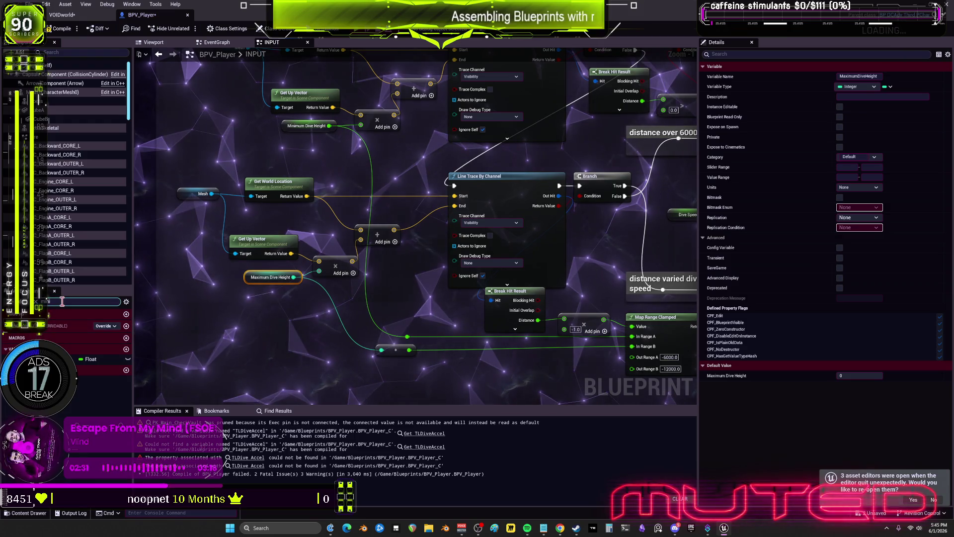
text(ax)
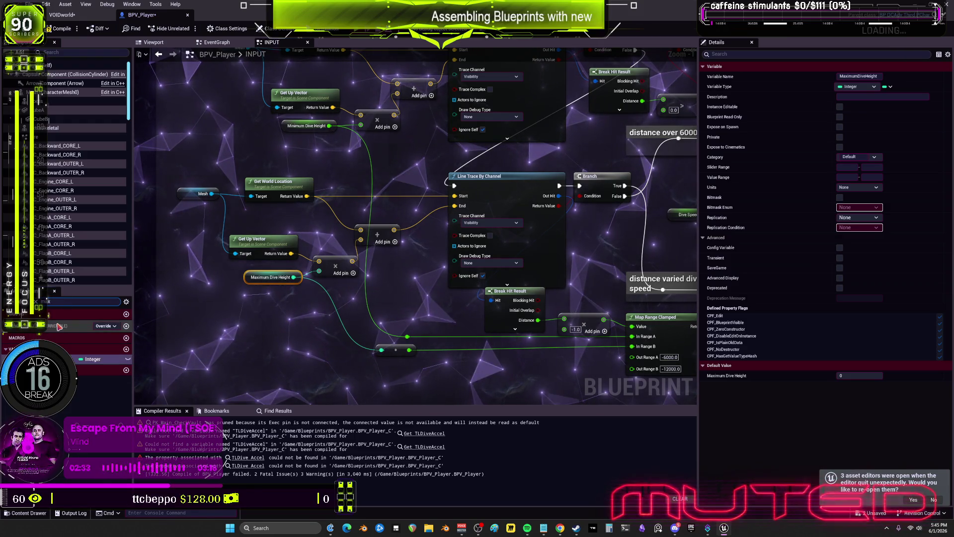
click(92, 359)
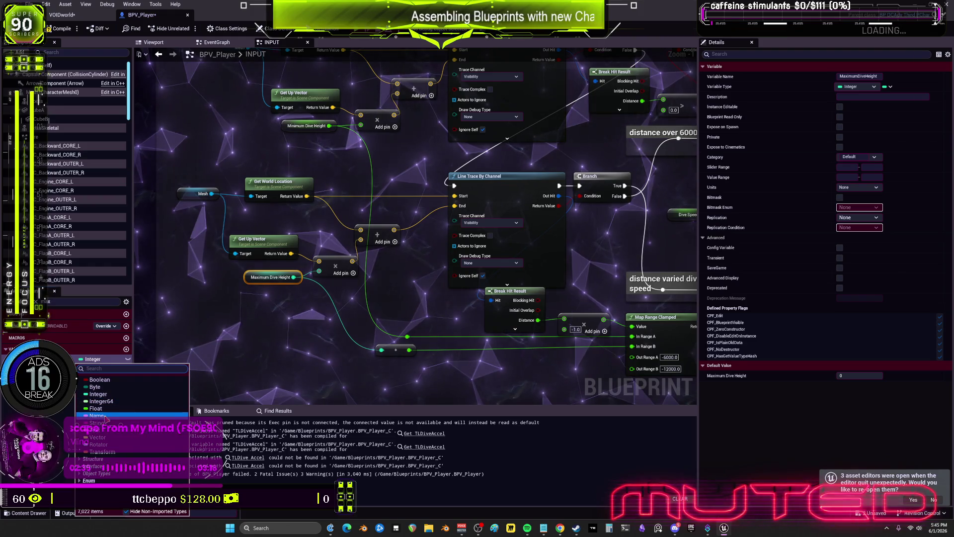
click(95, 408)
key(Escape)
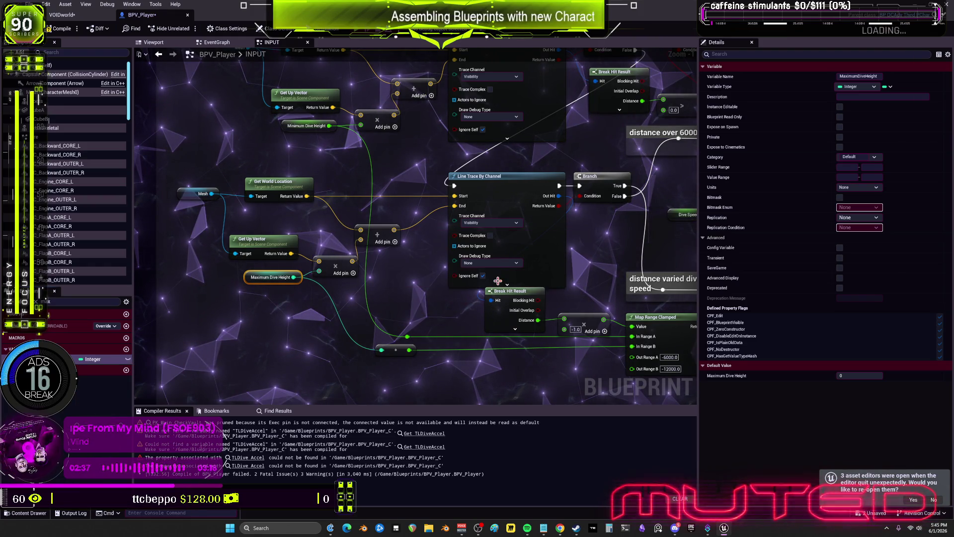
key(Return)
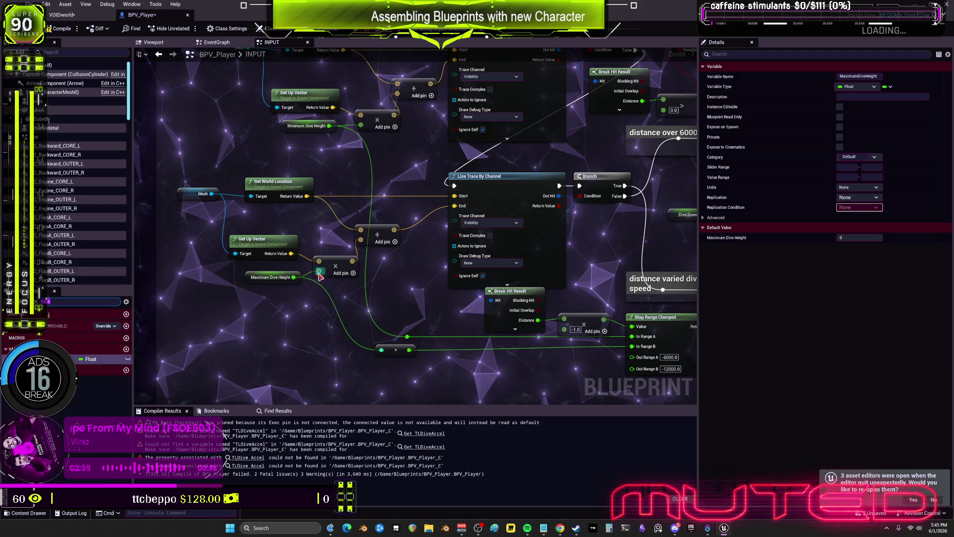
Wire Maximum Dive Height into Map Range Clamped's In Range B via a reroute.
drag(300, 278, 265, 258)
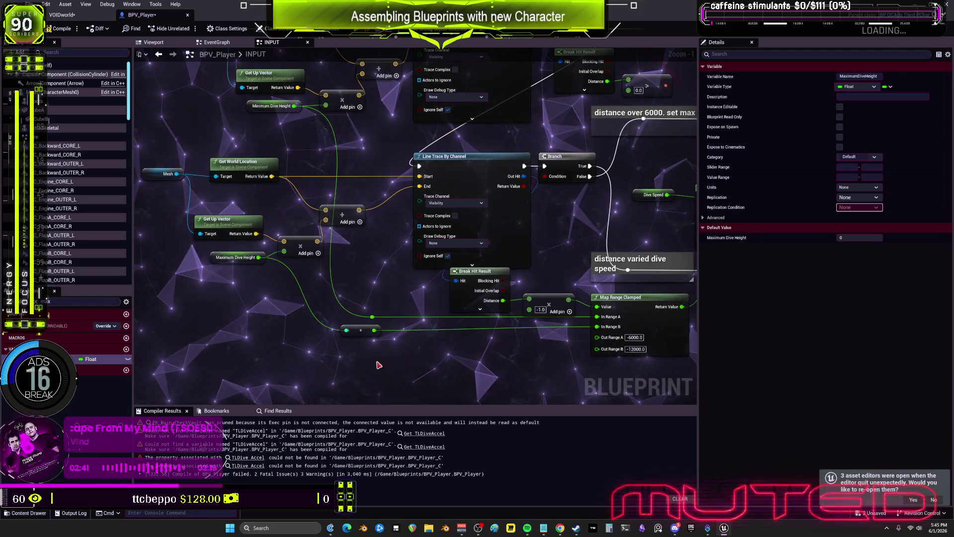
key(Delete)
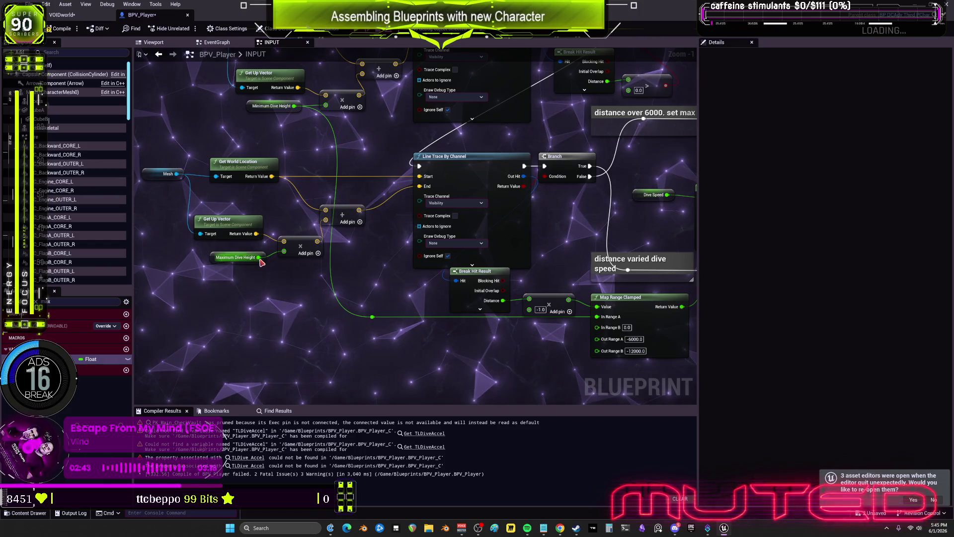
drag(545, 359, 597, 327)
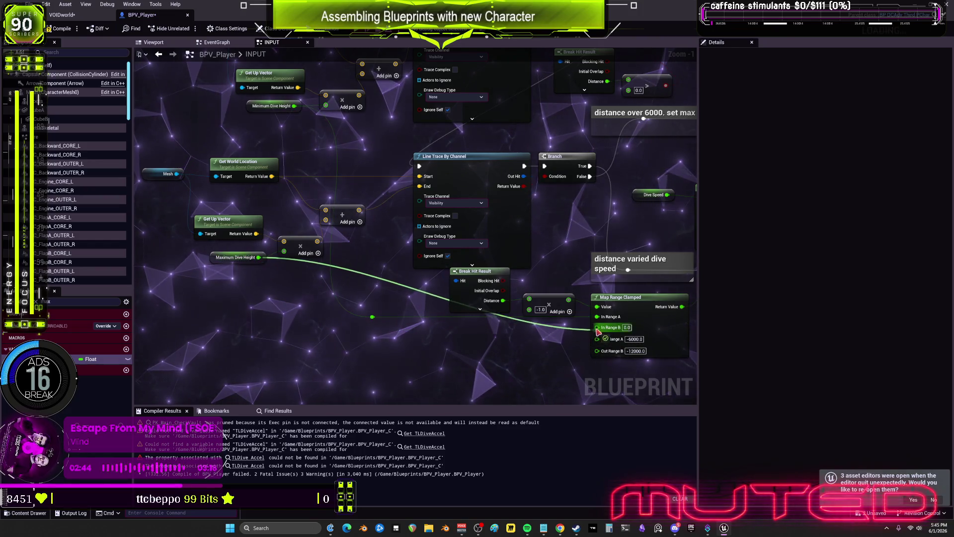
double_click(396, 285)
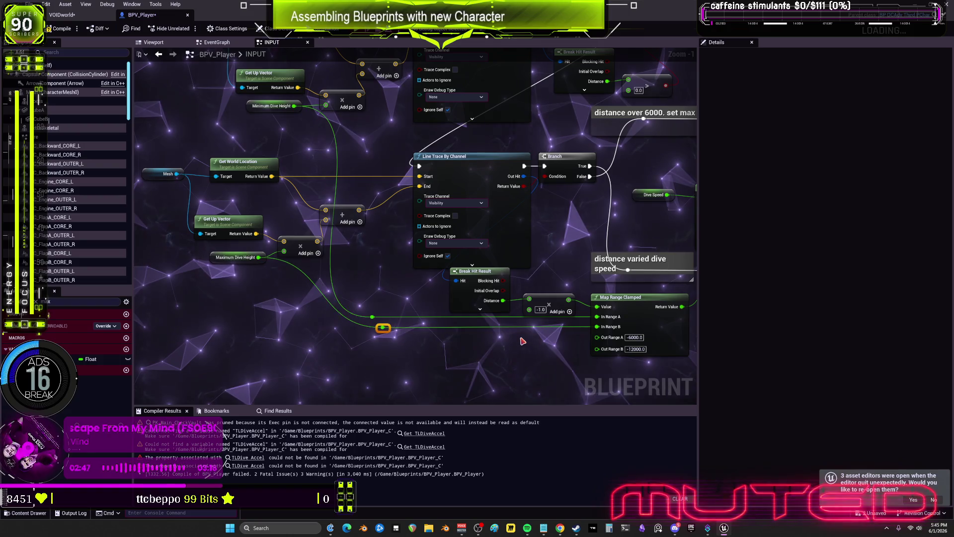
scroll(402, 206, down, 2)
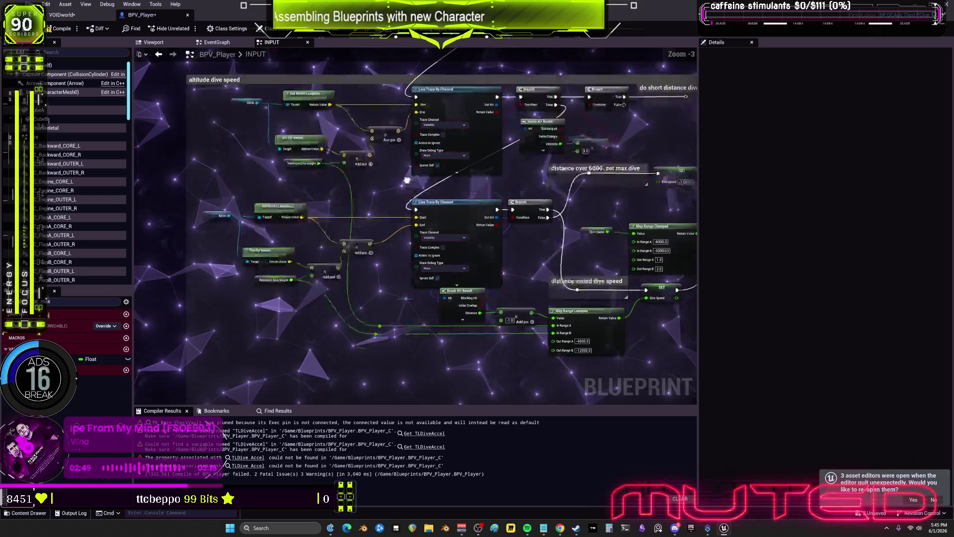
Select the three SET nodes and straighten them into one row with Q.
drag(516, 154, 555, 273)
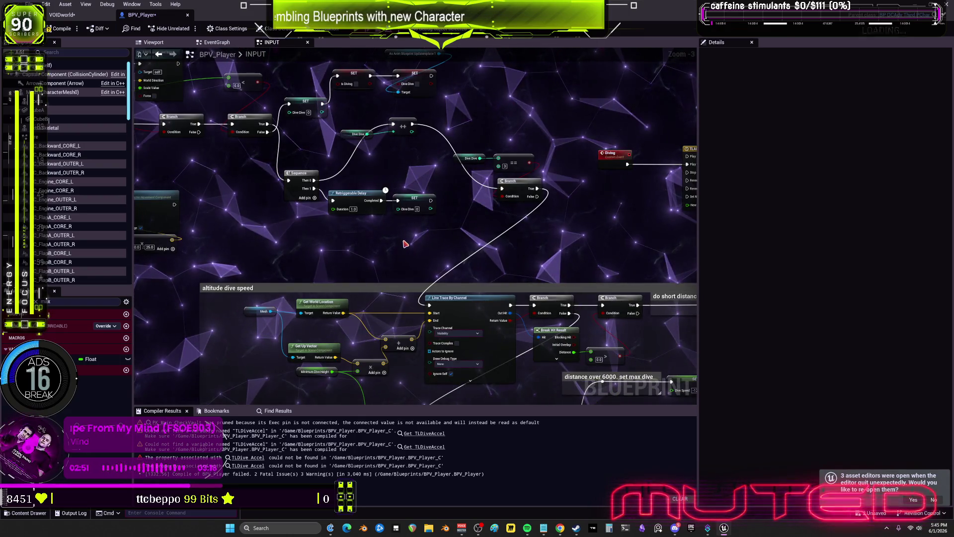
scroll(406, 243, up, 2)
drag(413, 237, 405, 177)
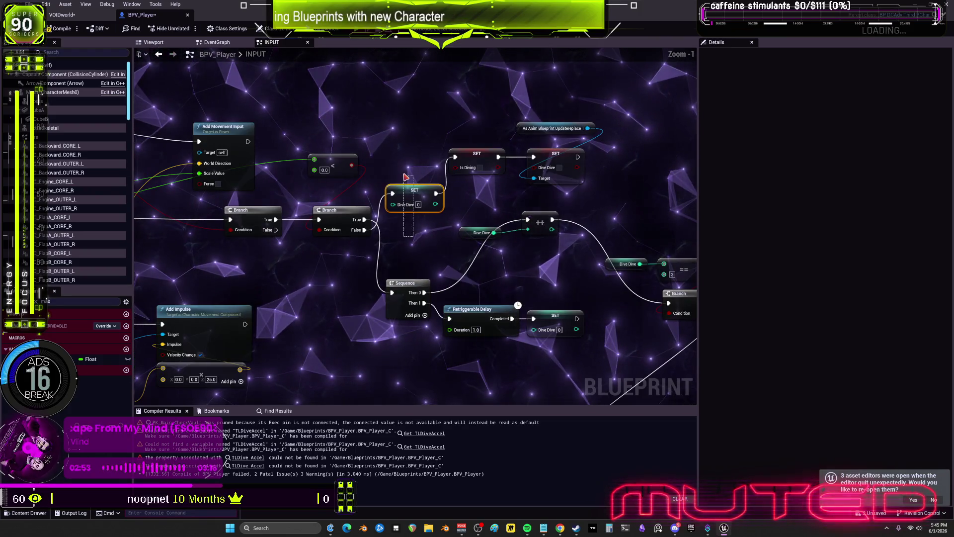
scroll(335, 164, down, 3)
drag(485, 138, 424, 155)
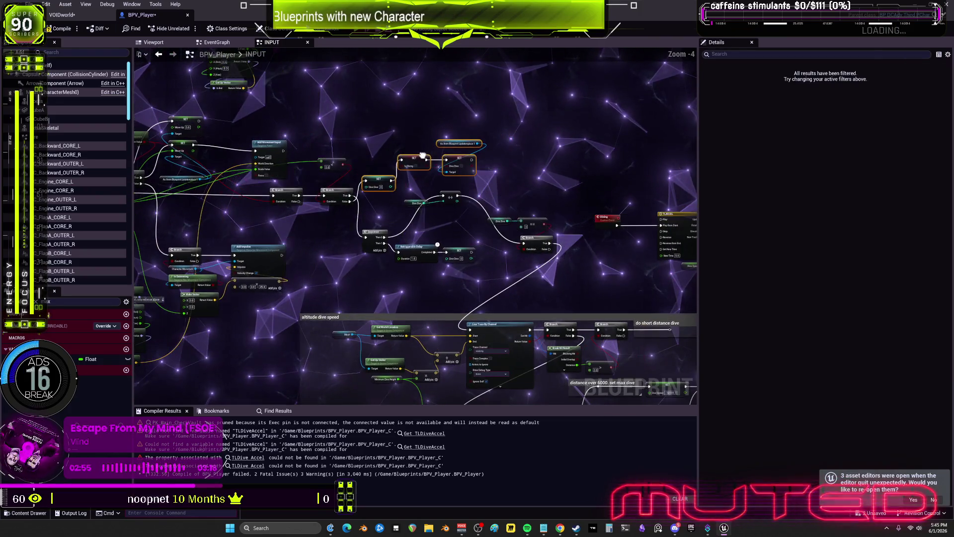
scroll(404, 288, up, 2)
click(528, 283)
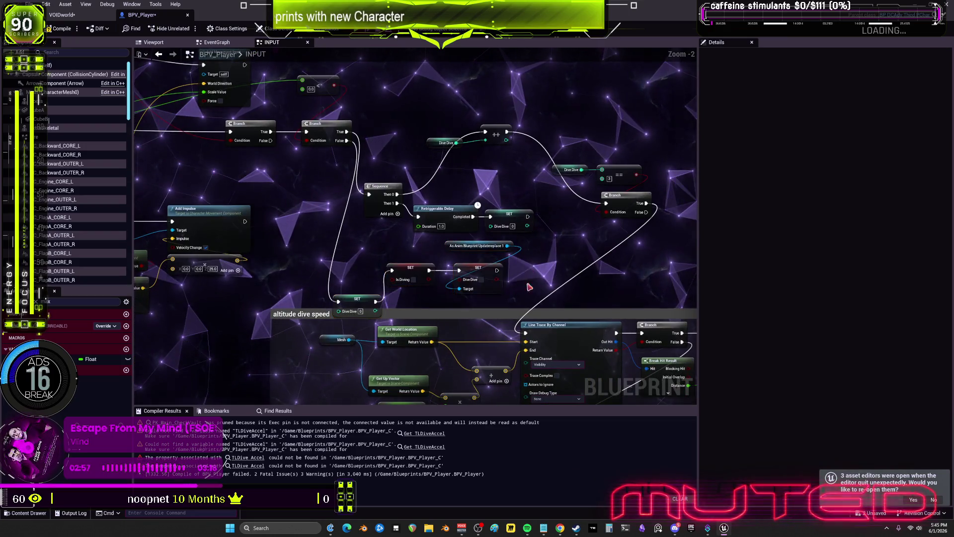
drag(341, 264, 341, 264)
key(q)
Place As Anim Blueprint under its SET and reposition the Dive Dive getters and increment node.
mouse_move(467, 298)
mouse_down()
mouse_move(505, 251)
mouse_move(496, 251)
mouse_up()
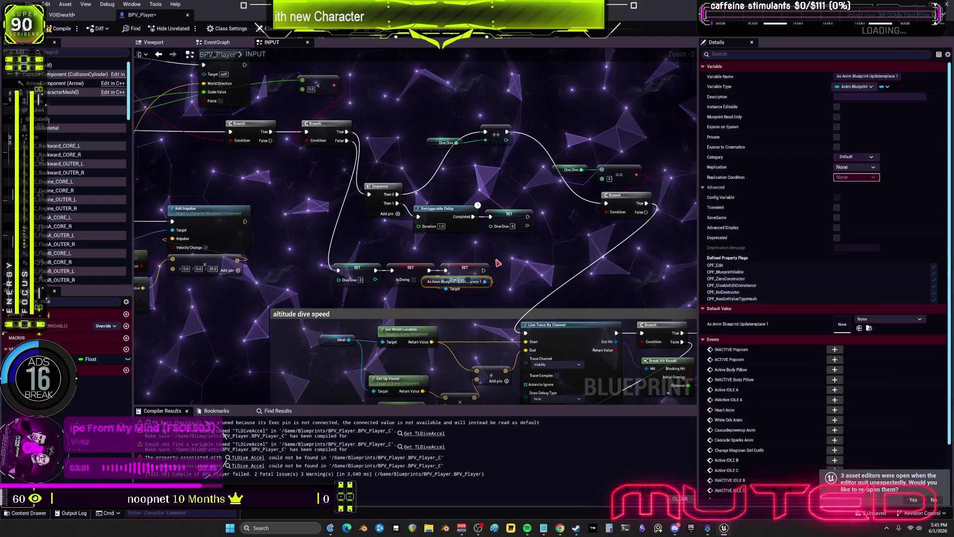
drag(418, 299, 463, 299)
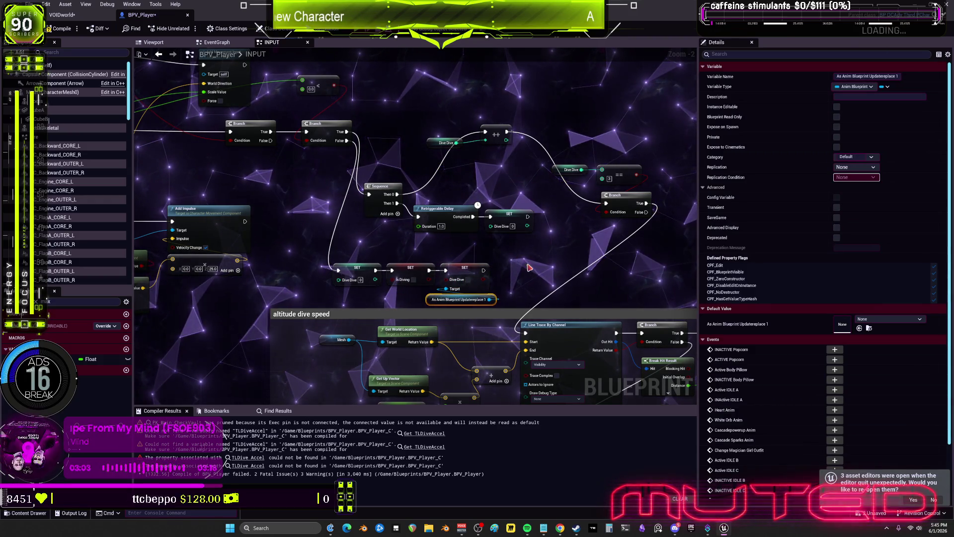
click(540, 275)
drag(391, 288, 378, 291)
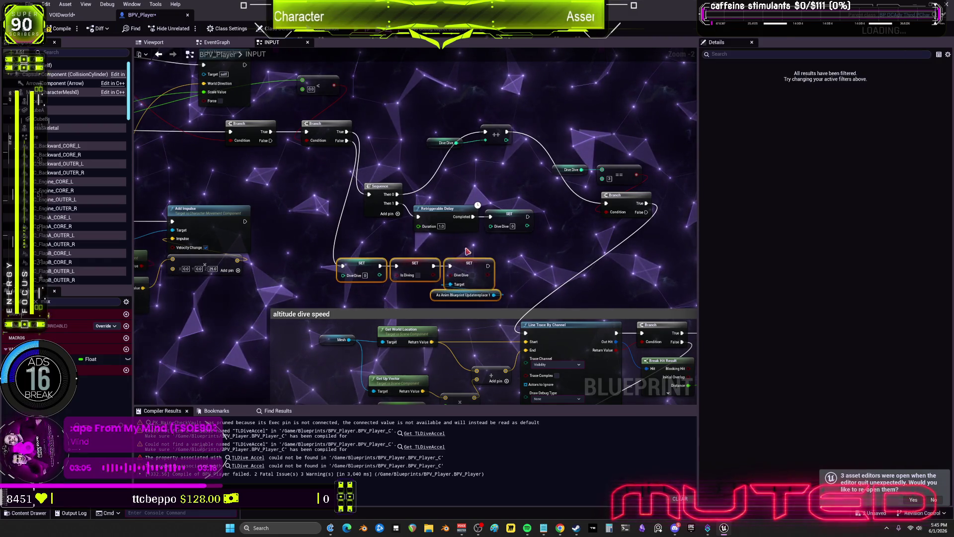
drag(509, 262, 320, 218)
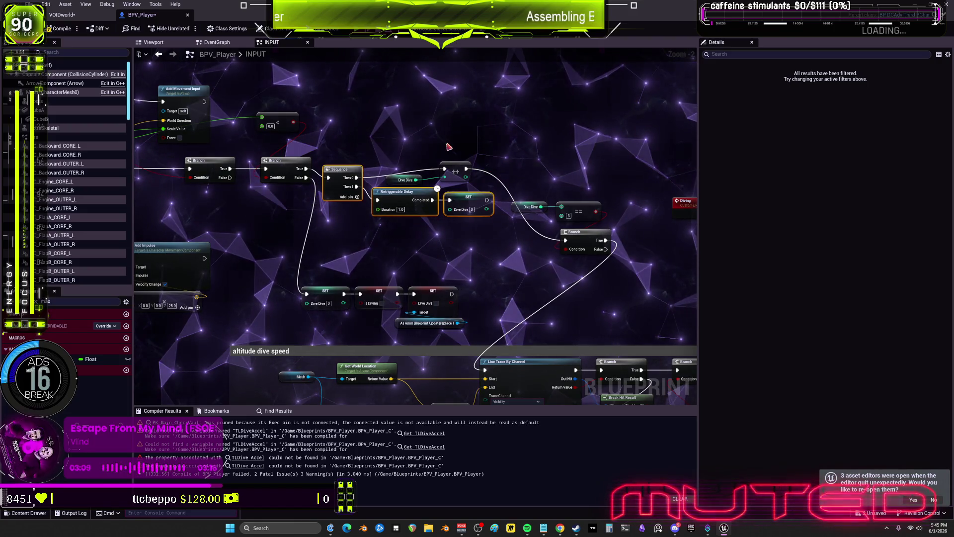
mouse_move(406, 179)
mouse_down()
mouse_move(458, 157)
mouse_move(459, 176)
mouse_up()
drag(458, 243, 435, 225)
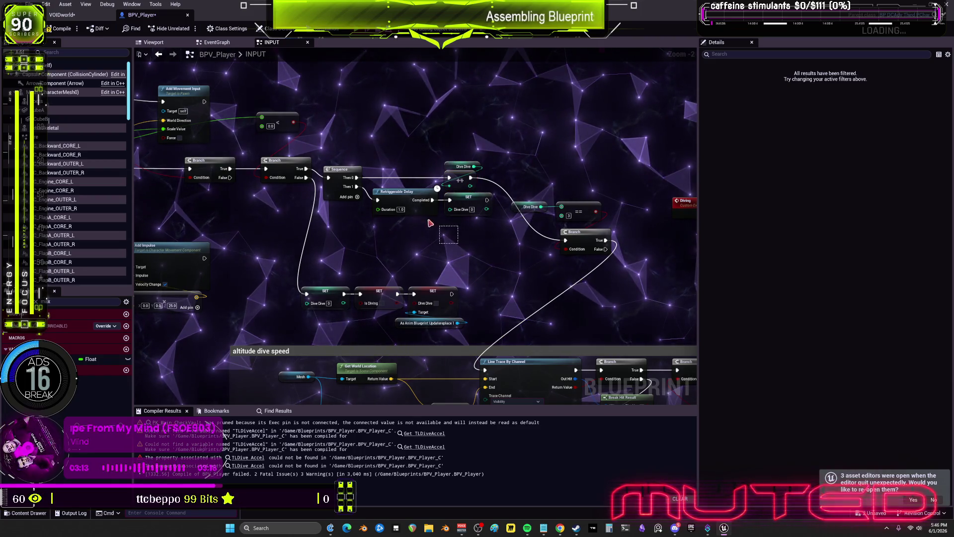
drag(475, 140, 464, 194)
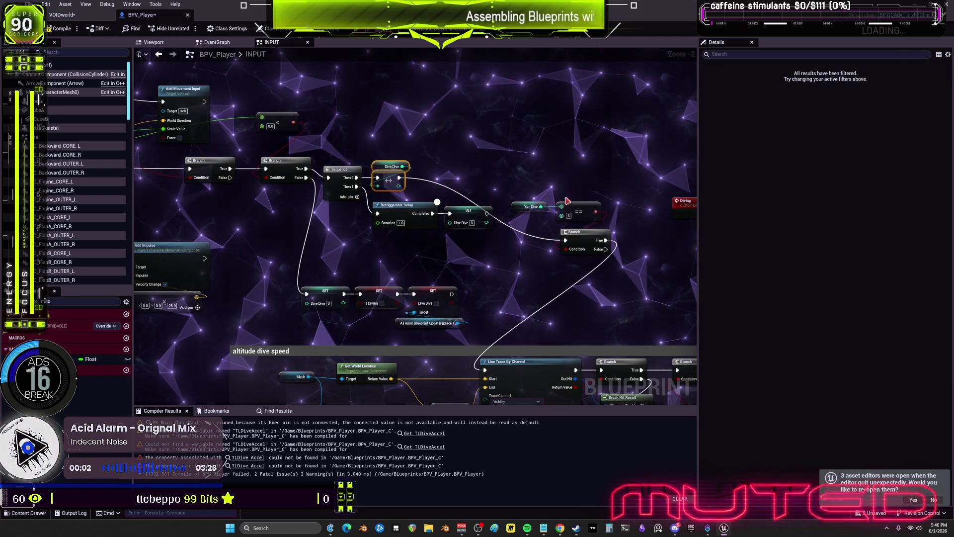
mouse_move(521, 205)
mouse_down()
mouse_move(557, 189)
mouse_move(538, 144)
mouse_up()
Move the == node into the chain, delete the redundant Dive Dive getter, and raise the Branch.
mouse_move(408, 185)
mouse_down()
mouse_move(521, 147)
mouse_move(460, 184)
mouse_up()
click(477, 166)
key(Delete)
drag(575, 237, 521, 174)
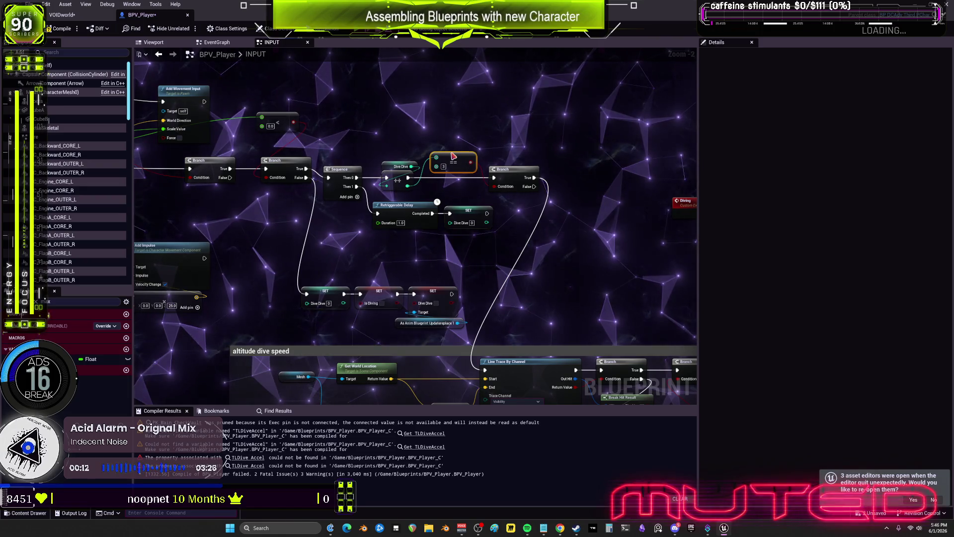
drag(398, 166, 399, 158)
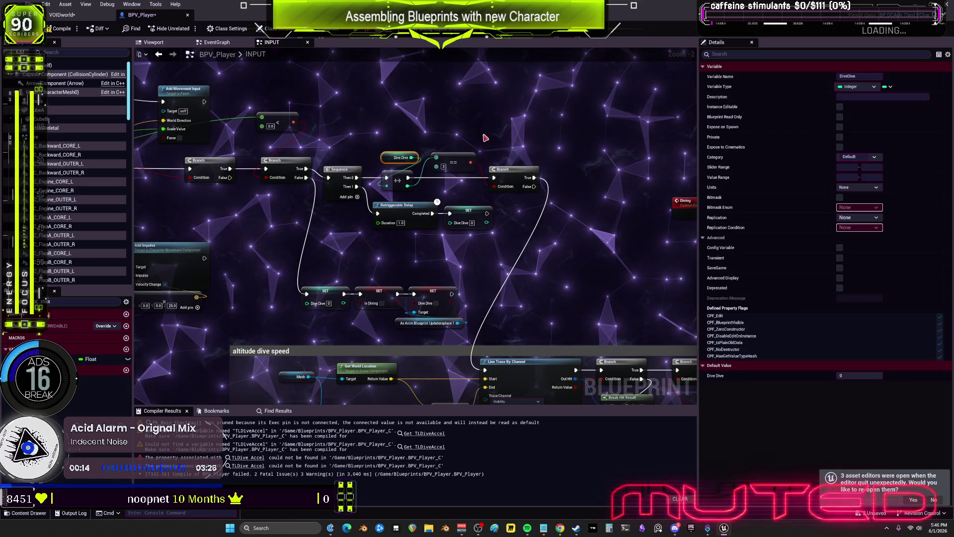
click(512, 171)
Regroup the dive SET nodes and As Anim reference beneath the Sequence and Delay nodes.
mouse_move(549, 242)
mouse_down()
mouse_move(548, 188)
mouse_move(616, 213)
mouse_up()
drag(540, 304, 406, 257)
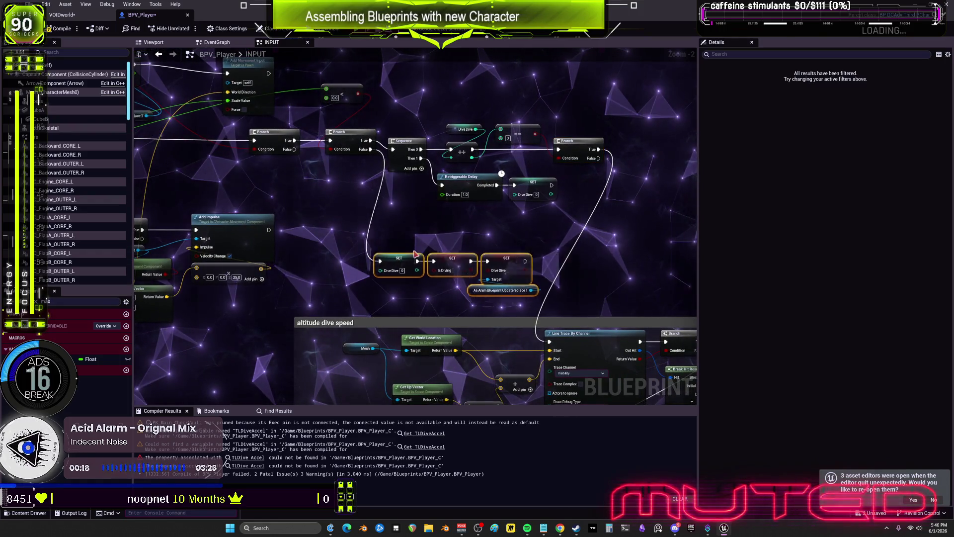
scroll(351, 191, down, 2)
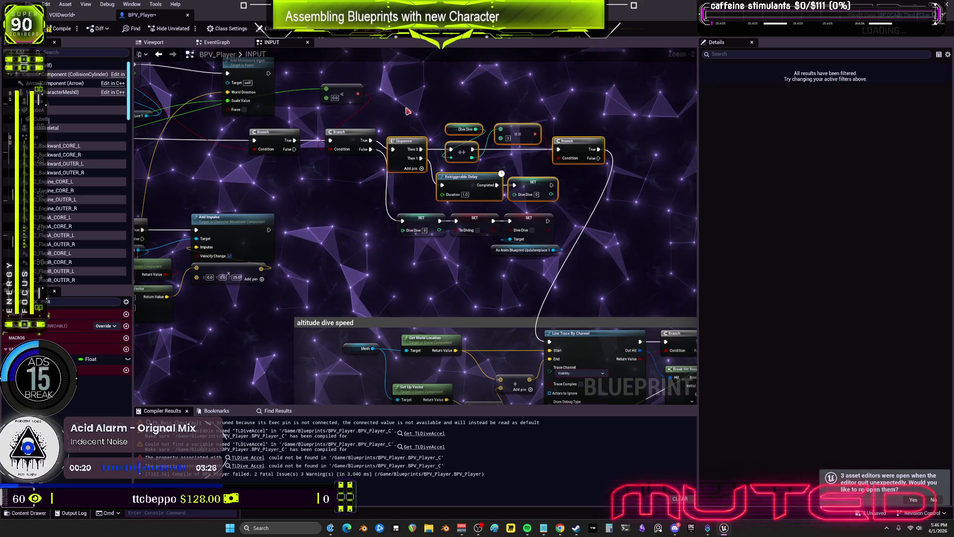
drag(367, 136, 497, 198)
drag(279, 184, 457, 209)
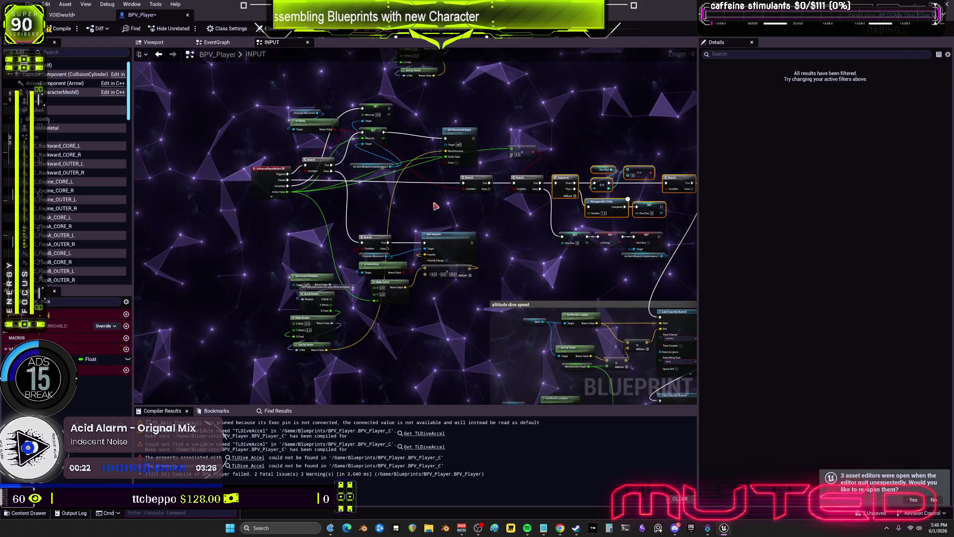
scroll(435, 206, up, 3)
mouse_move(593, 143)
mouse_down()
mouse_move(466, 175)
mouse_move(560, 190)
mouse_up()
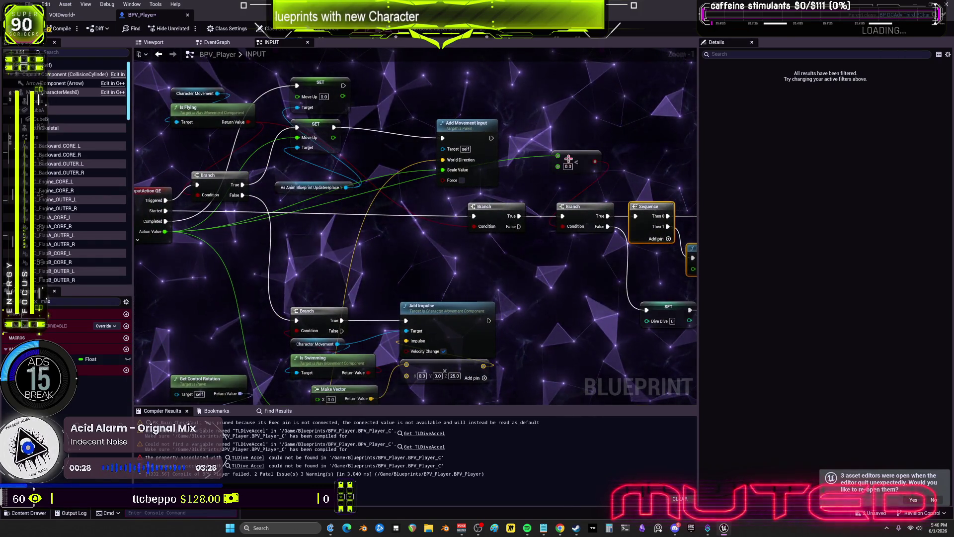
Add a Greater (>) node from Action Value and wire it into the Branch Condition.
scroll(419, 171, down, 1)
drag(325, 202, 587, 110)
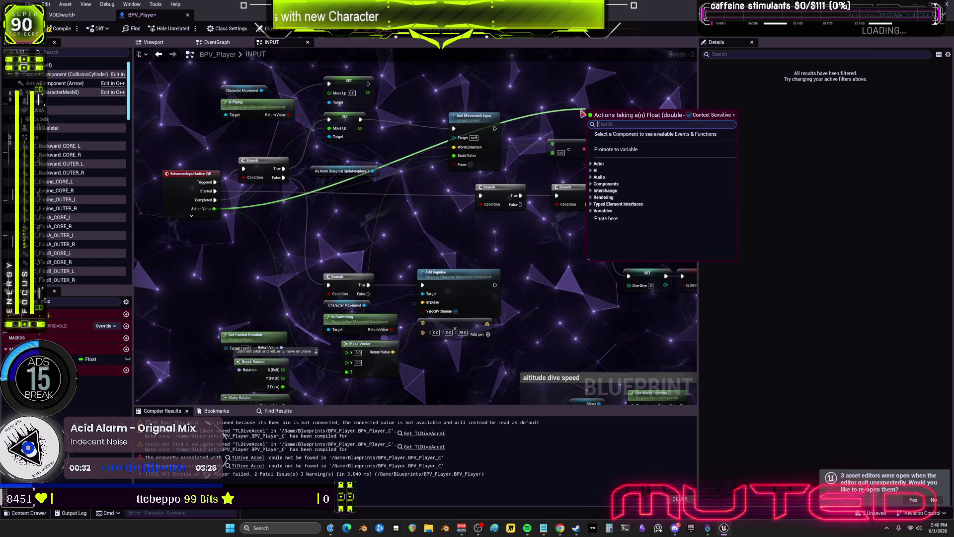
text(greater)
click(629, 155)
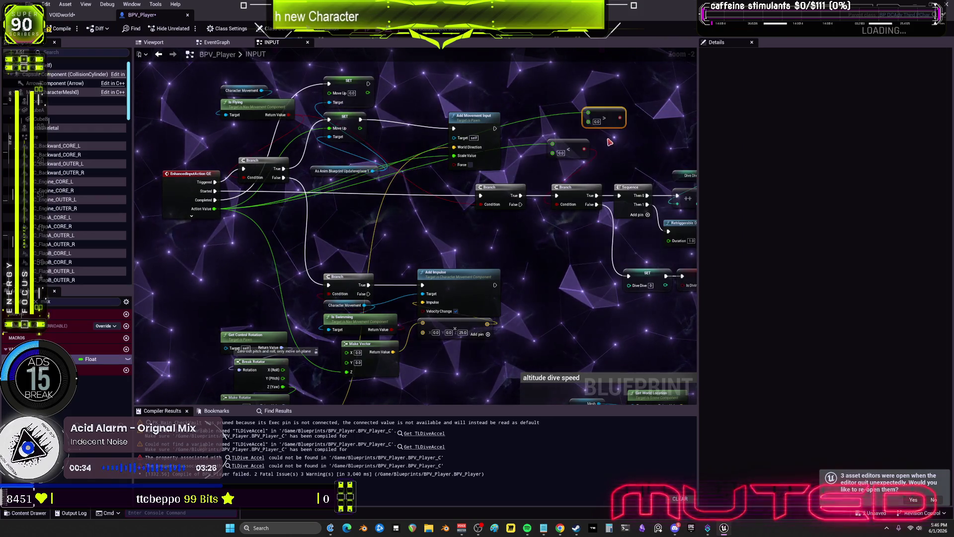
scroll(593, 139, up, 2)
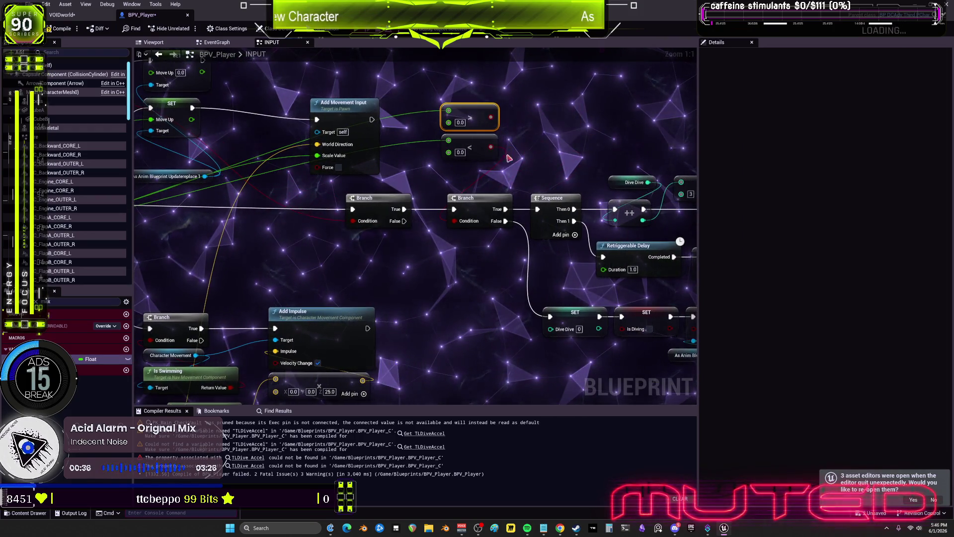
drag(491, 116, 453, 221)
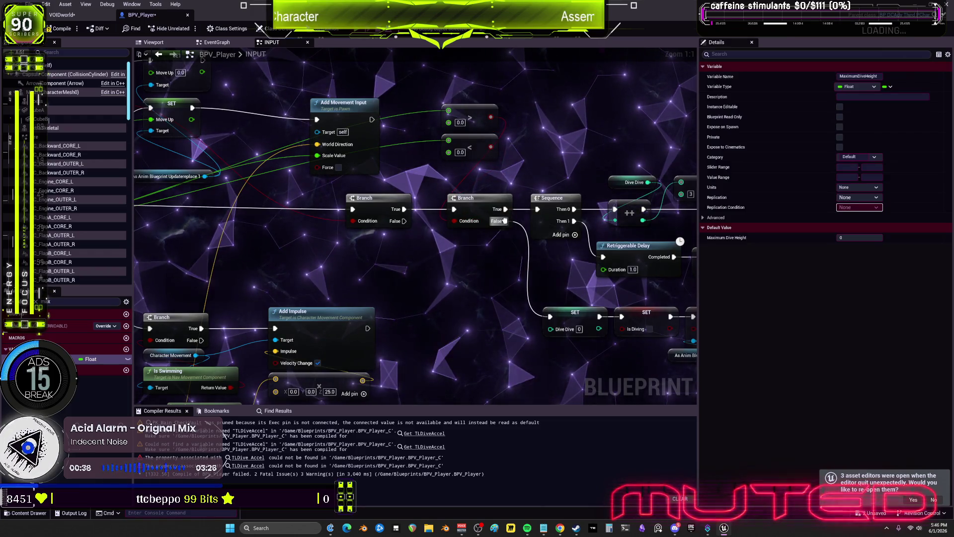
Move the dive SET nodes beside the Branch and shift the dive group lower.
scroll(536, 211, down, 2)
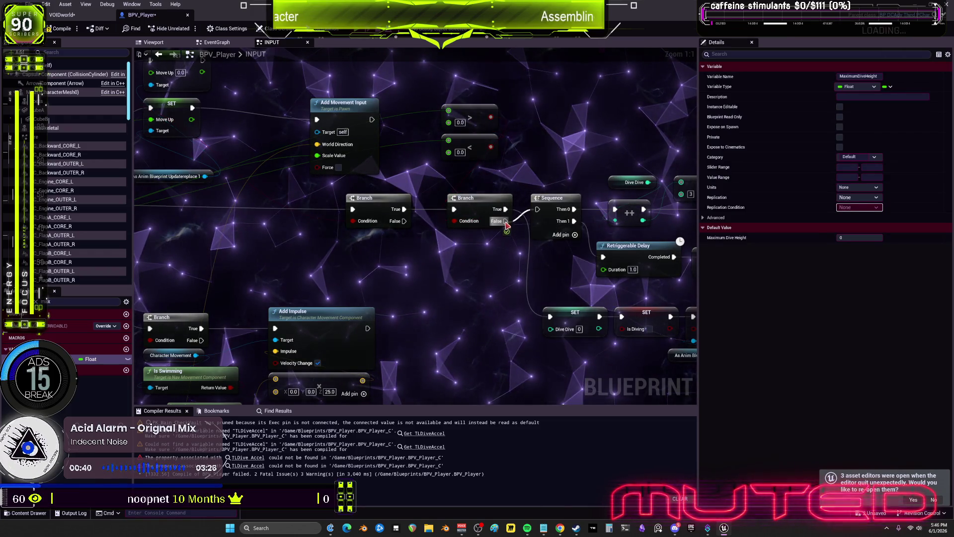
drag(455, 255, 472, 121)
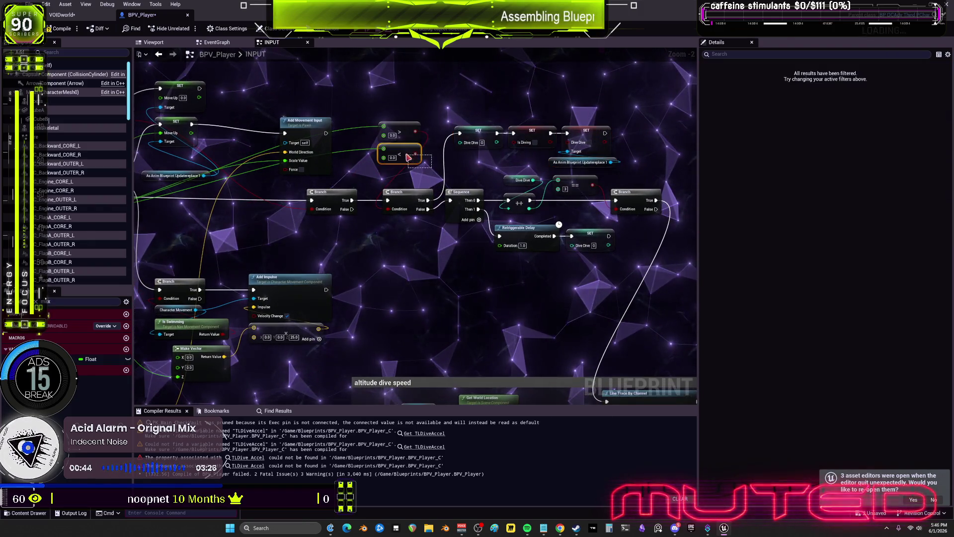
drag(648, 251, 511, 146)
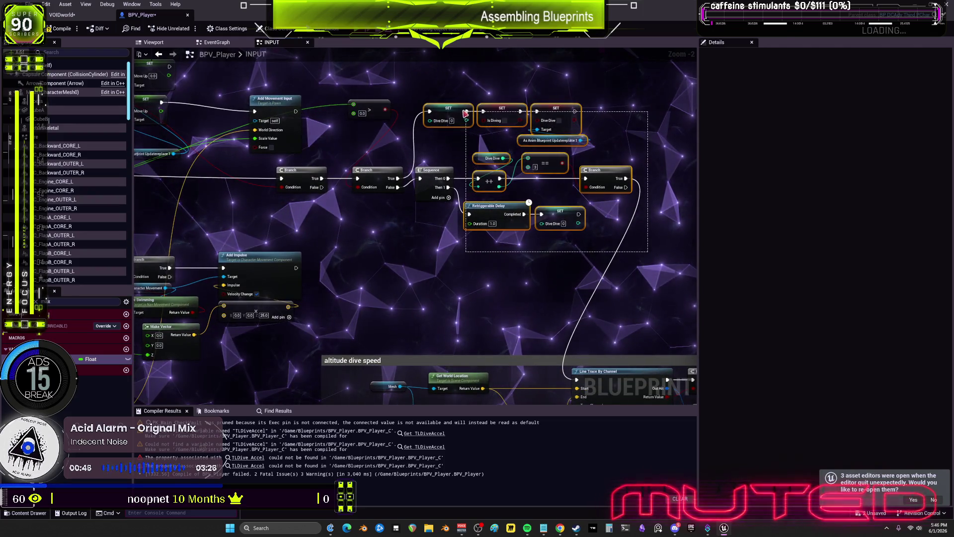
drag(439, 107, 439, 156)
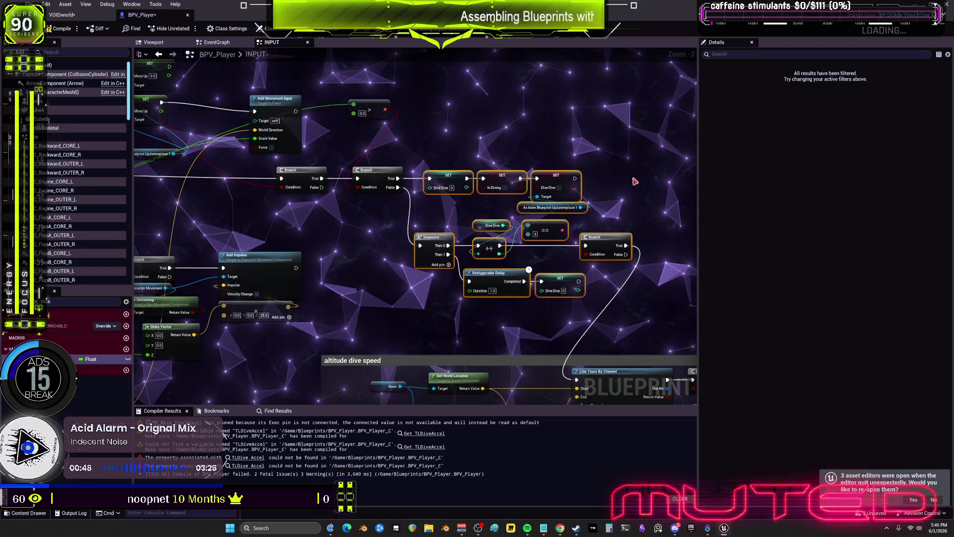
Move the As Anim Blueprint reference node to the top of the input-action logic.
click(554, 187)
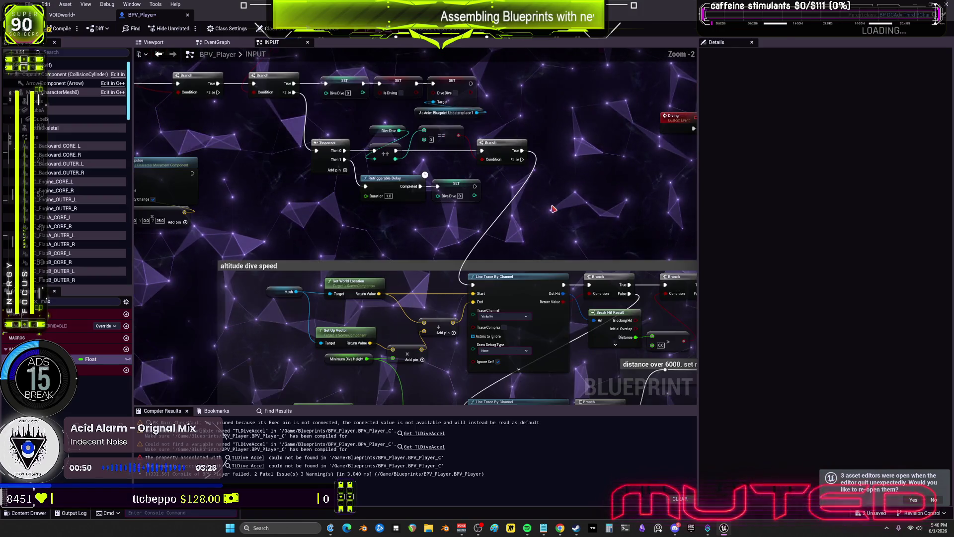
scroll(544, 226, down, 2)
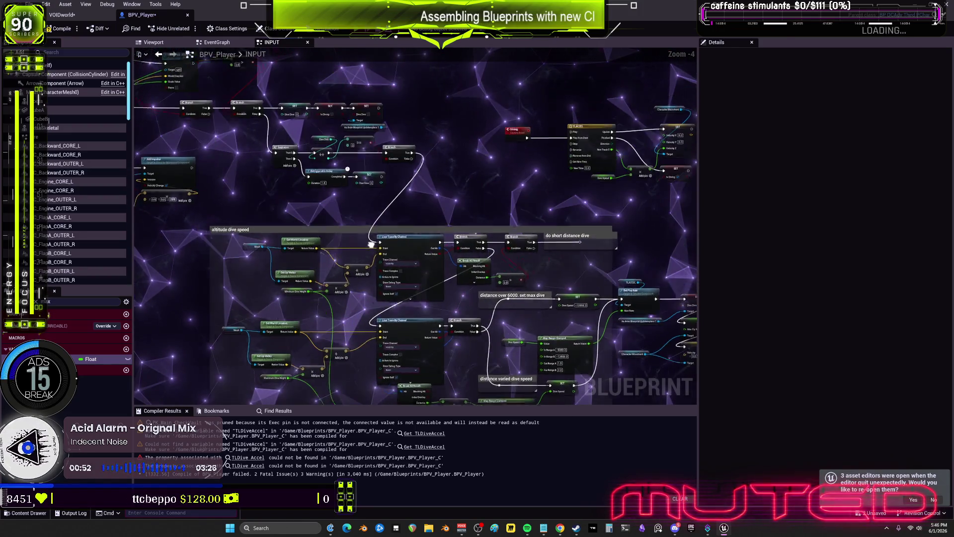
drag(444, 198, 591, 257)
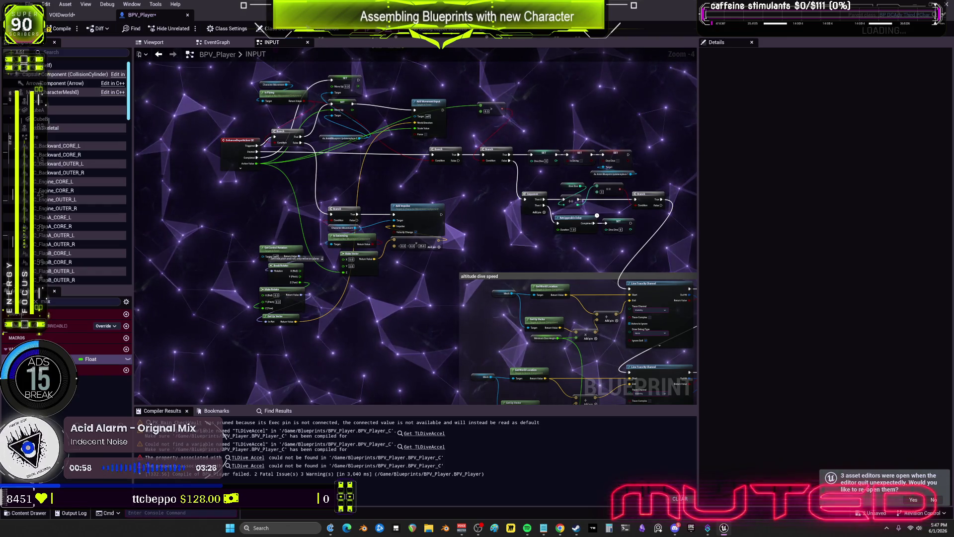
scroll(423, 262, up, 2)
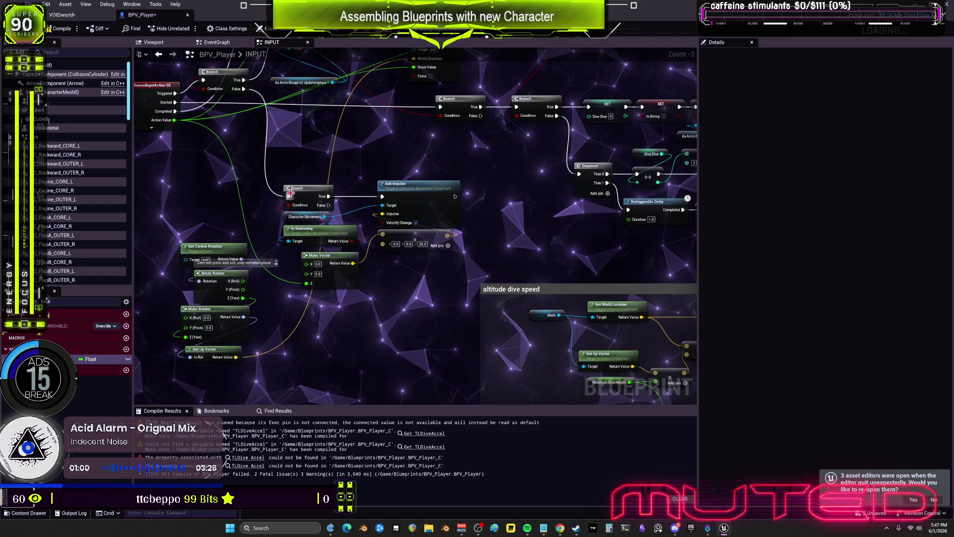
scroll(328, 248, up, 2)
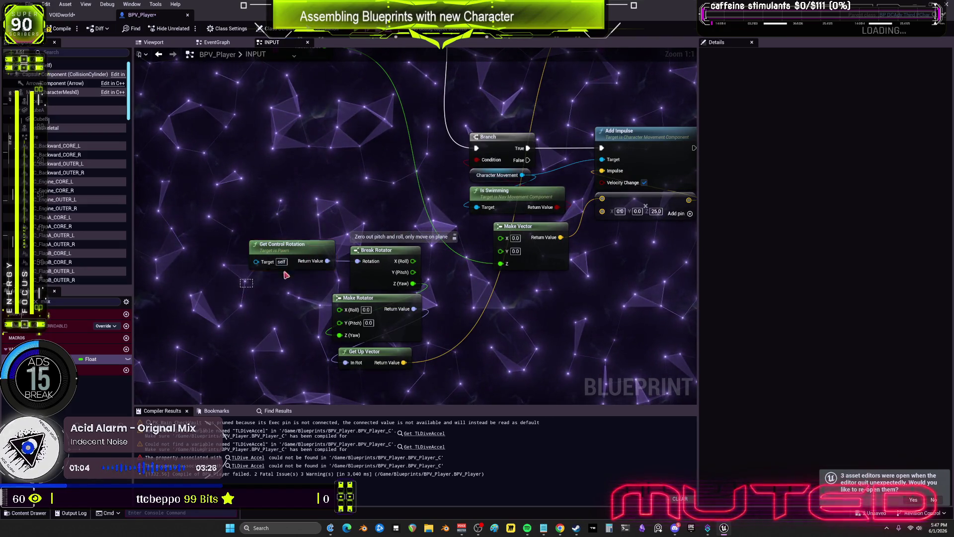
drag(409, 298, 442, 275)
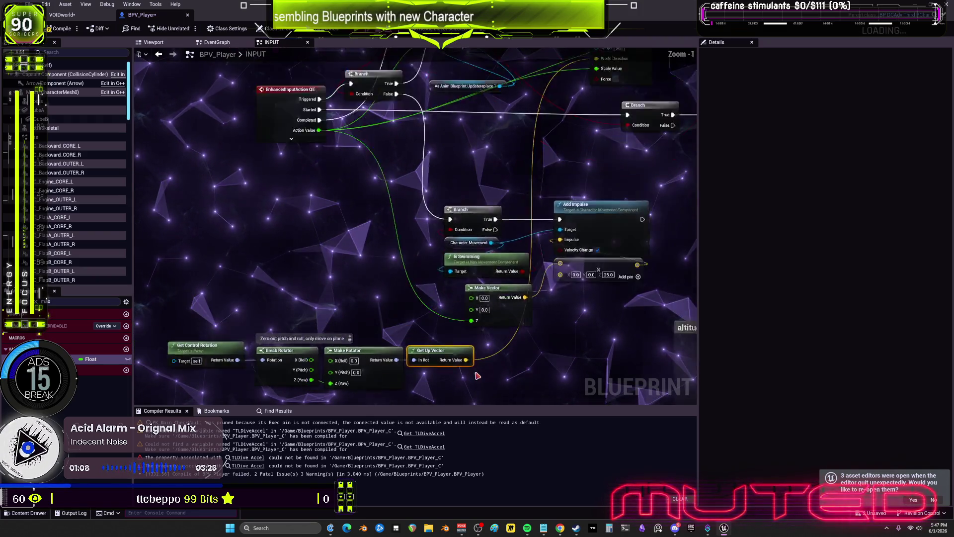
drag(478, 372, 465, 433)
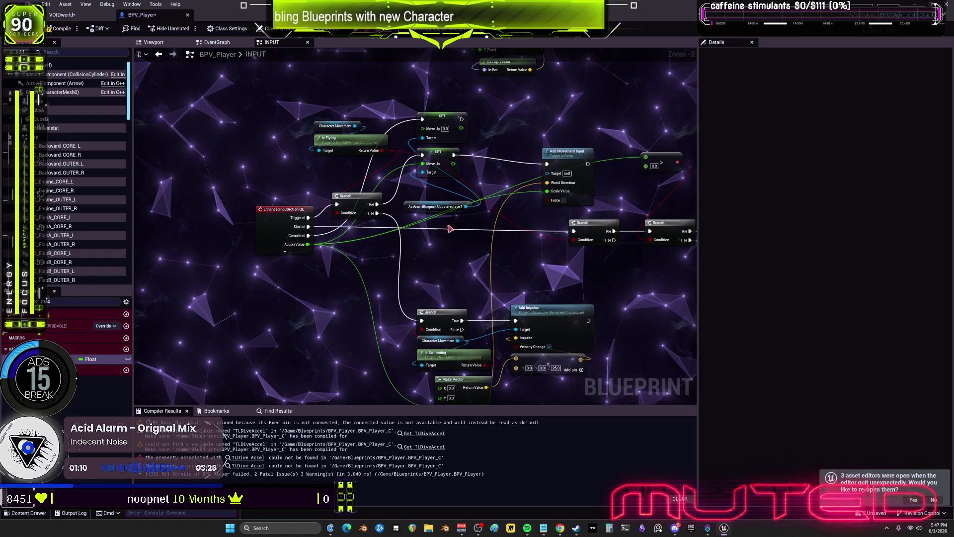
drag(413, 208, 405, 96)
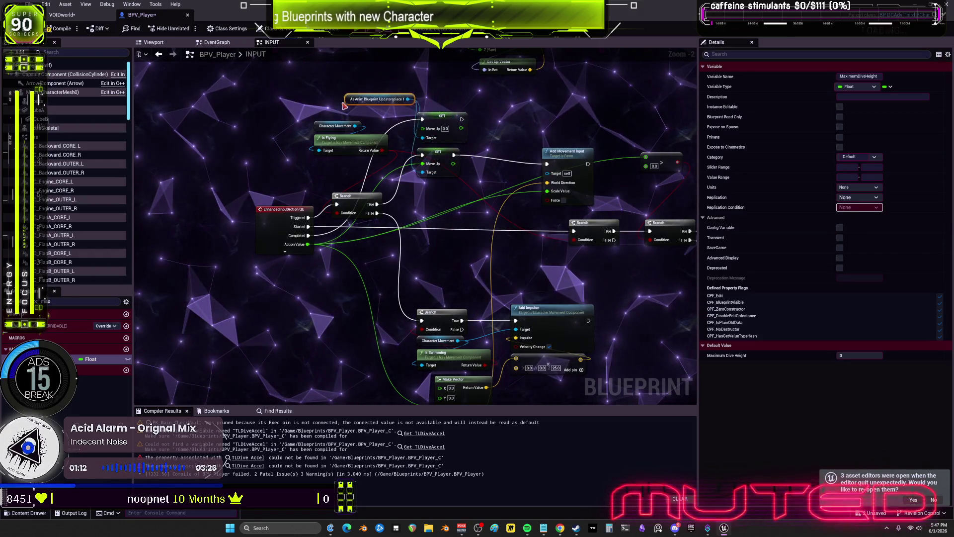
Move Character Movement and Is Flying below the input event and lower the second SET Move Up.
drag(478, 104, 472, 173)
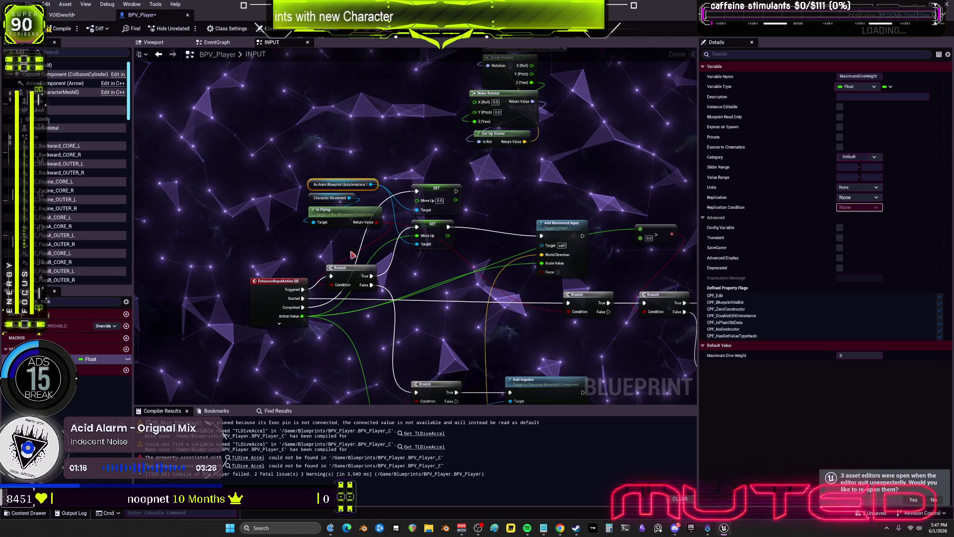
mouse_move(329, 222)
mouse_down()
mouse_move(318, 249)
mouse_move(279, 283)
mouse_move(272, 358)
mouse_move(272, 349)
mouse_up()
drag(356, 285, 369, 218)
click(369, 217)
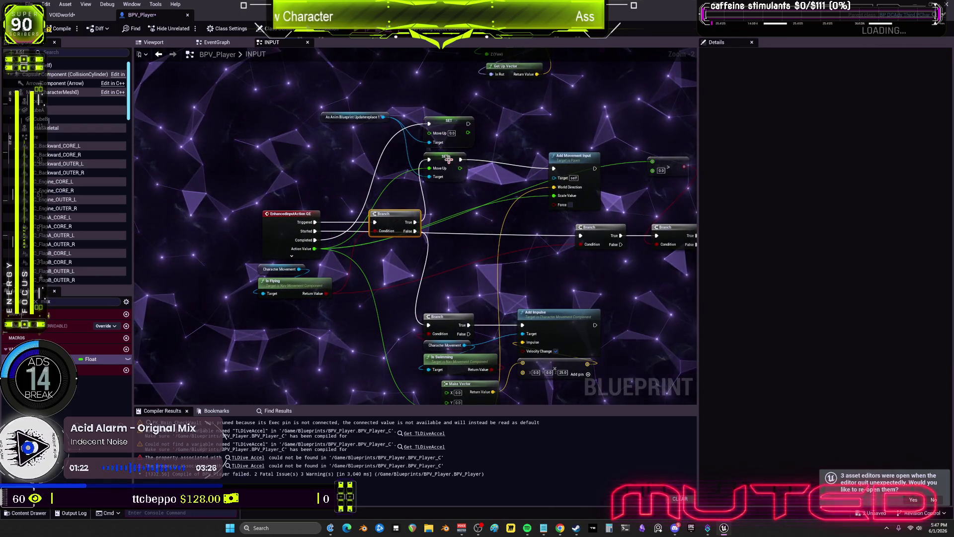
drag(448, 160, 467, 204)
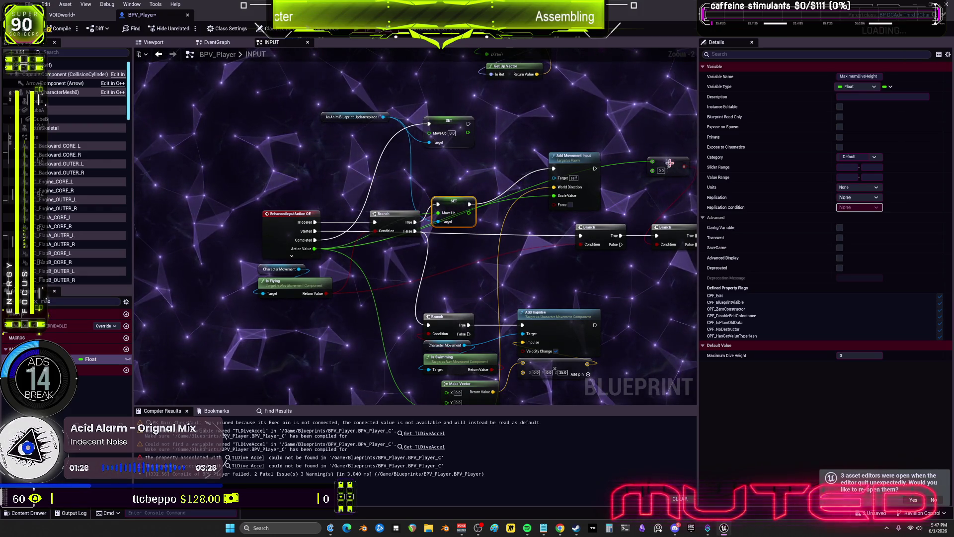
drag(669, 164, 530, 263)
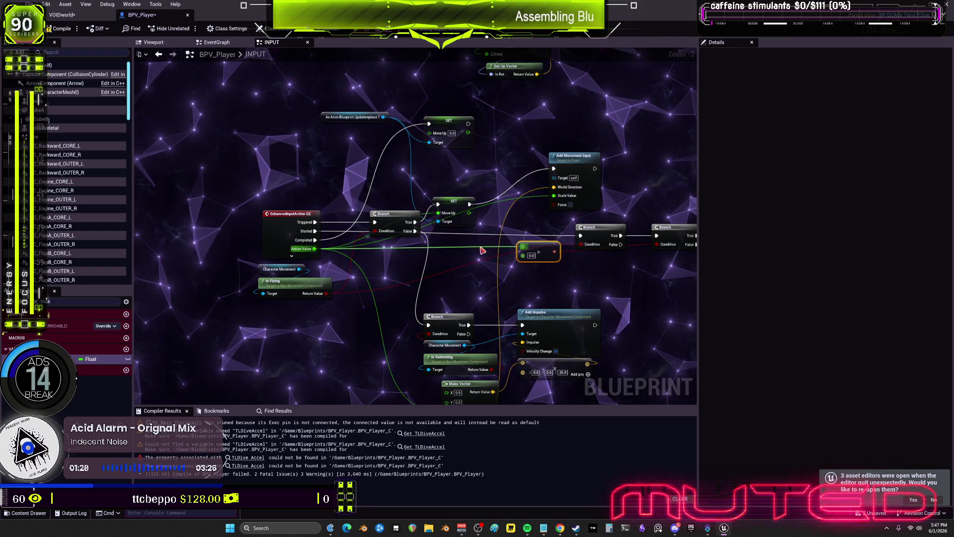
key(ctrl+z)
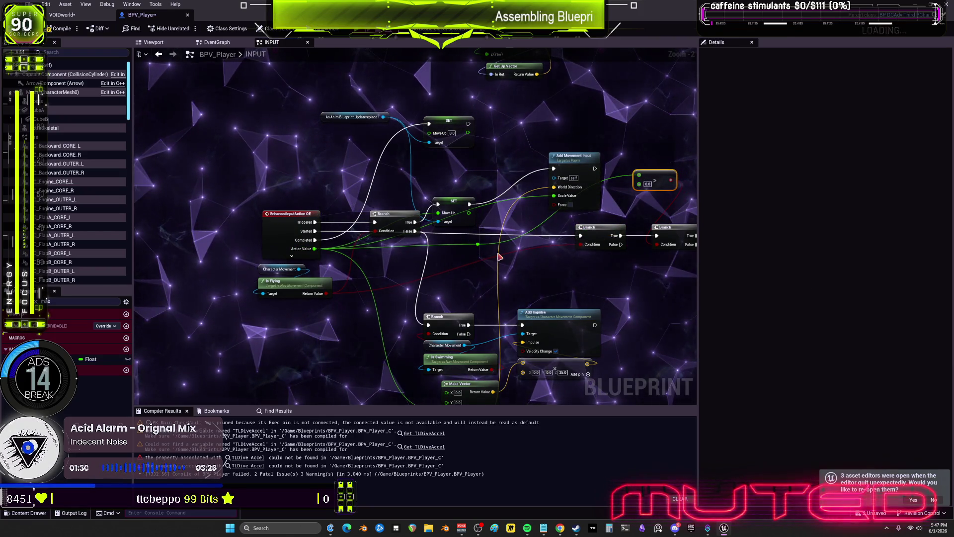
Add a reroute point on the Action Value wire and align it with the comparison and Branch.
double_click(465, 241)
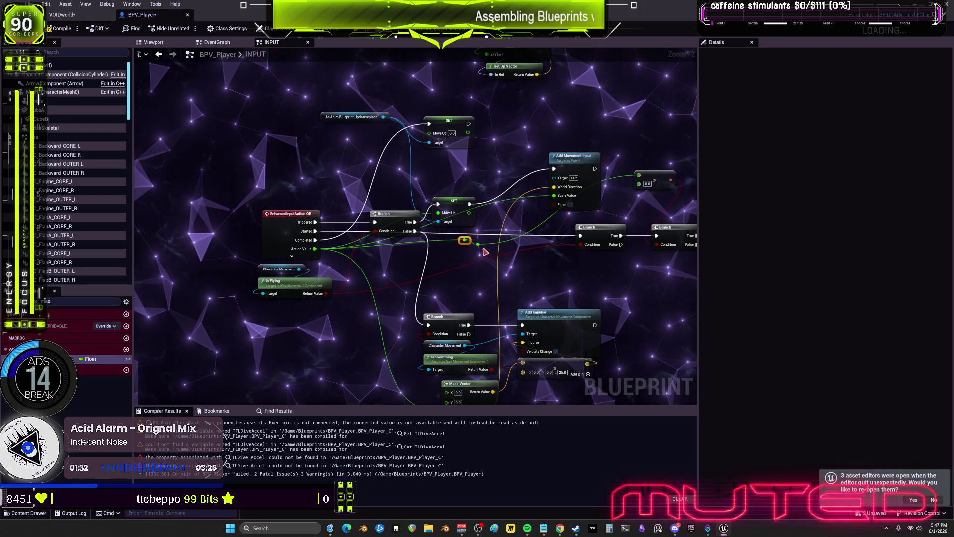
drag(549, 253, 516, 257)
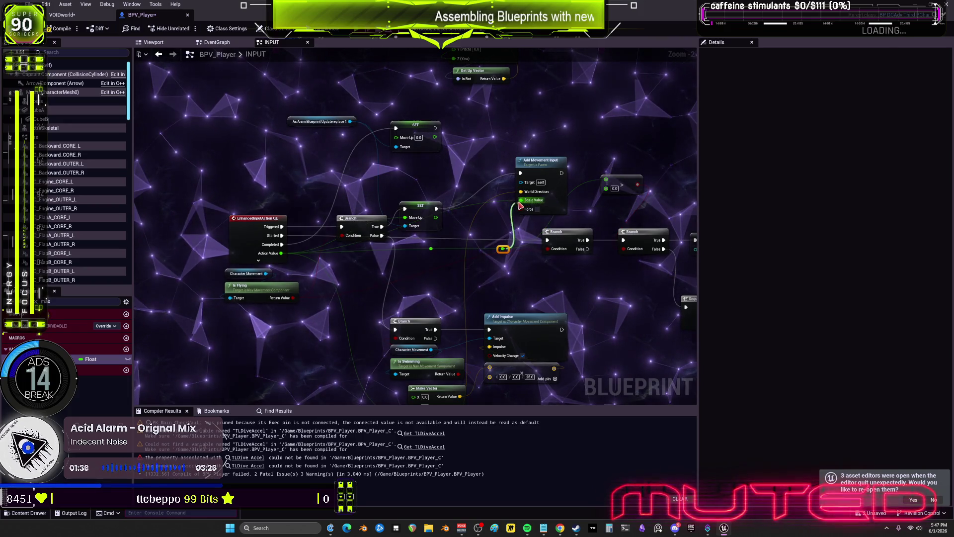
click(451, 265)
mouse_move(438, 237)
mouse_down()
mouse_move(404, 240)
mouse_move(439, 202)
mouse_up()
drag(411, 294, 387, 188)
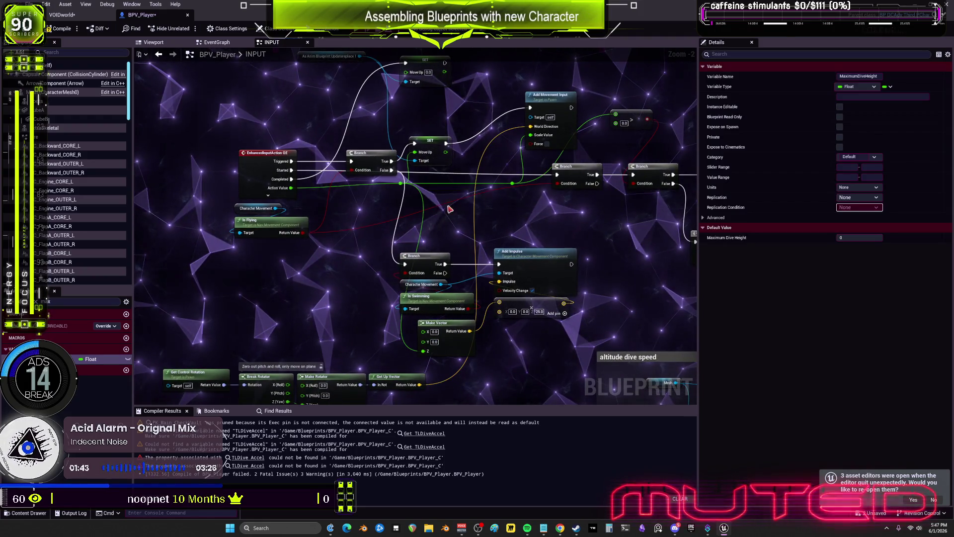
click(506, 190)
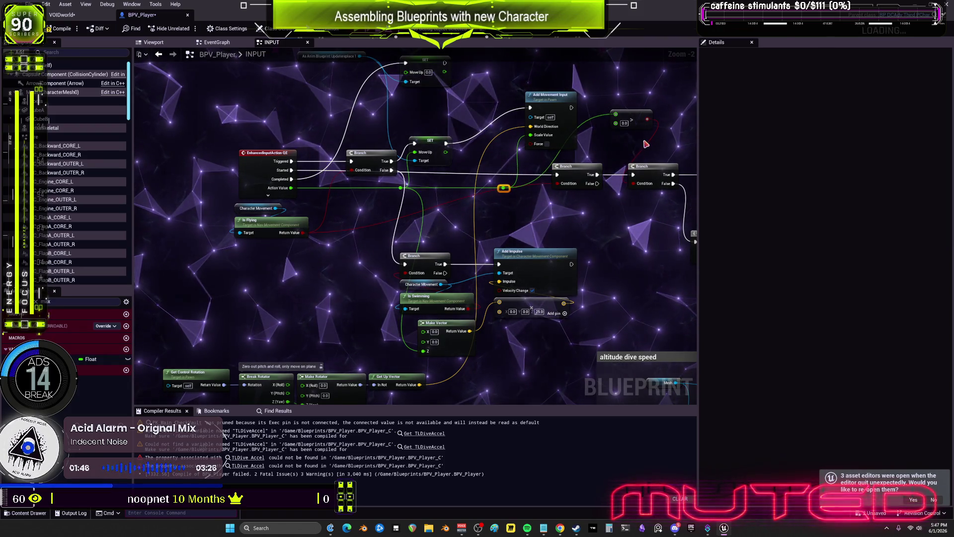
drag(625, 126, 569, 126)
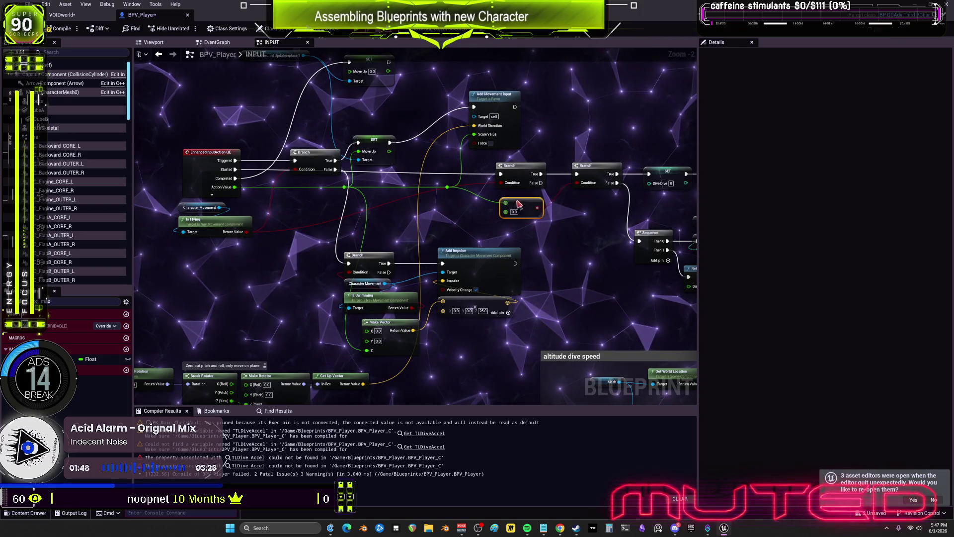
drag(569, 207, 588, 203)
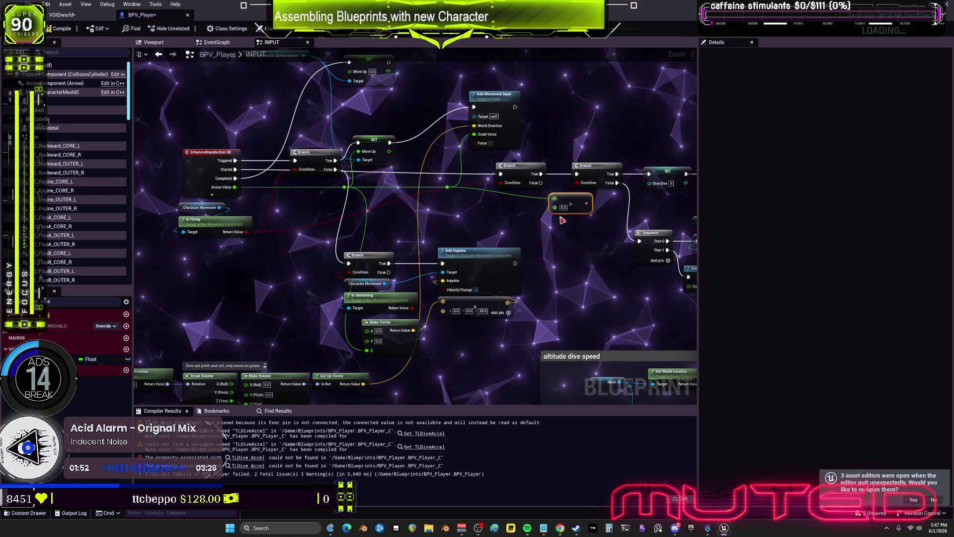
drag(451, 203, 438, 207)
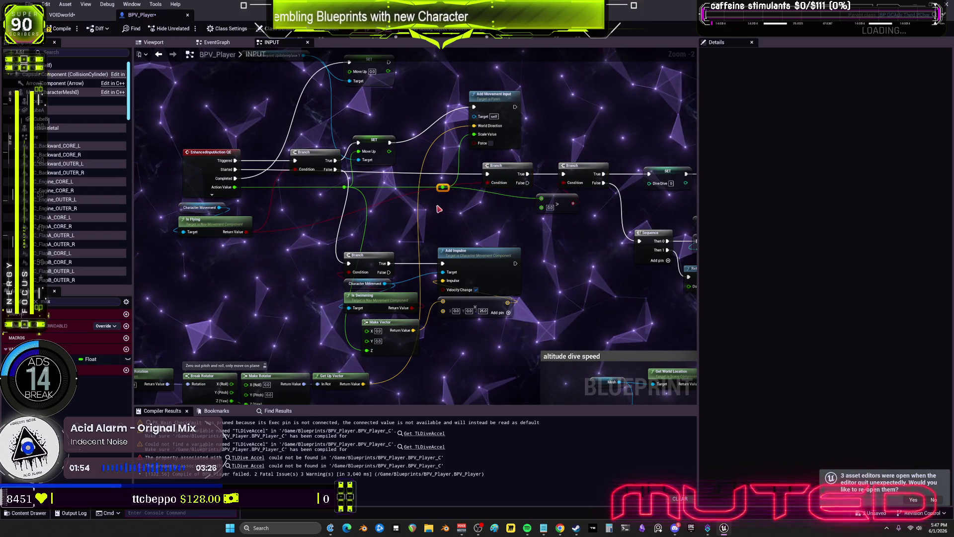
mouse_move(501, 199)
mouse_down()
mouse_move(505, 207)
mouse_move(616, 164)
mouse_move(579, 206)
mouse_up()
Shift the Sequence and dive-delay nodes left and move the swimming impulse nodes up.
drag(579, 245, 392, 236)
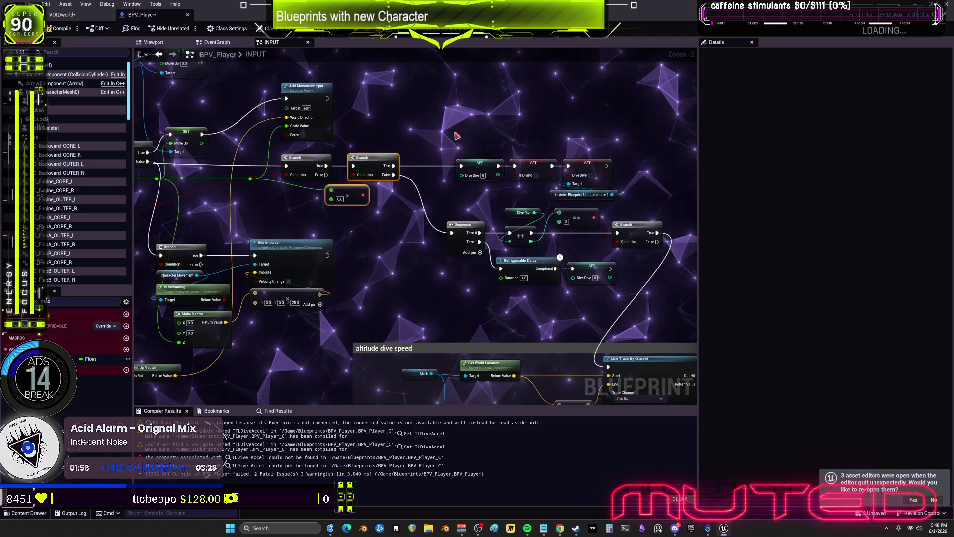
drag(668, 296, 442, 151)
drag(616, 240, 583, 240)
drag(352, 285, 573, 282)
mouse_move(562, 328)
mouse_down()
mouse_move(375, 234)
mouse_move(452, 226)
mouse_move(482, 207)
mouse_move(349, 228)
mouse_up()
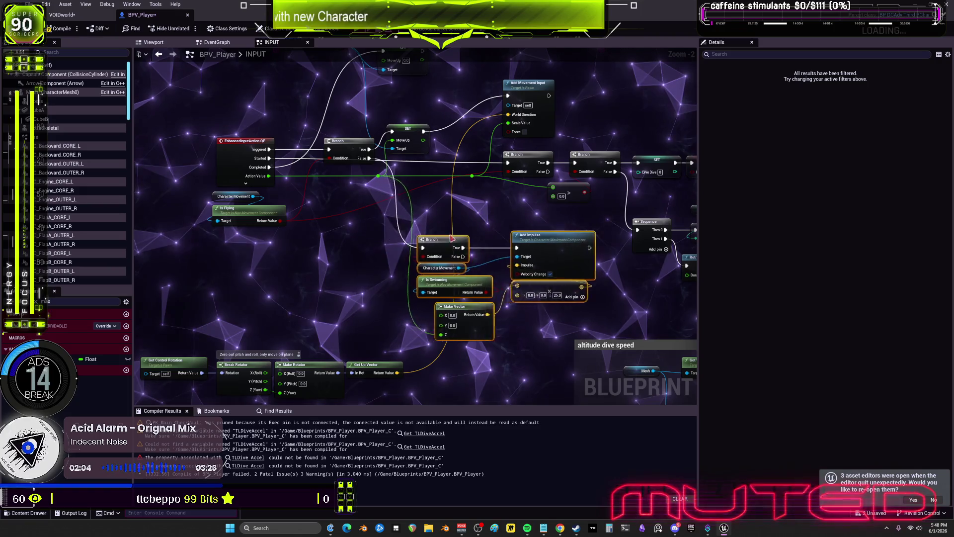
mouse_move(406, 241)
mouse_down()
mouse_move(396, 232)
mouse_move(408, 221)
mouse_up()
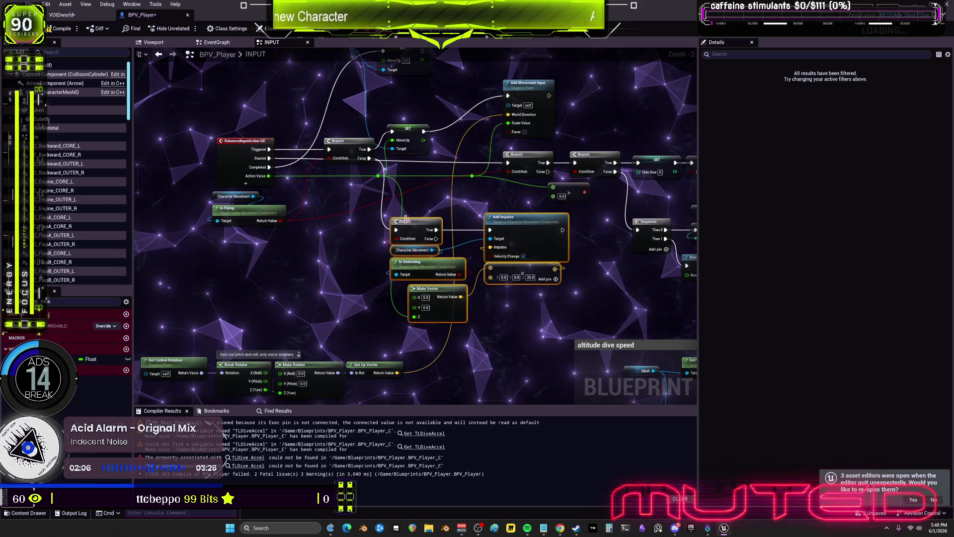
drag(435, 101, 447, 144)
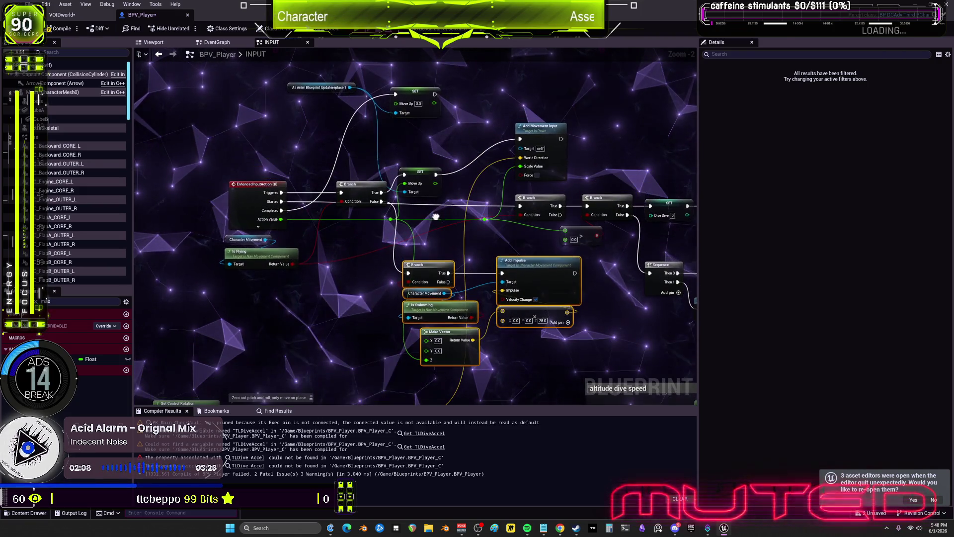
click(420, 174)
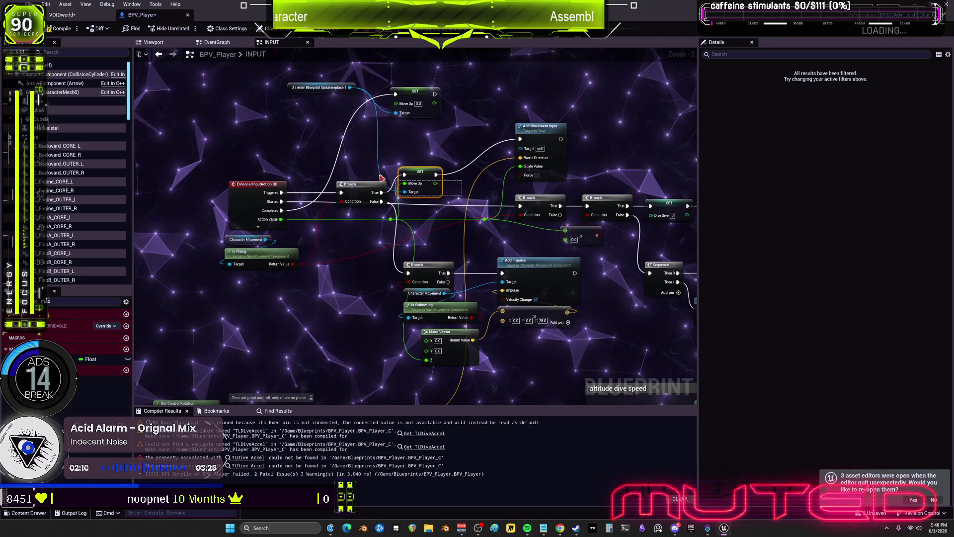
Place SET Move Up, the anim blueprint reference and the Is Flying pair around the input event.
drag(416, 91, 356, 243)
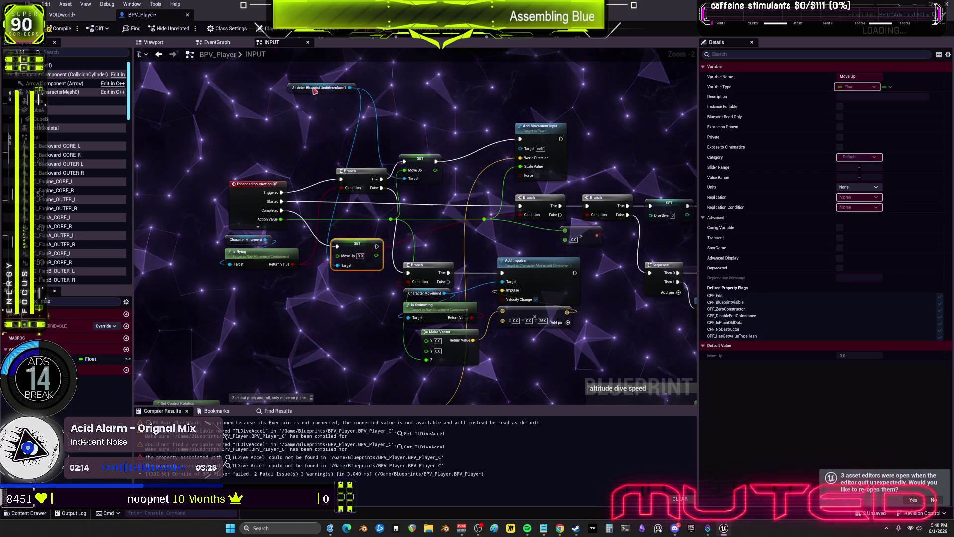
drag(314, 90, 272, 162)
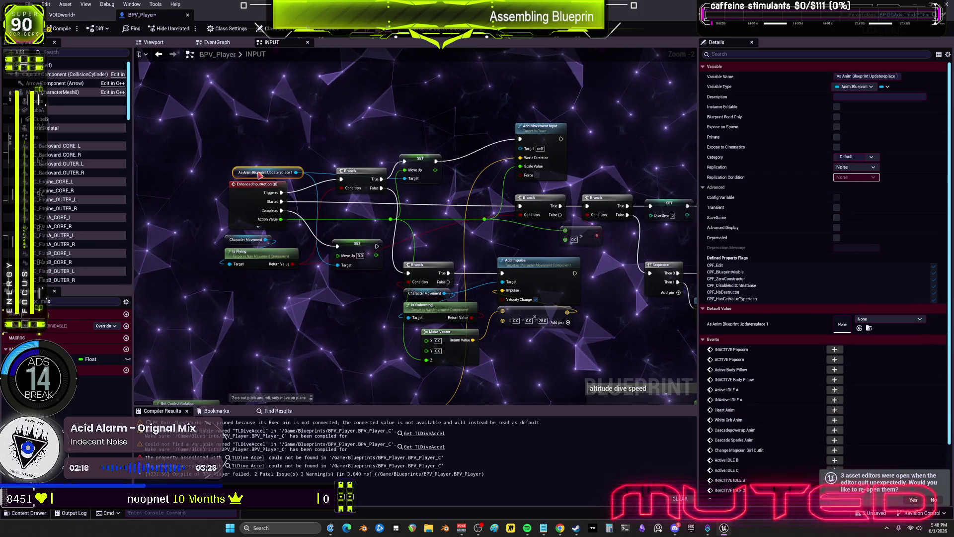
drag(360, 249, 363, 250)
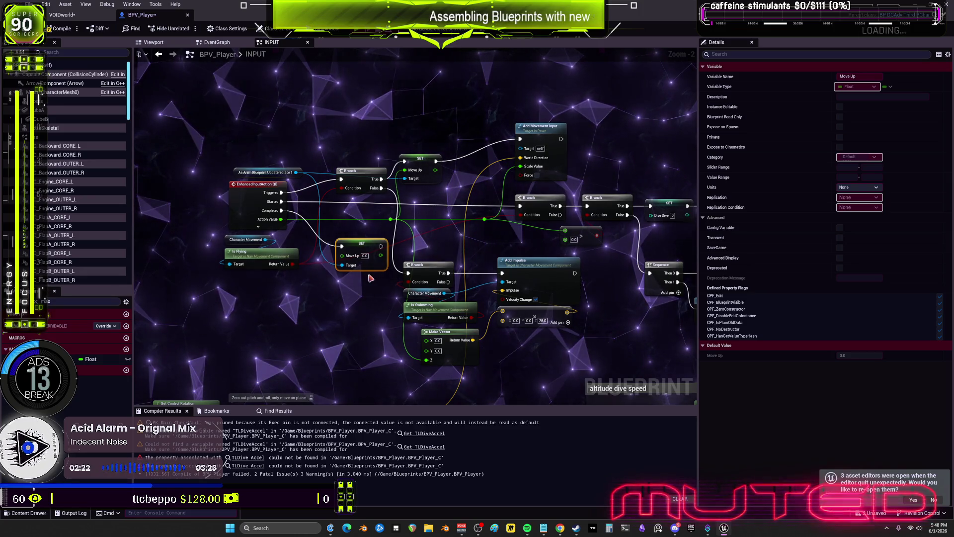
click(262, 256)
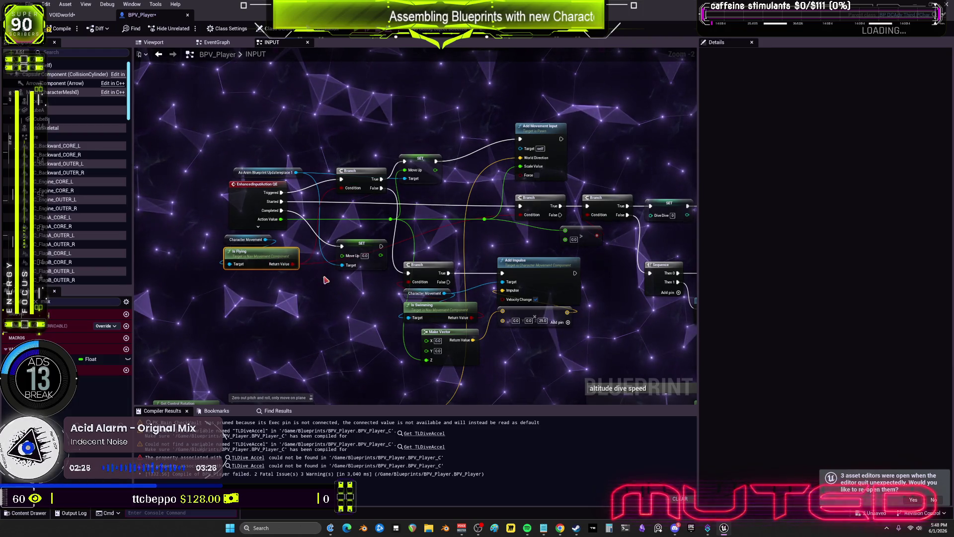
drag(246, 244, 260, 143)
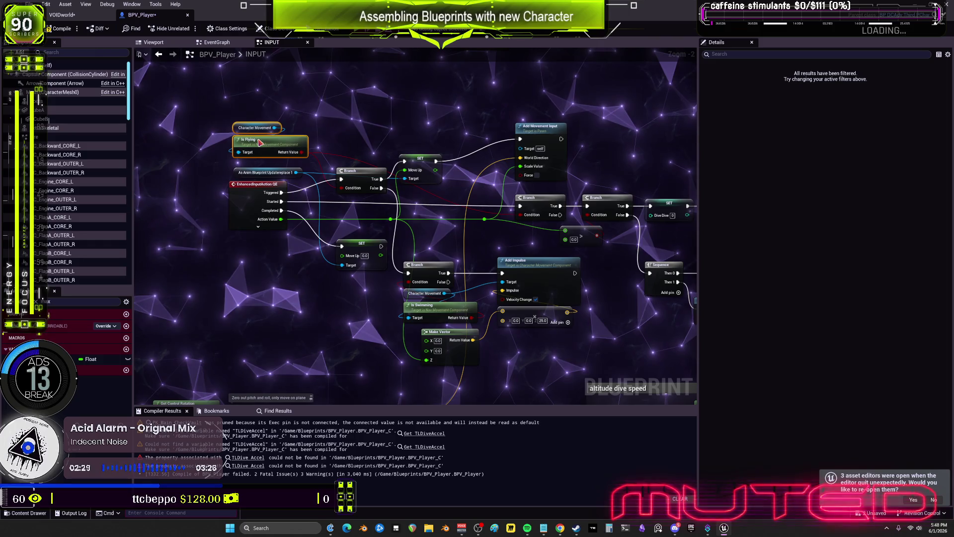
click(333, 158)
drag(334, 158, 489, 152)
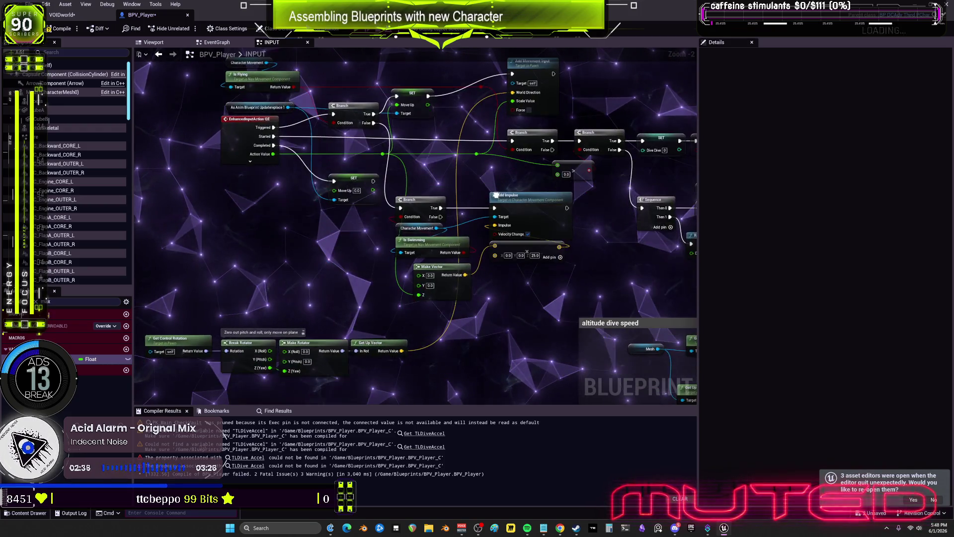
click(338, 182)
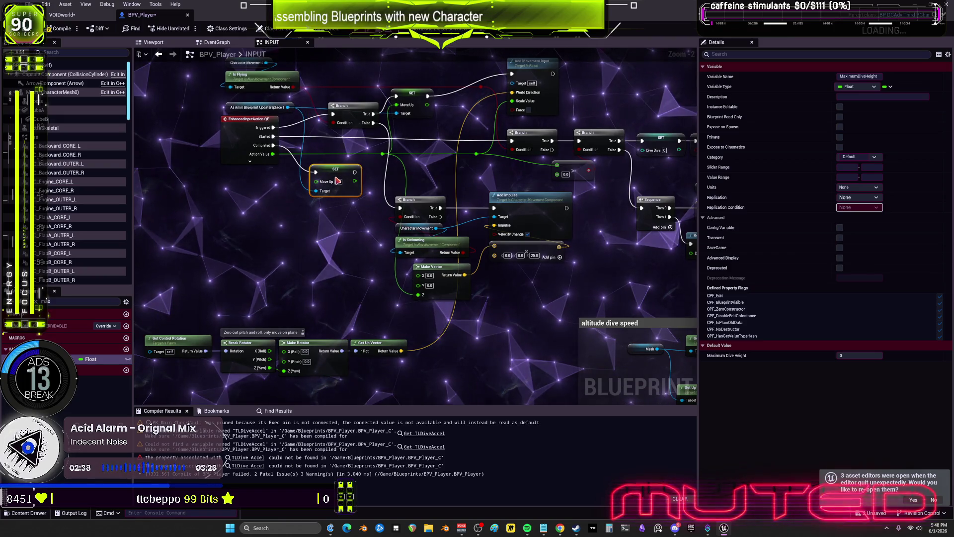
Regroup the Branch, Is Swimming, Make Vector and Add Impulse nodes and add a comment around them.
drag(551, 301, 382, 182)
drag(356, 115, 347, 115)
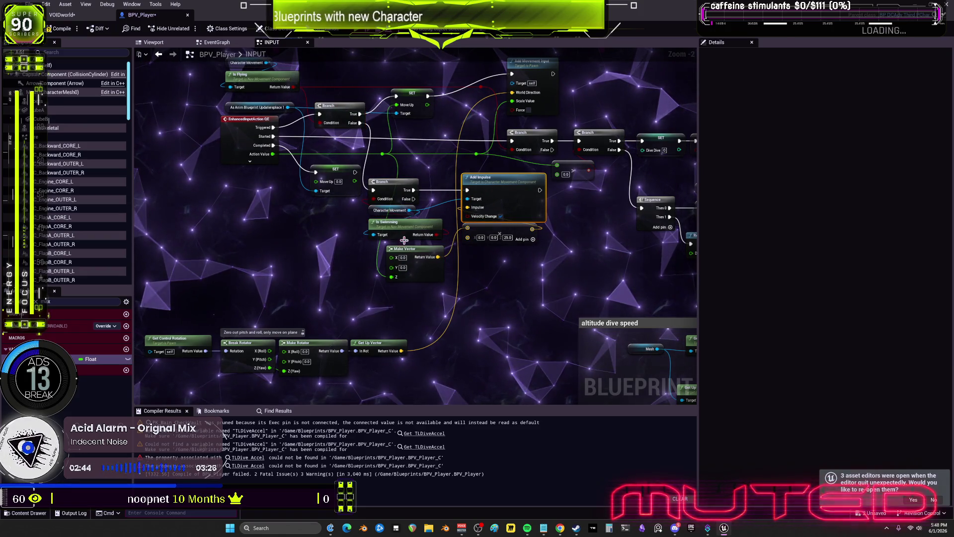
mouse_move(376, 209)
mouse_down()
mouse_move(398, 233)
mouse_move(372, 217)
mouse_move(393, 231)
mouse_move(400, 255)
mouse_up()
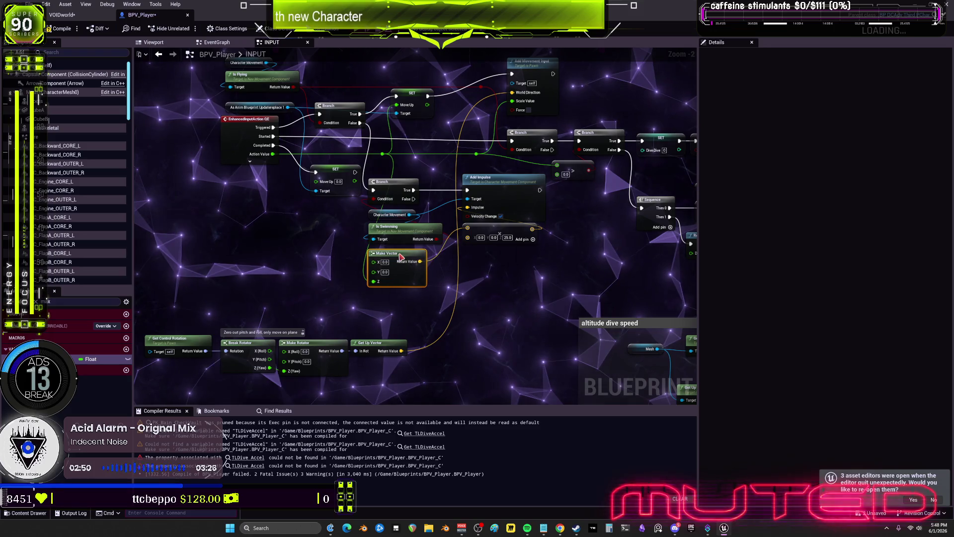
drag(549, 172, 365, 293)
drag(470, 242, 479, 256)
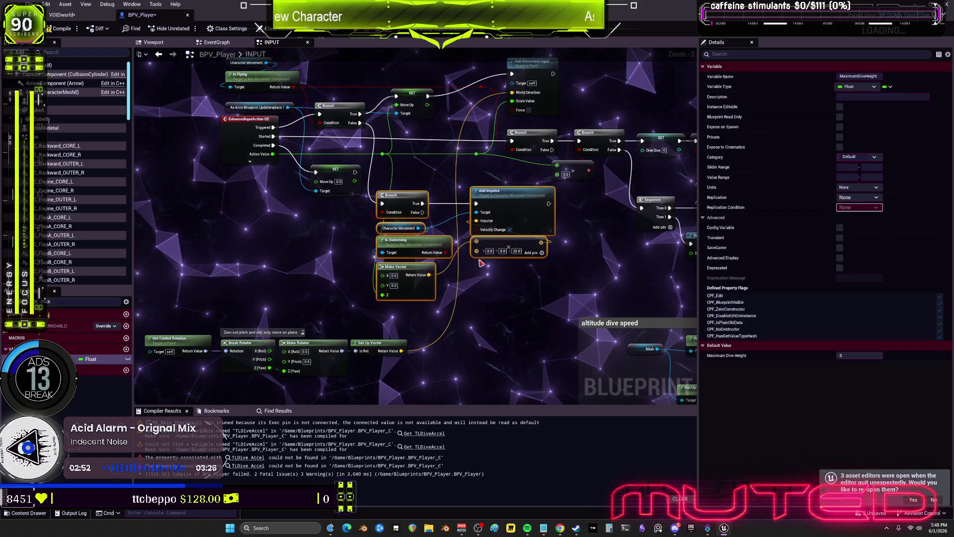
drag(514, 201, 505, 242)
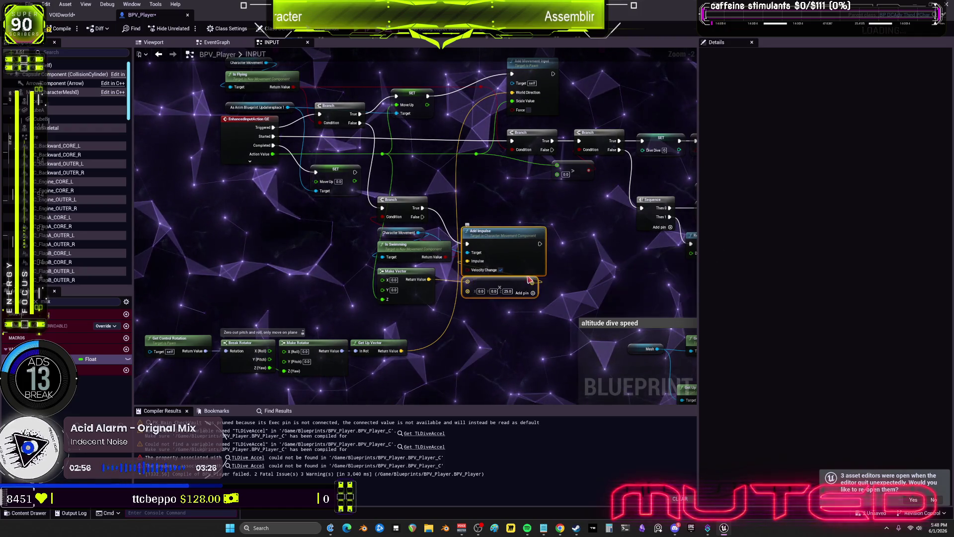
drag(549, 306, 375, 197)
text(c)
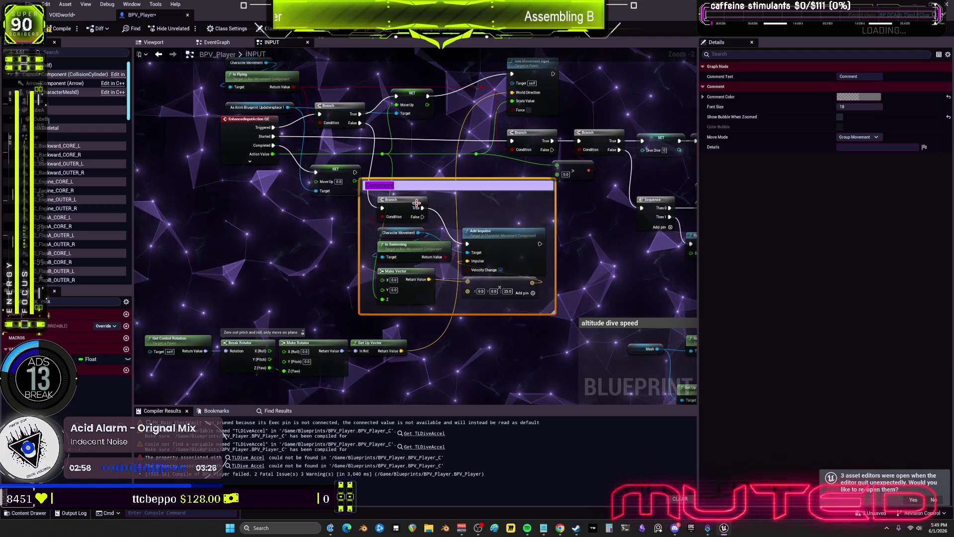
text(Swimming )
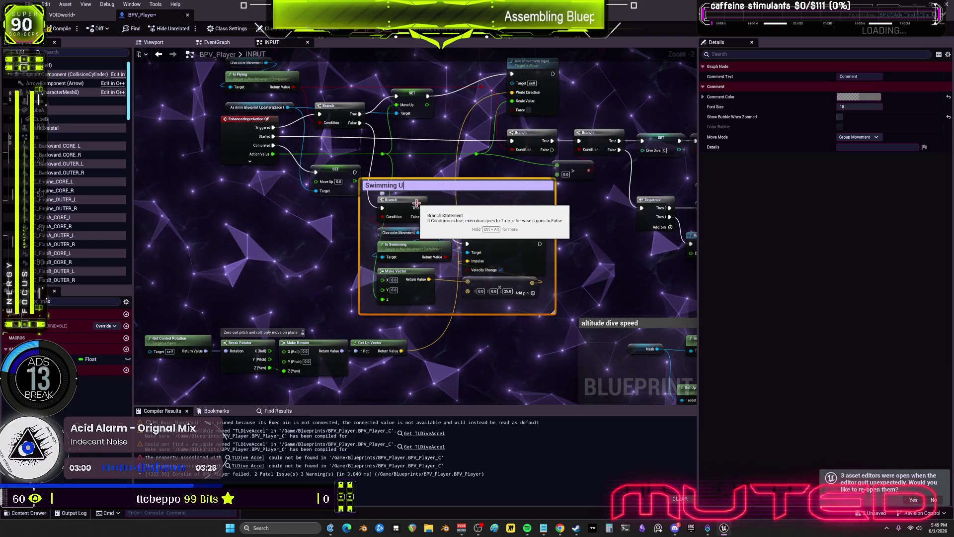
text(Impulse)
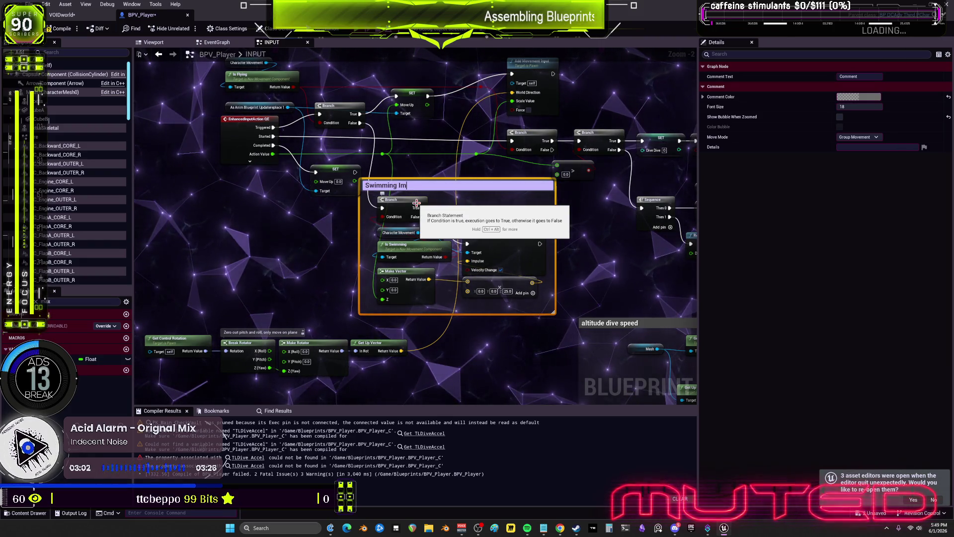
Confirm the comment title 'Swimming Impulse'.
key(Return)
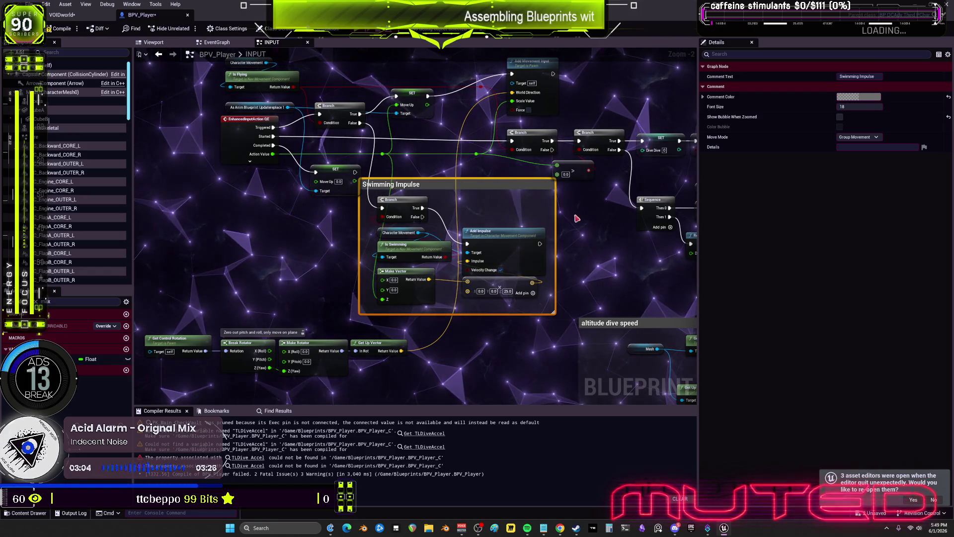
click(339, 175)
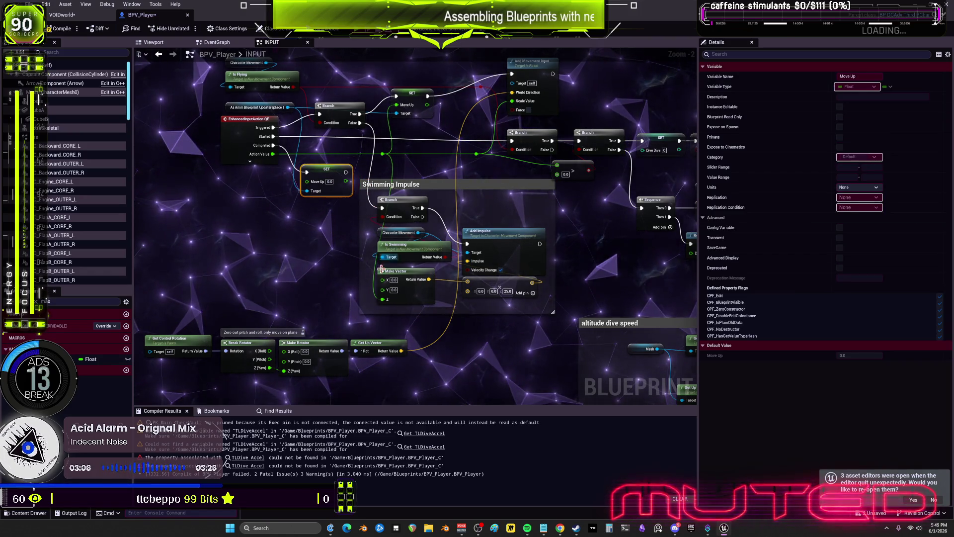
scroll(452, 172, down, 2)
Move the control-rotation nodes to the top of the graph and nudge Add Movement Input down.
mouse_move(462, 338)
mouse_down()
mouse_move(249, 276)
mouse_move(328, 285)
mouse_move(350, 92)
mouse_up()
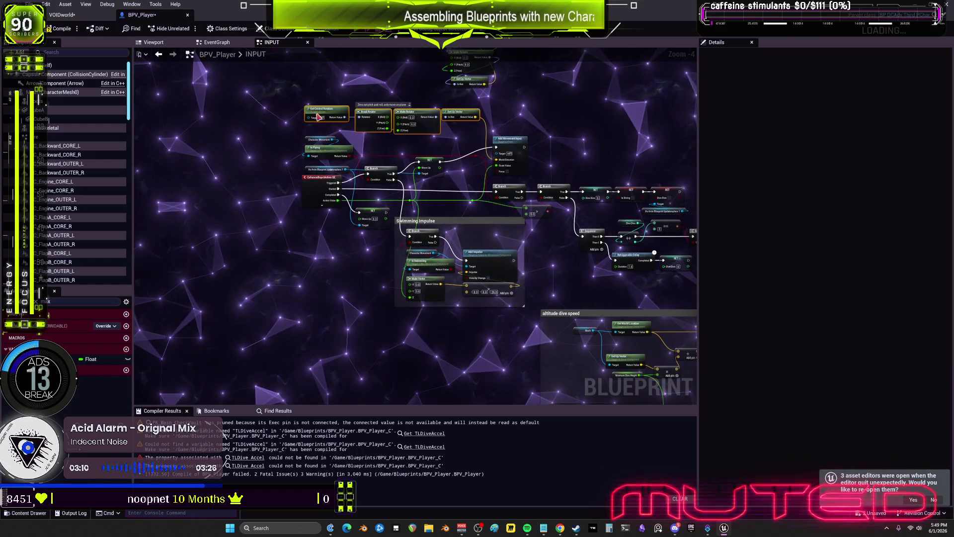
scroll(485, 157, up, 2)
click(527, 135)
drag(527, 135, 527, 145)
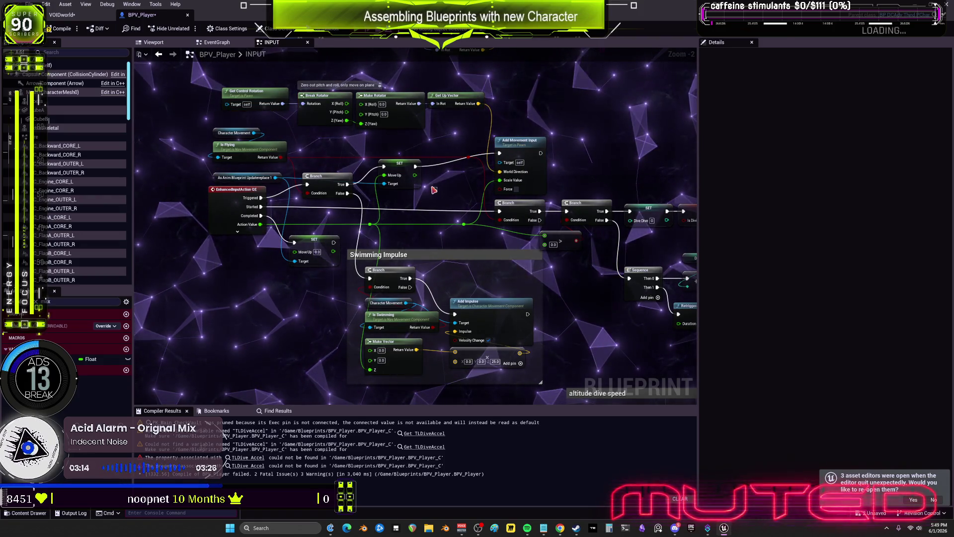
Align SET Move Up and the input action event, grouping Is Flying and the anim reference beside it.
drag(398, 184, 398, 175)
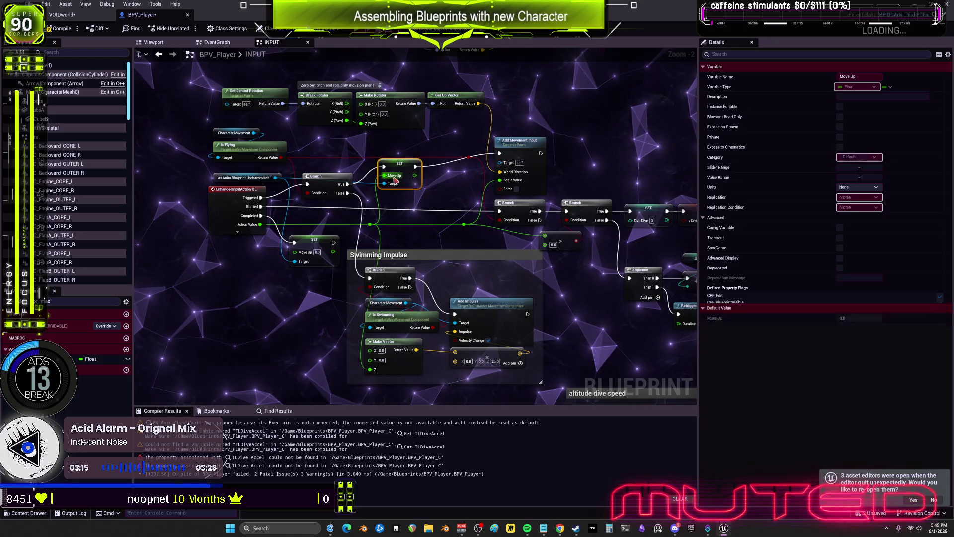
click(334, 176)
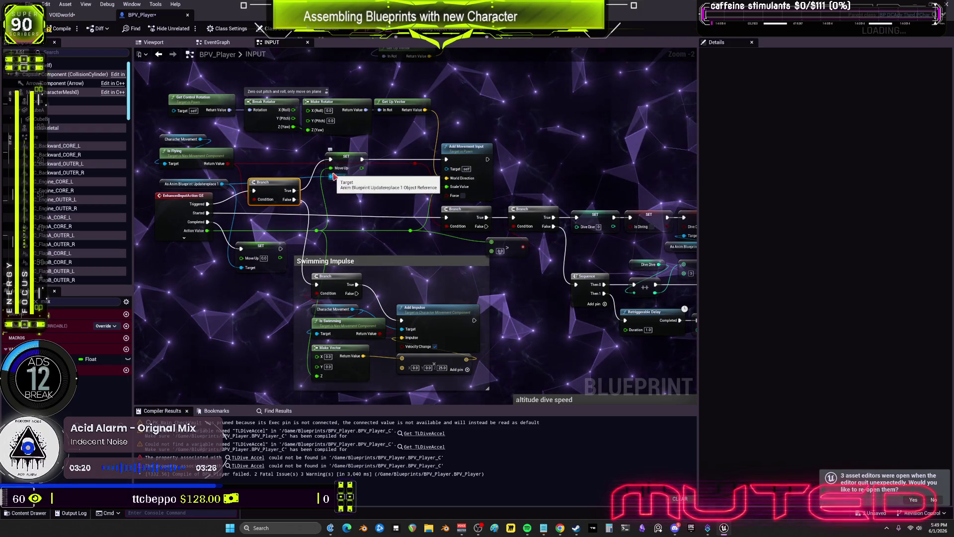
drag(212, 198, 217, 204)
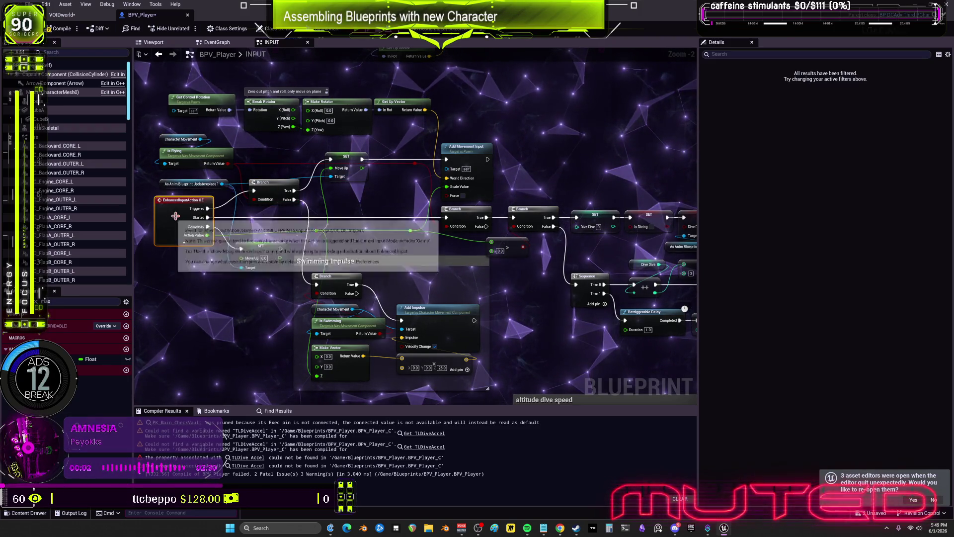
mouse_move(200, 278)
mouse_down()
mouse_move(239, 155)
mouse_move(275, 122)
mouse_up()
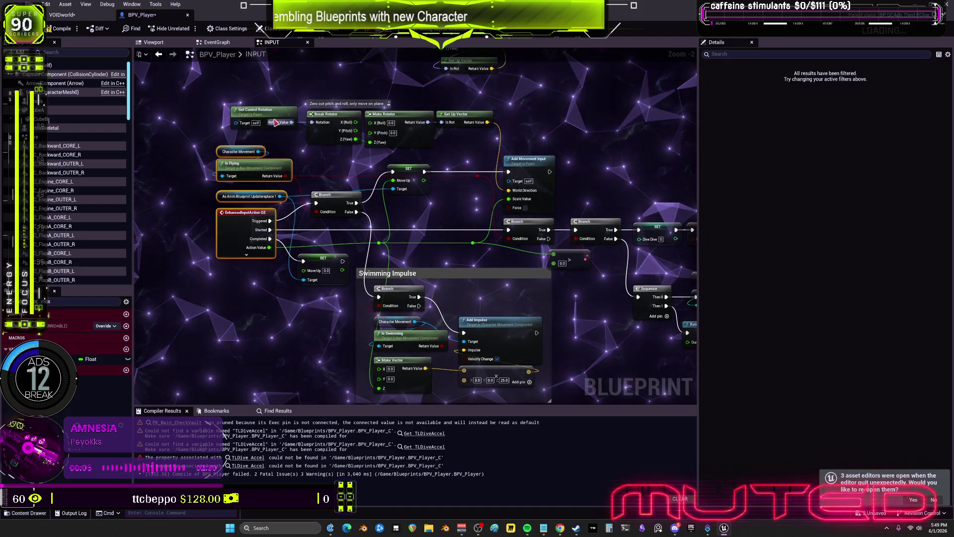
click(225, 282)
scroll(364, 350, down, 3)
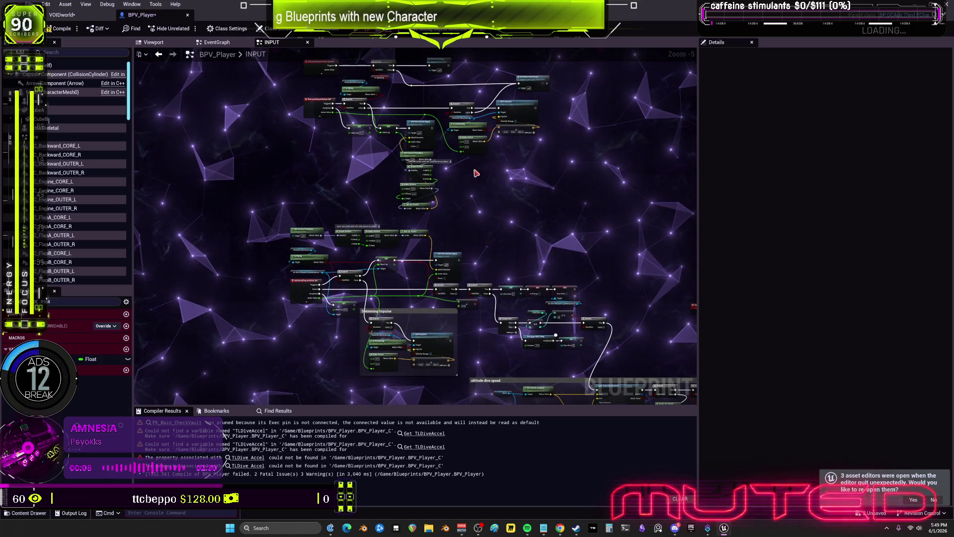
Shift the control-rotation nodes slightly down and recentre the view on the input nodes above.
scroll(513, 207, up, 3)
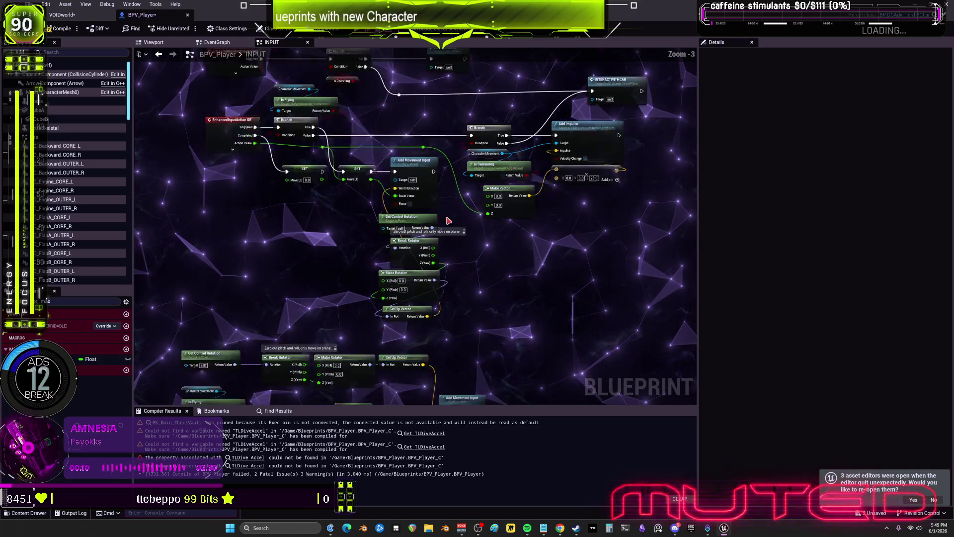
drag(463, 202, 529, 212)
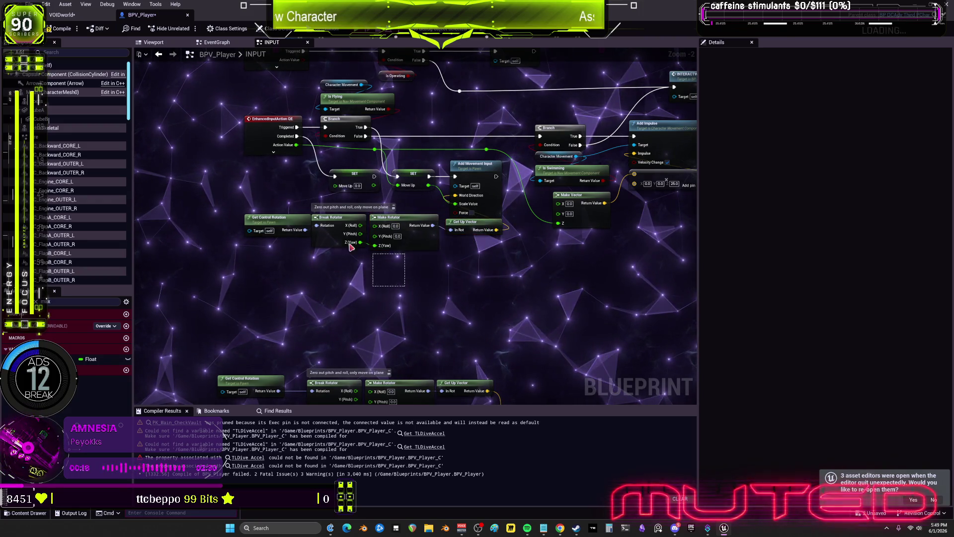
drag(439, 258, 244, 213)
drag(336, 223, 336, 228)
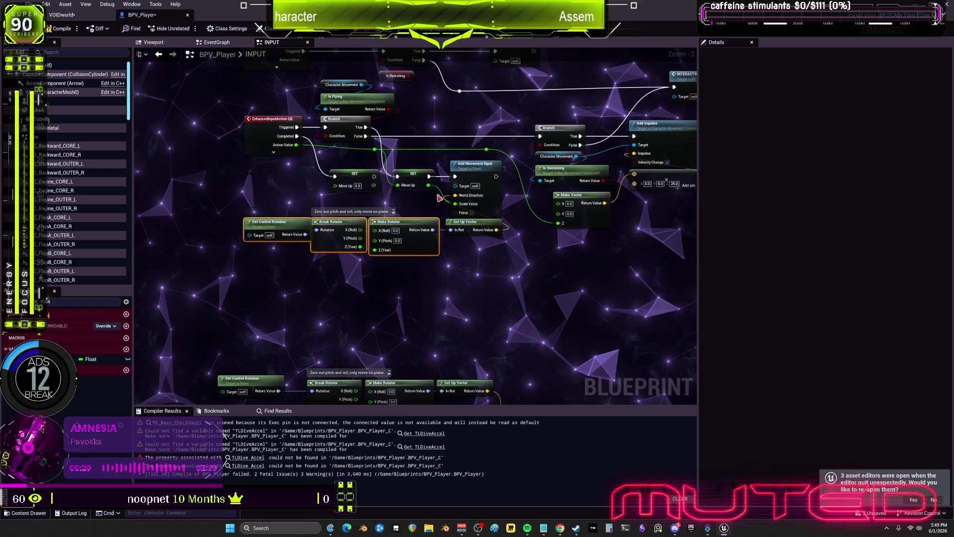
drag(453, 249, 427, 220)
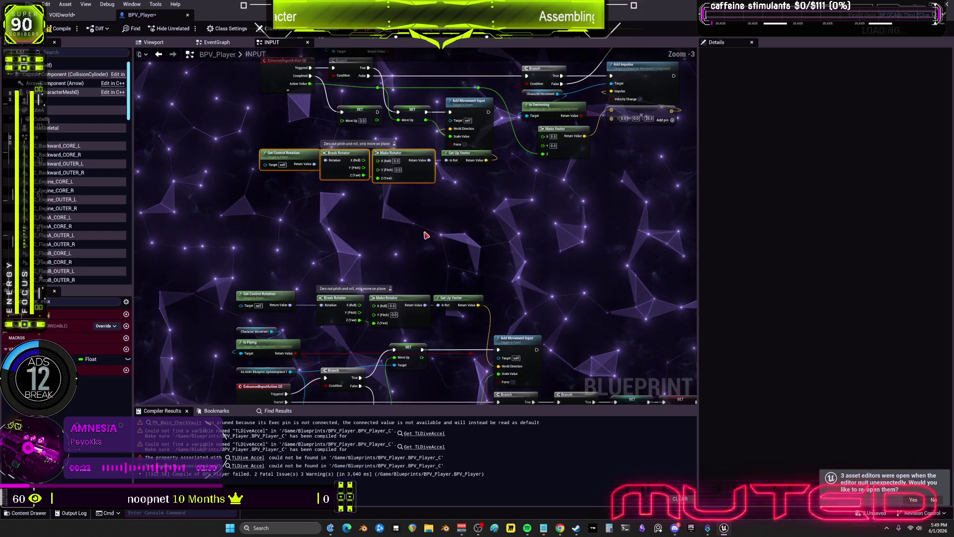
scroll(422, 219, down, 2)
mouse_move(422, 251)
mouse_down()
mouse_move(420, 219)
mouse_move(498, 216)
mouse_move(454, 224)
mouse_move(473, 230)
mouse_up()
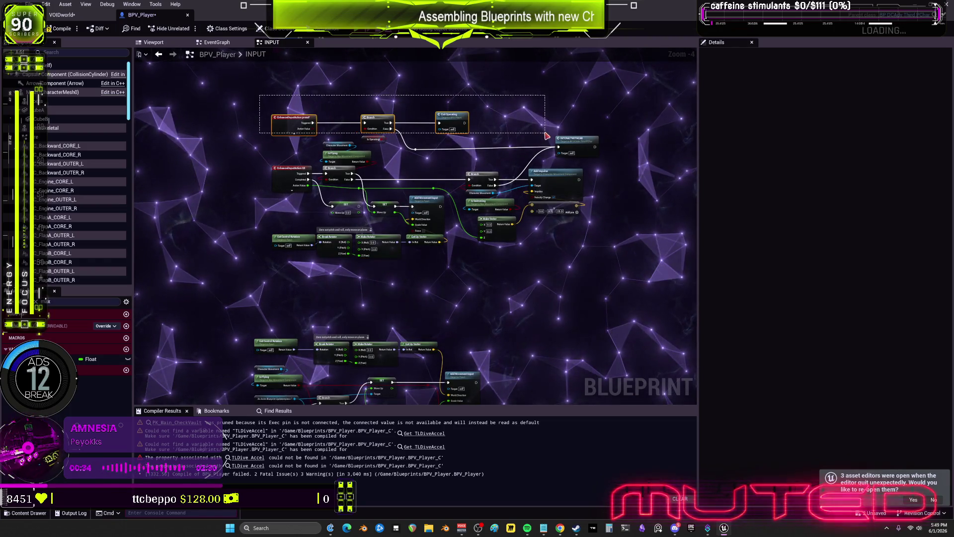
Select the top input node groups and move SET Move Up down-left beside Add Movement Input.
drag(547, 136, 547, 136)
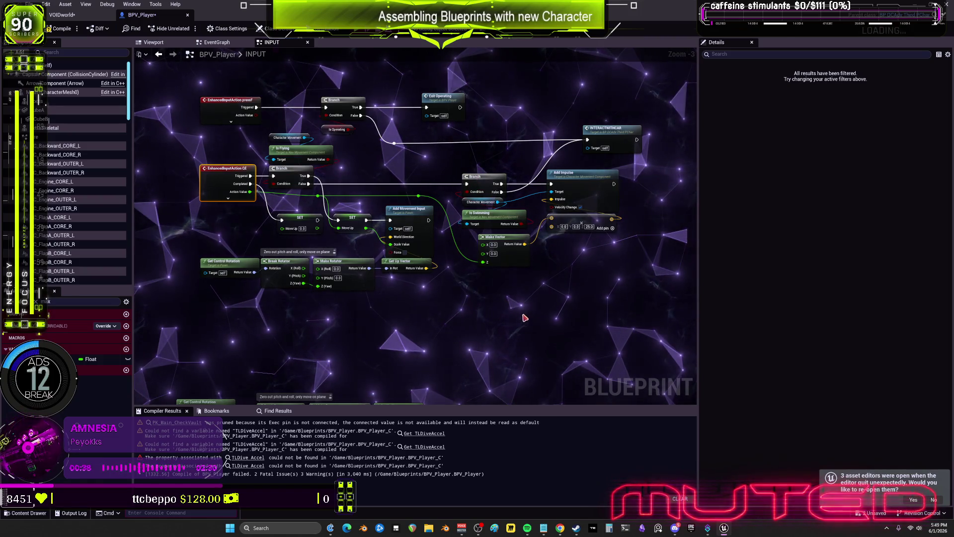
scroll(515, 320, down, 1)
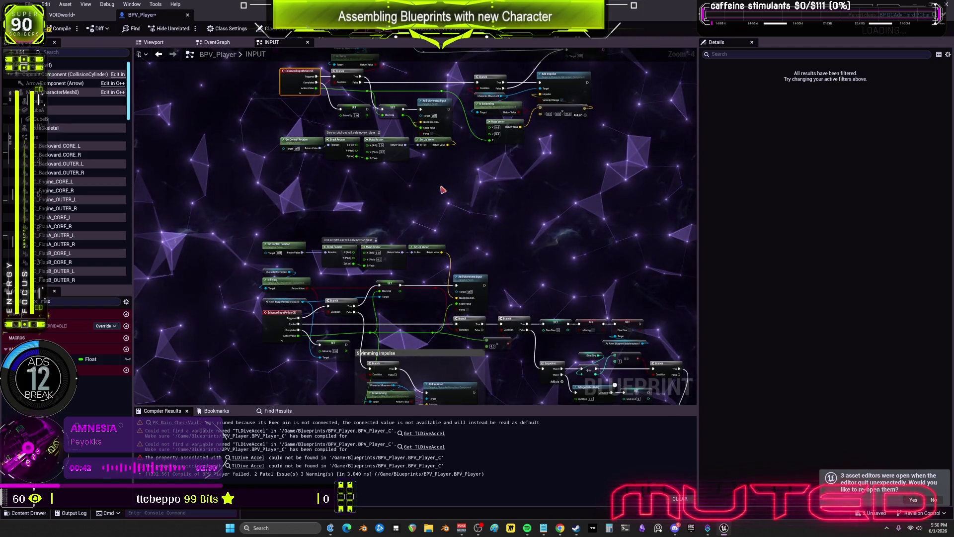
drag(272, 141, 272, 140)
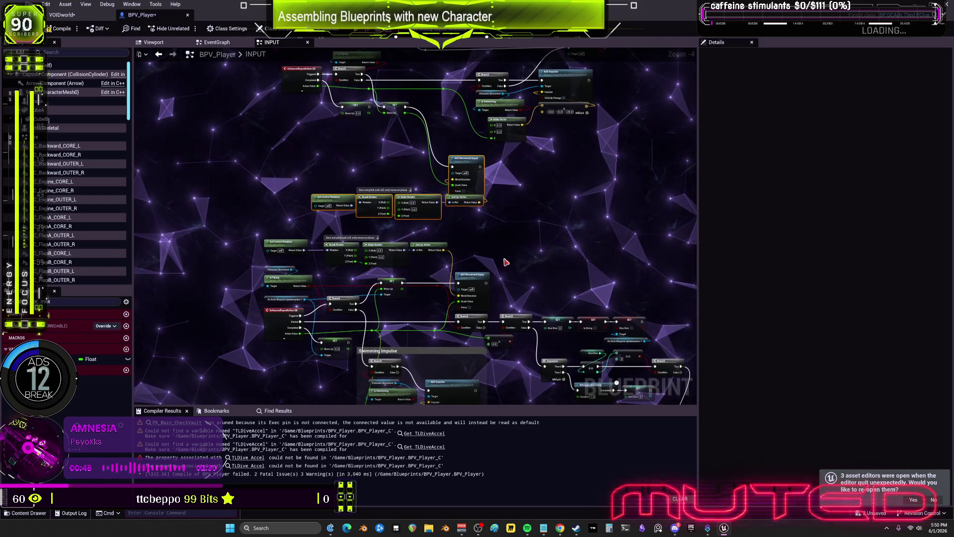
drag(492, 267, 508, 294)
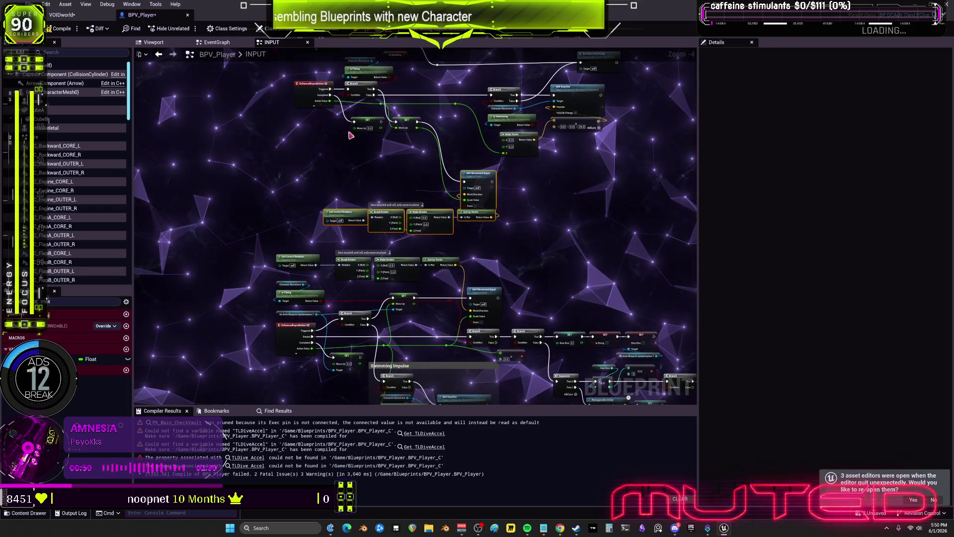
drag(372, 121, 314, 147)
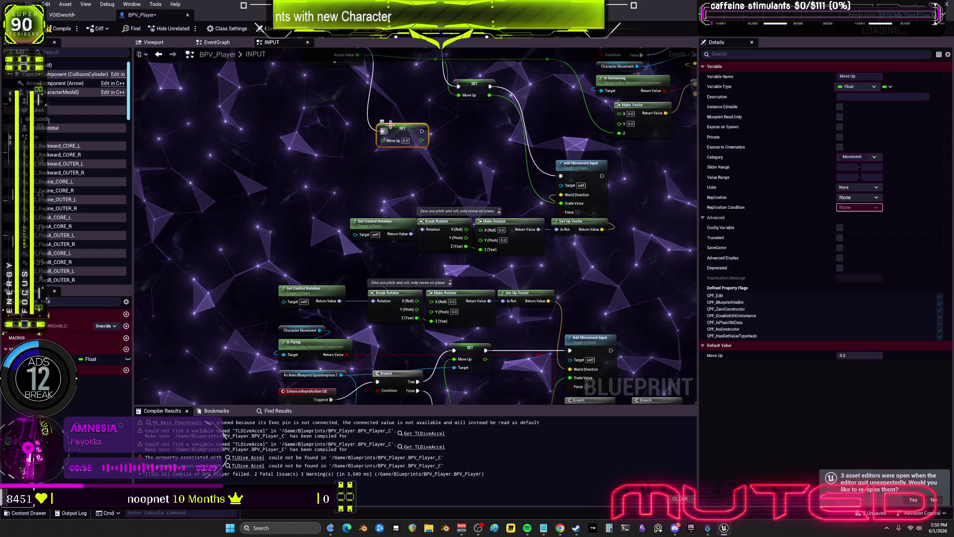
Find all Move Up references in BPV_Player and step through each SET Move Up result.
drag(403, 191, 400, 207)
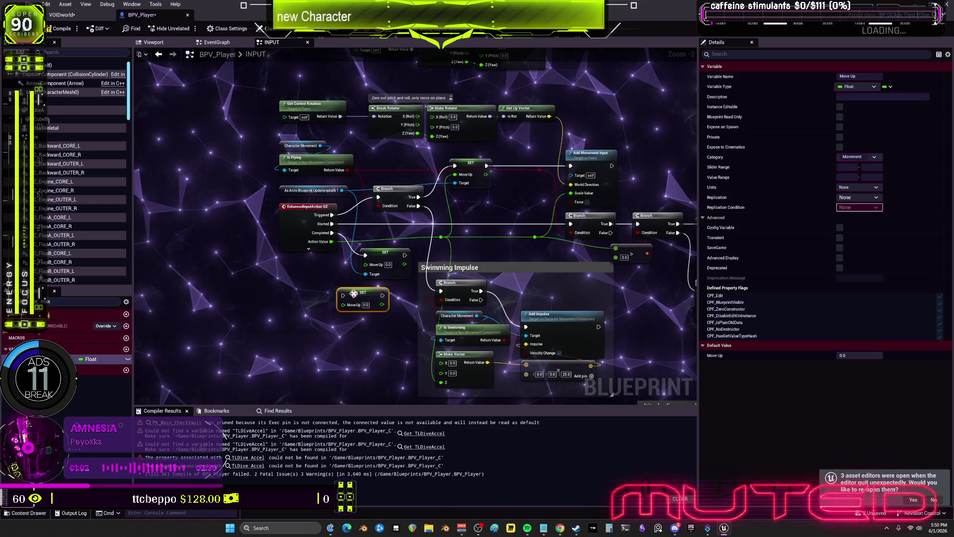
right_click(353, 294)
click(469, 367)
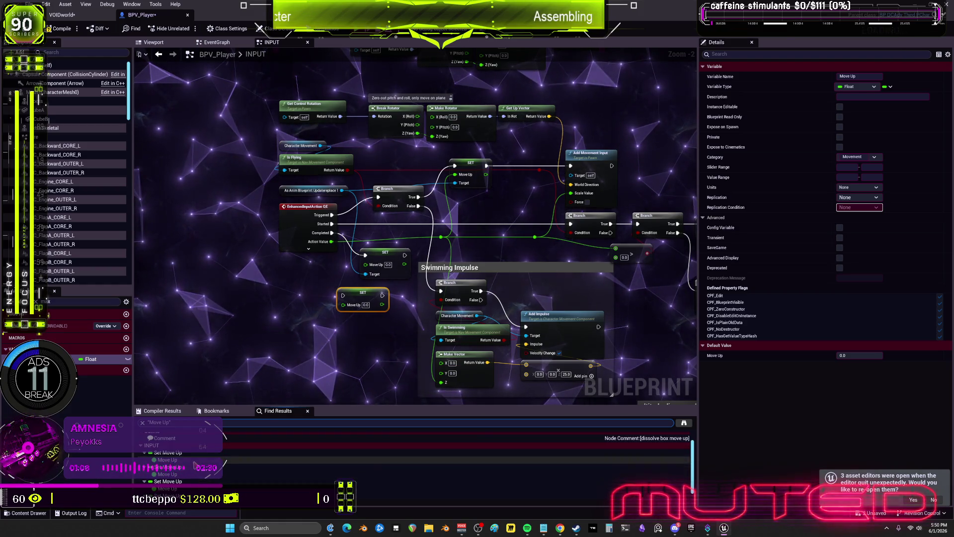
click(174, 452)
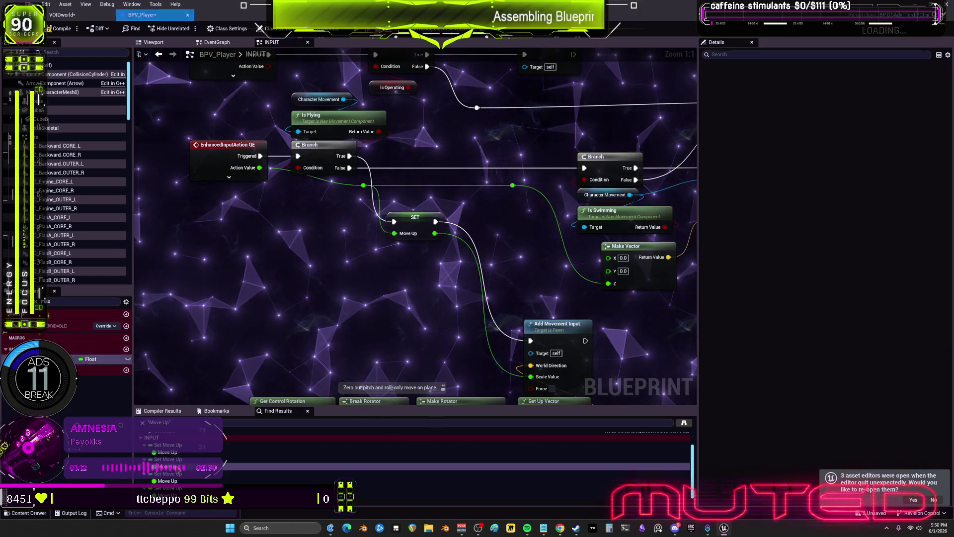
click(172, 467)
click(169, 480)
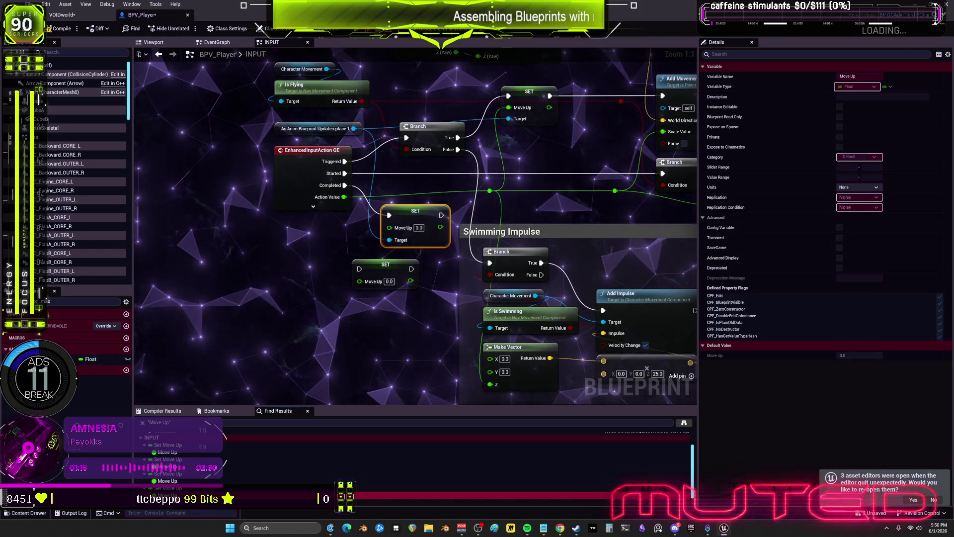
Nudge a SET Move Up node right, then search all project Blueprints for Move Up.
scroll(401, 355, down, 2)
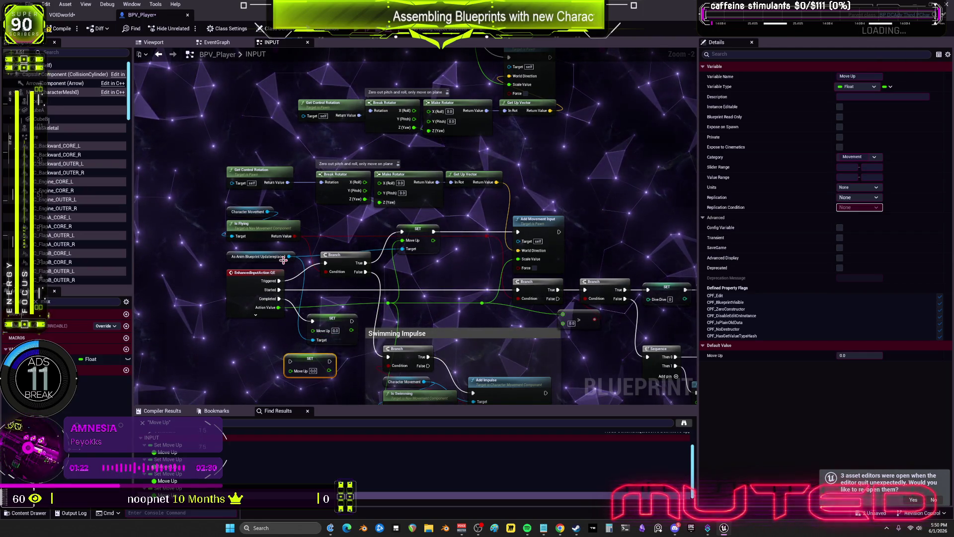
drag(312, 360, 321, 360)
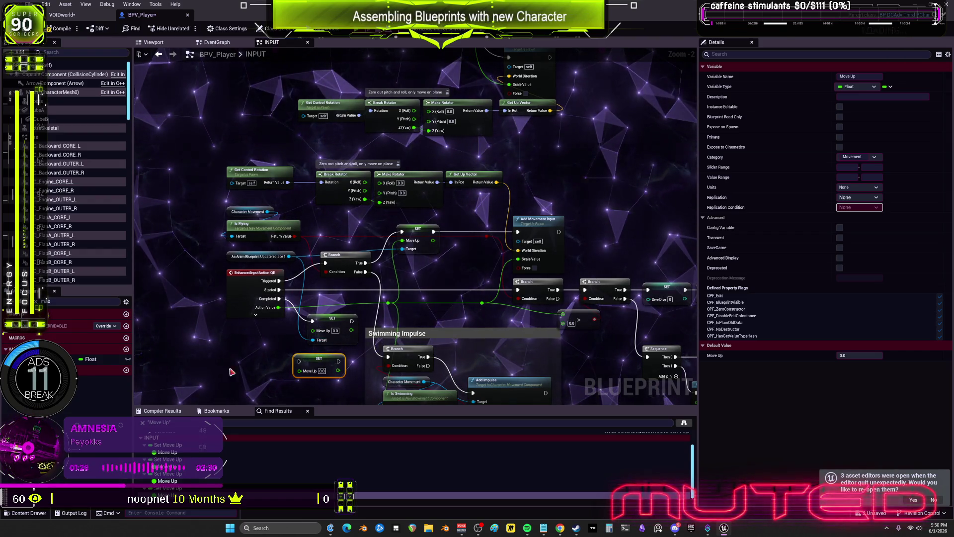
click(565, 185)
key(ctrl+shift+f)
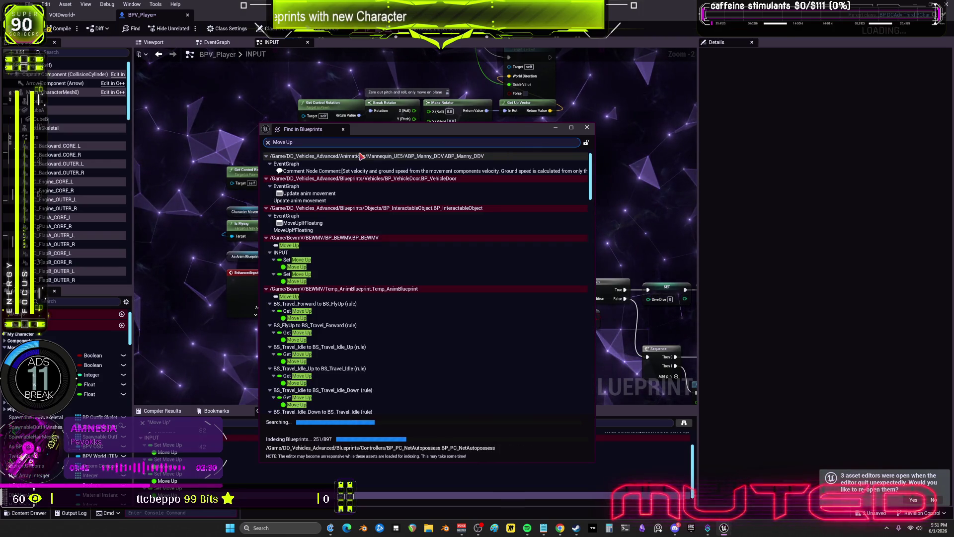
Move the Find in Blueprints window aside and scroll through the Move Up matches.
scroll(461, 268, down, 5)
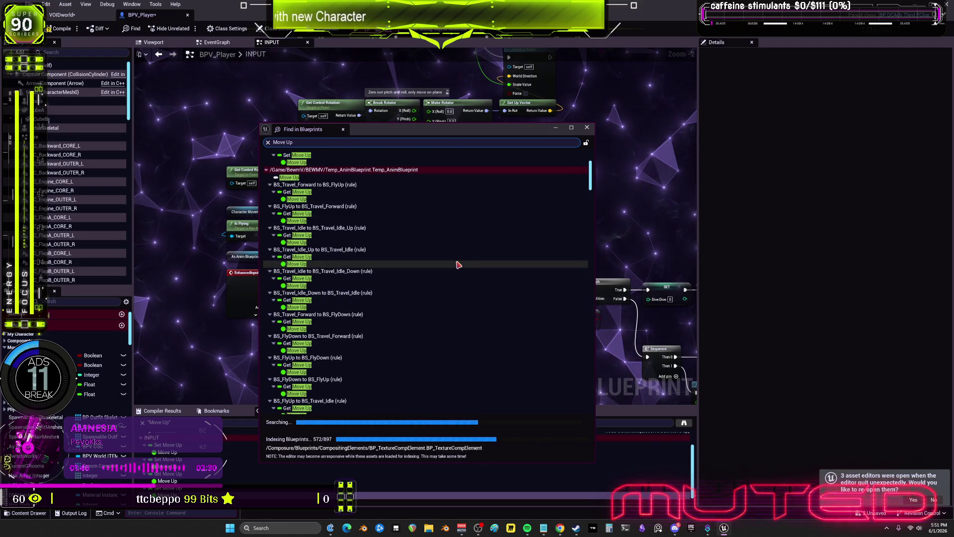
drag(454, 133, 711, 113)
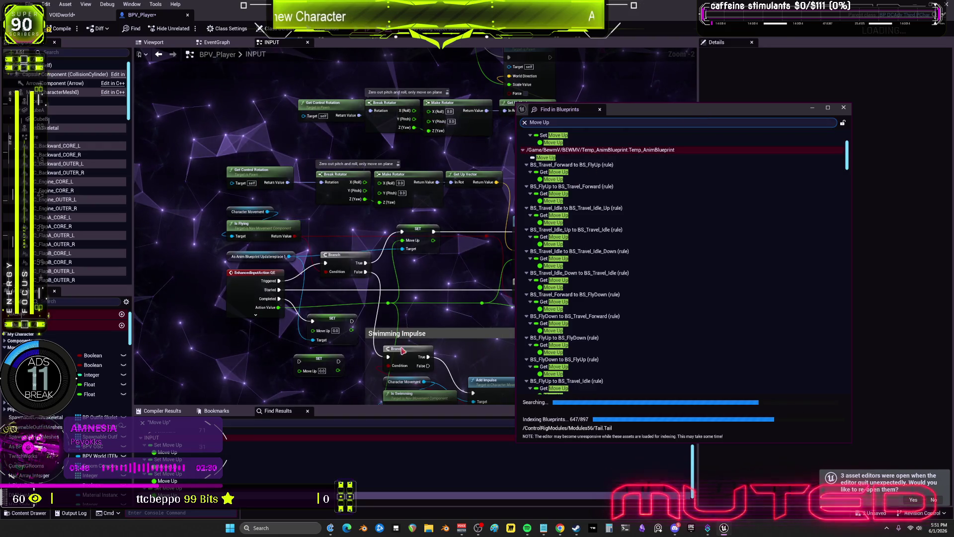
scroll(628, 273, down, 10)
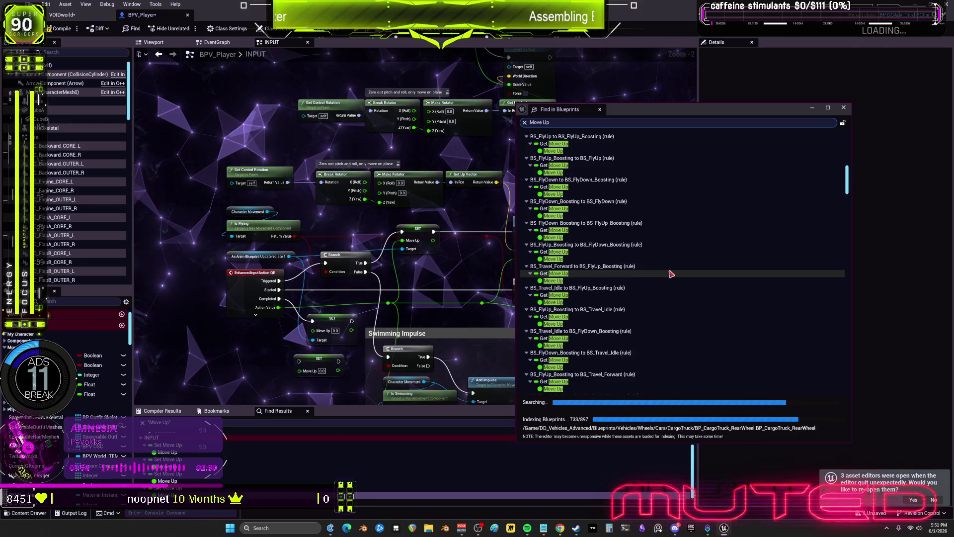
scroll(676, 270, down, 5)
scroll(681, 267, down, 10)
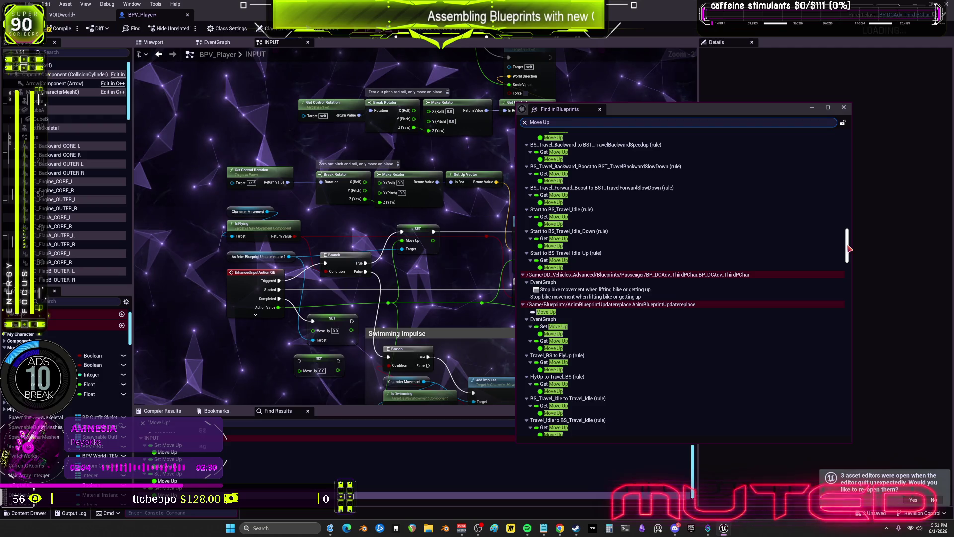
scroll(681, 265, up, 2)
scroll(680, 265, up, 10)
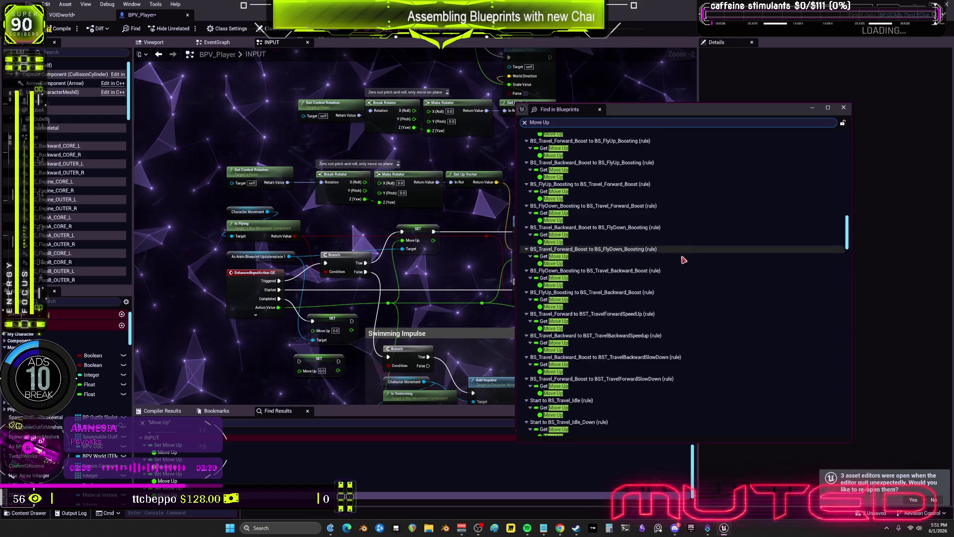
scroll(682, 267, up, 8)
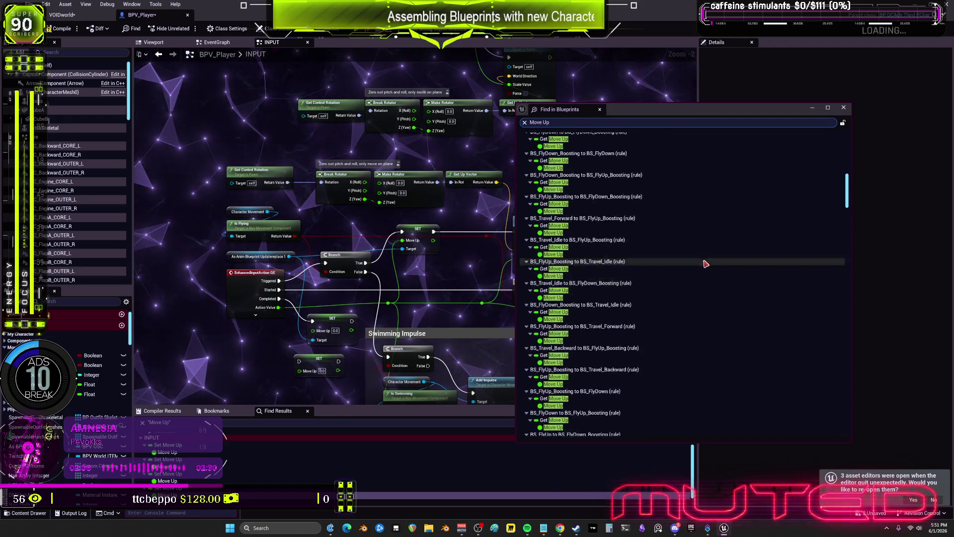
scroll(709, 261, up, 6)
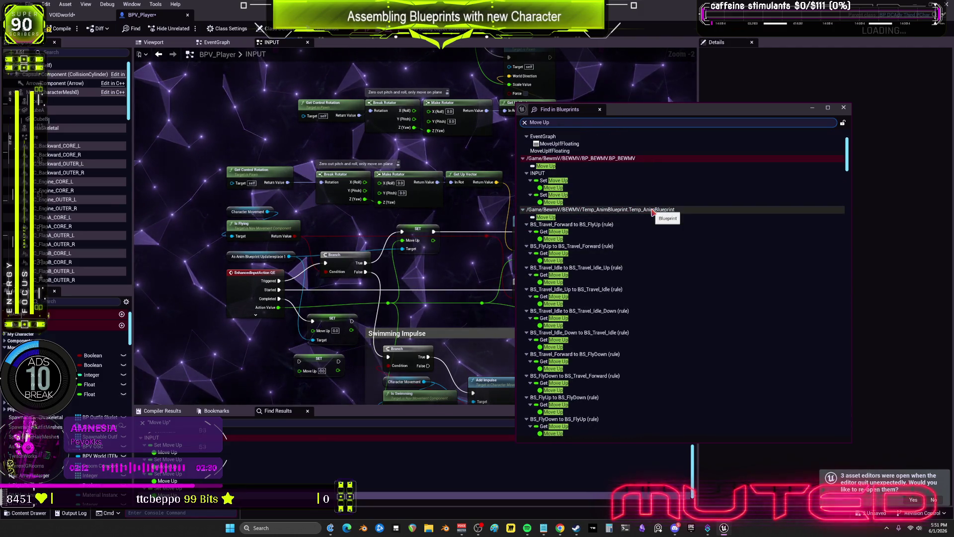
Locate and open the Move Up result under AnimBlueprintUpdatereplace1.
scroll(652, 212, down, 2)
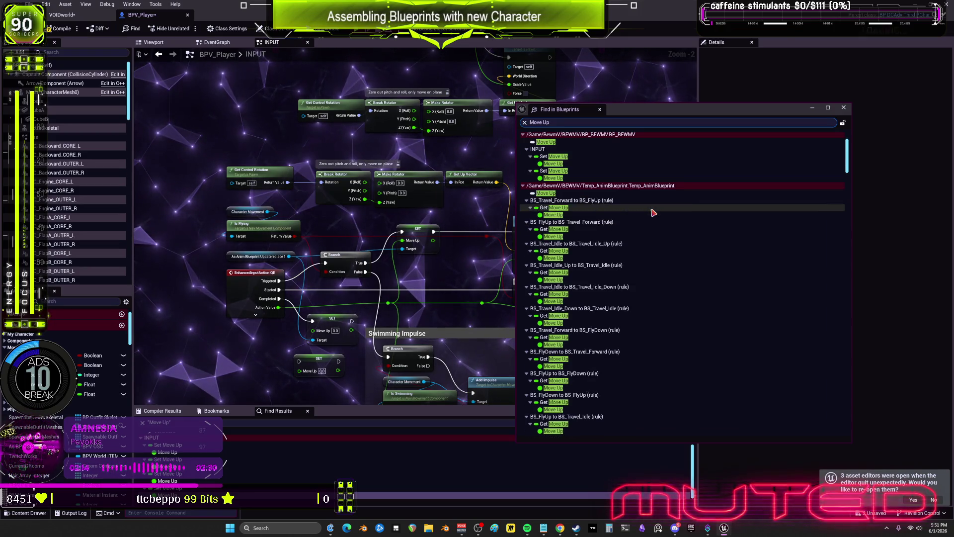
scroll(652, 212, down, 20)
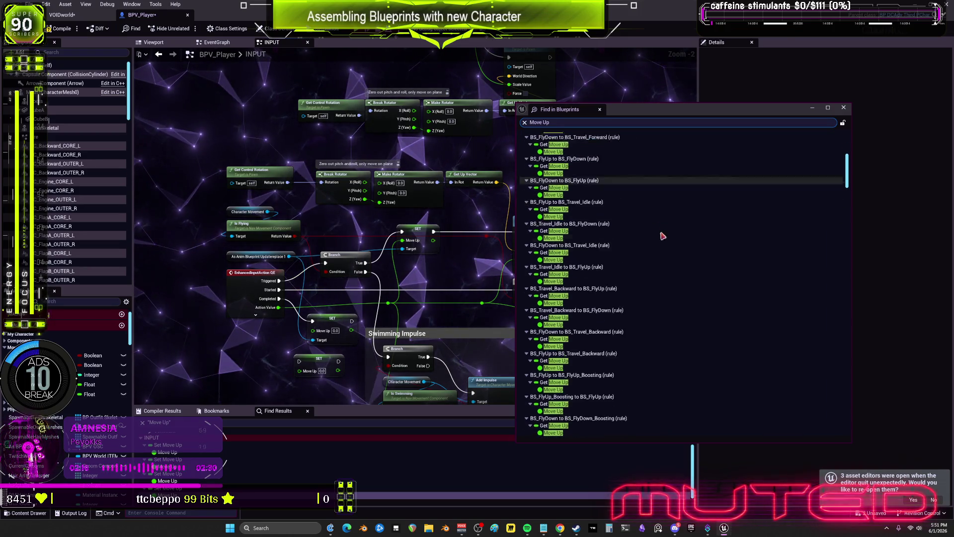
scroll(685, 254, down, 10)
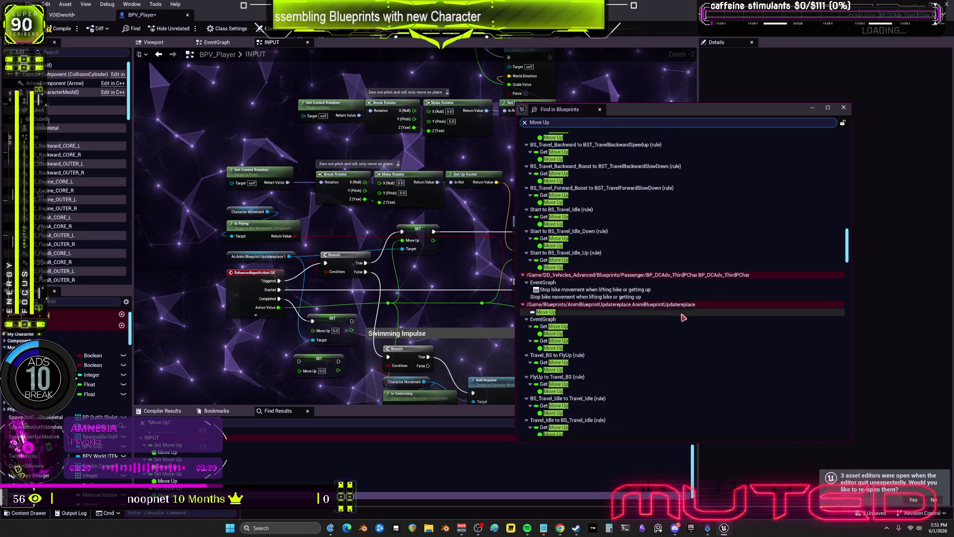
scroll(848, 258, down, 3)
scroll(848, 259, down, 12)
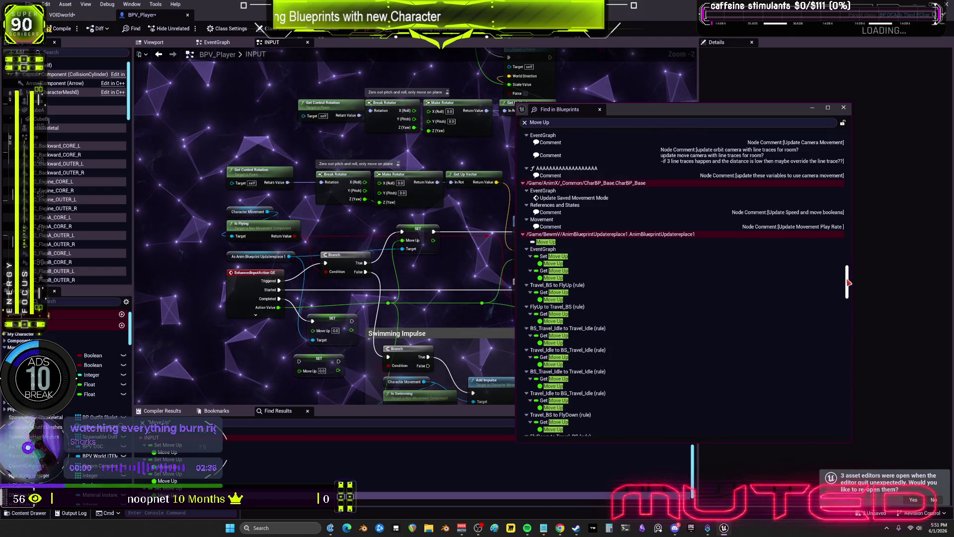
drag(848, 282, 843, 414)
scroll(601, 207, up, 2)
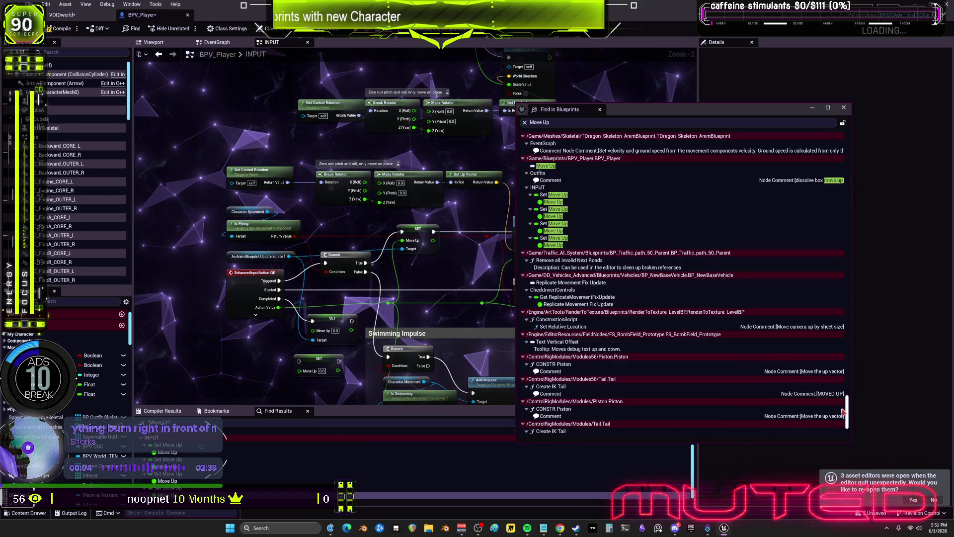
scroll(586, 337, down, 4)
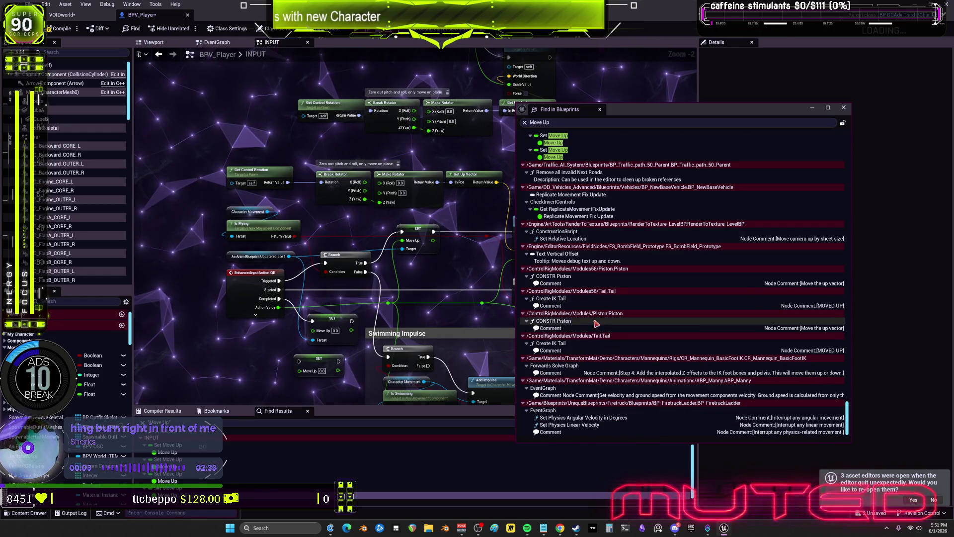
scroll(611, 331, up, 5)
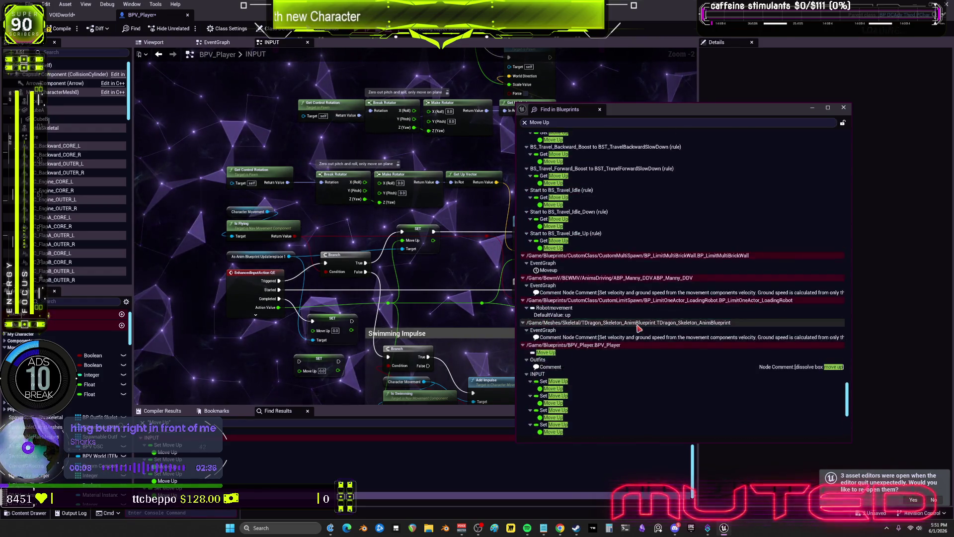
scroll(638, 327, up, 10)
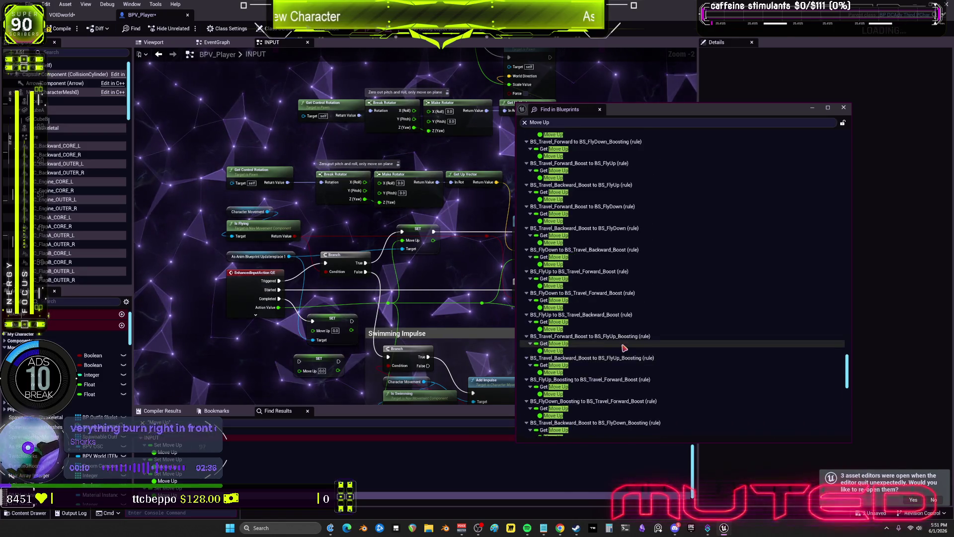
scroll(611, 356, up, 8)
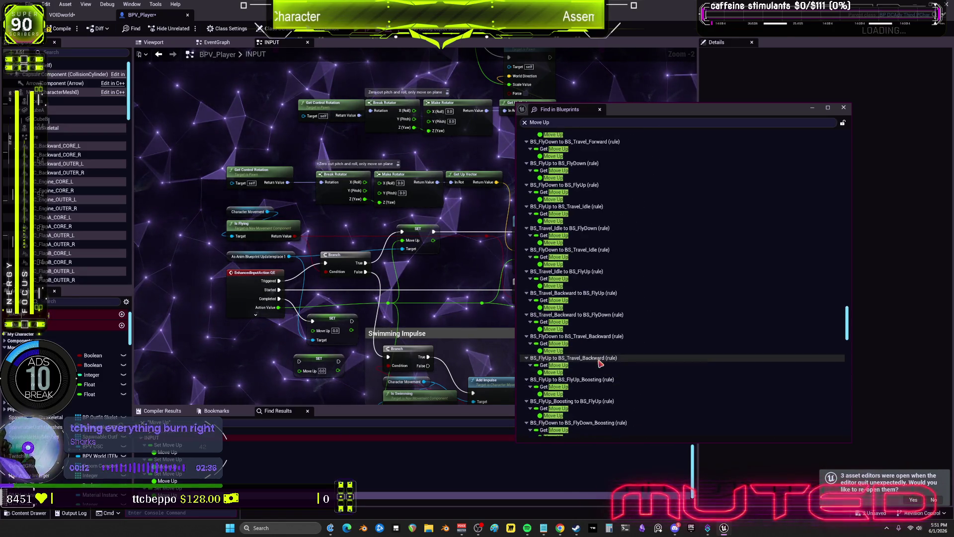
scroll(601, 364, up, 10)
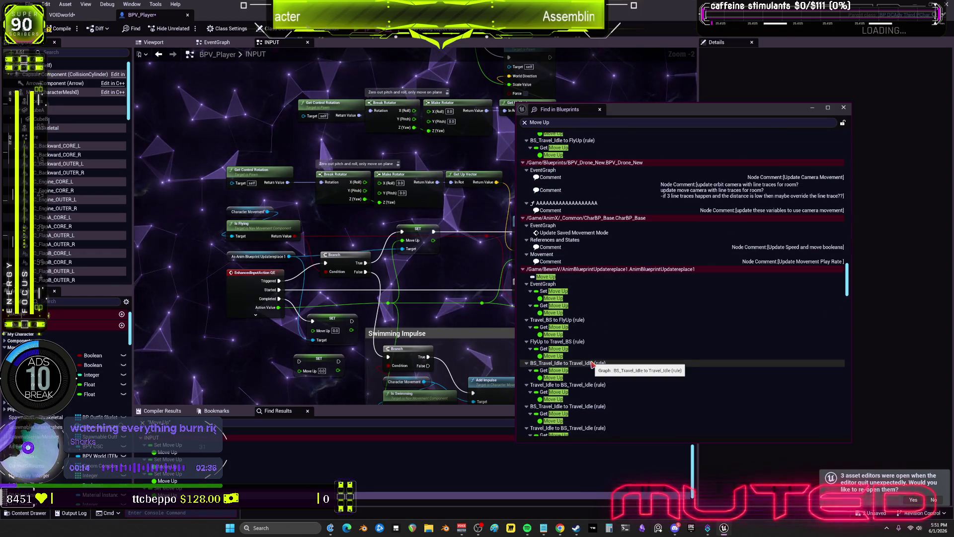
click(555, 312)
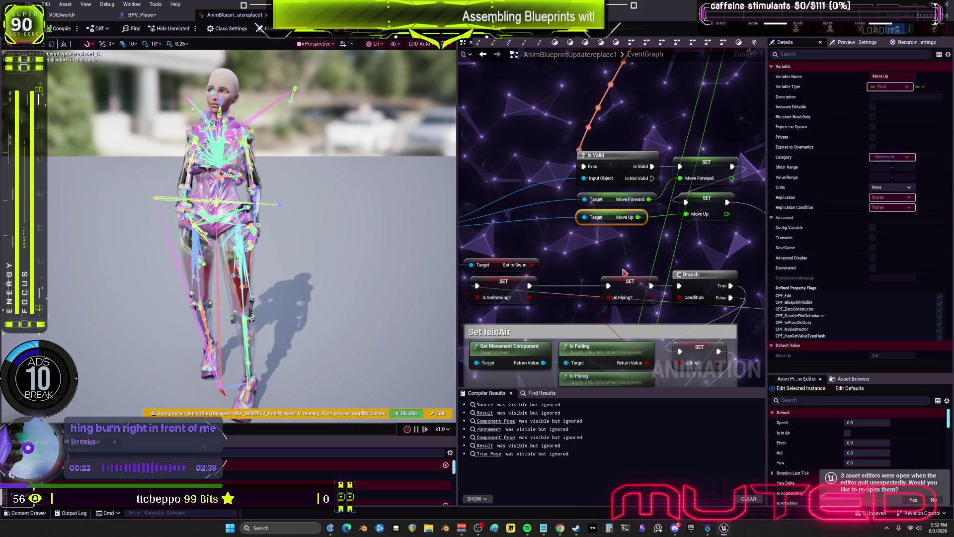
Pan the EventGraph to bring the Is Valid and SET IsInAir nodes into view.
scroll(625, 246, down, 2)
drag(596, 245, 523, 245)
scroll(692, 232, up, 1)
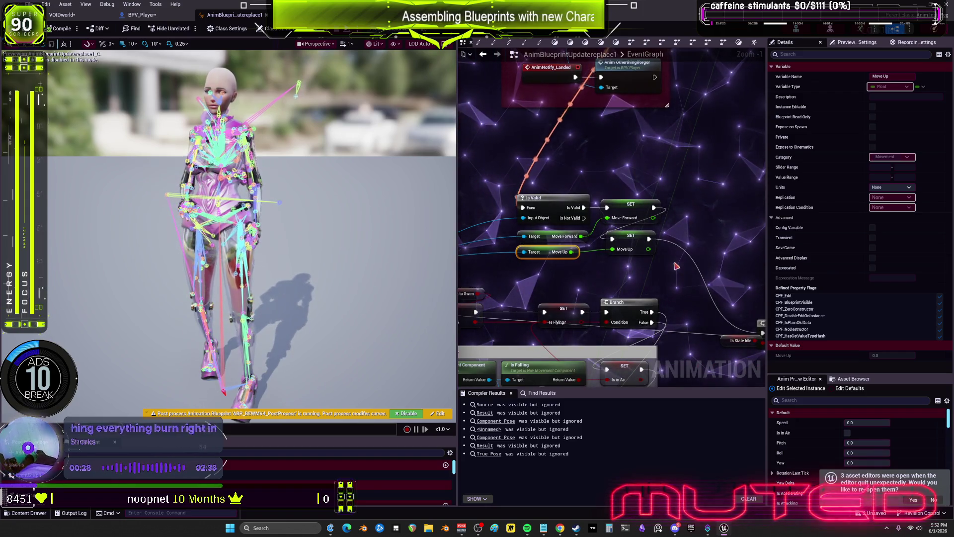
scroll(676, 265, down, 3)
mouse_move(676, 265)
mouse_down()
mouse_move(684, 224)
mouse_move(664, 58)
mouse_up()
drag(664, 294, 664, 153)
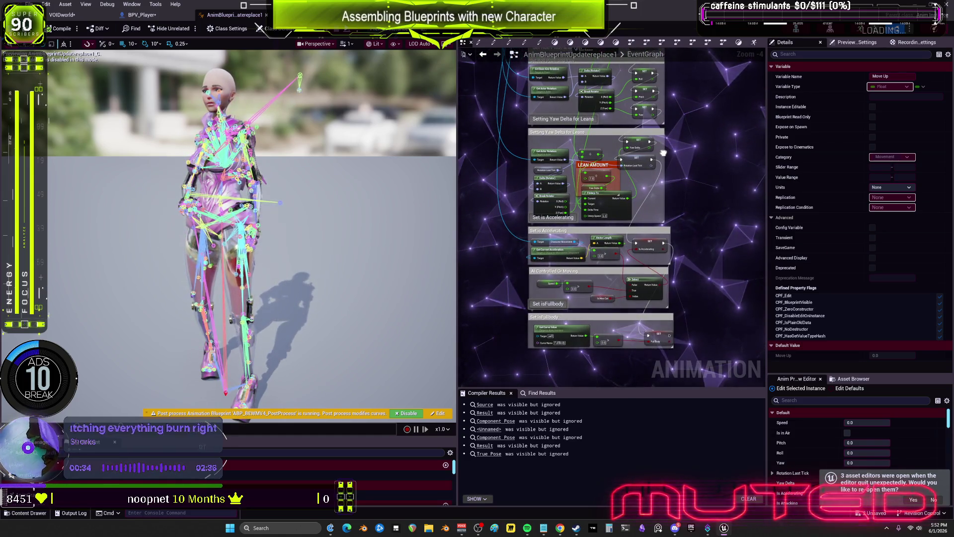
drag(666, 60, 651, 219)
mouse_move(695, 54)
mouse_down()
mouse_move(685, 187)
mouse_move(612, 214)
mouse_move(524, 225)
mouse_up()
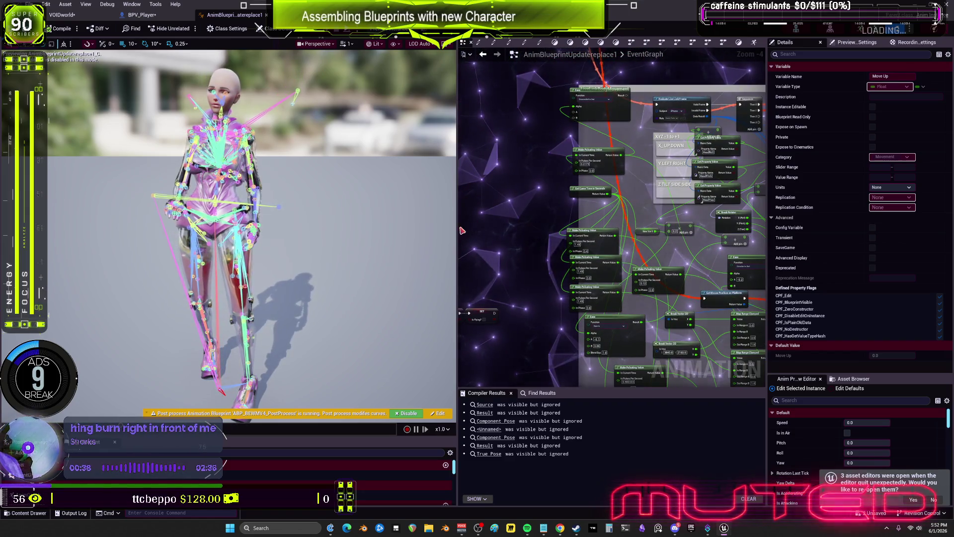
Centre the Is Valid and SET nodes, then place the cursor below Notepad's locomotion note.
drag(462, 229, 266, 231)
scroll(401, 245, up, 4)
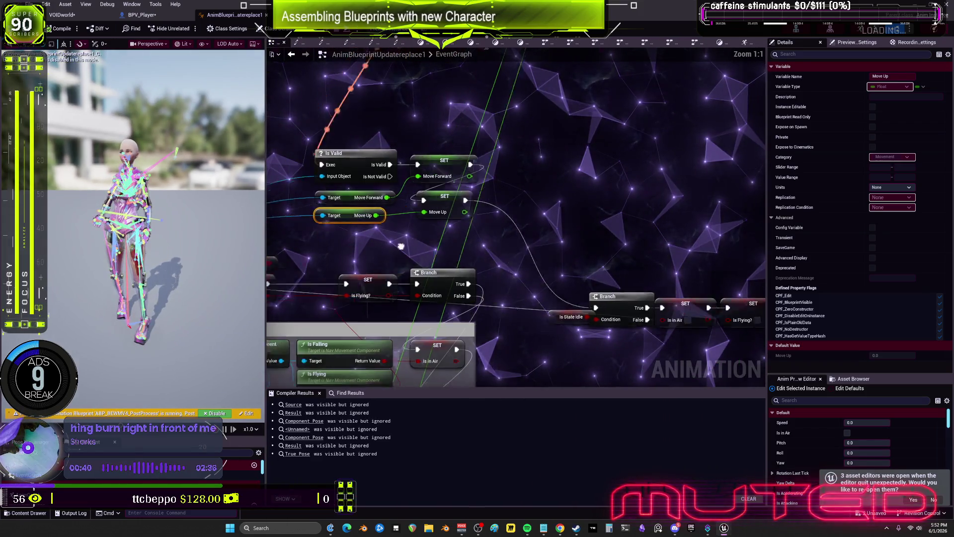
drag(401, 246, 498, 234)
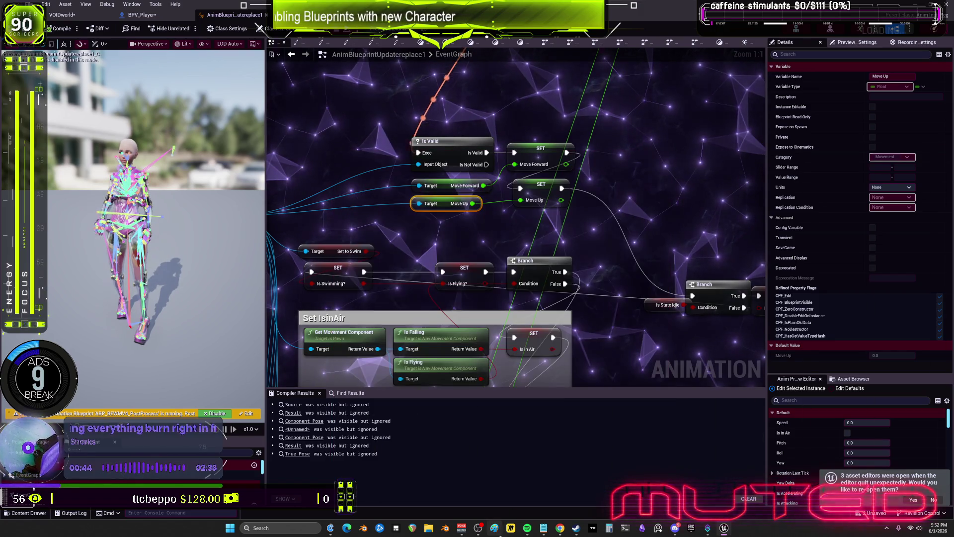
click(544, 528)
click(441, 177)
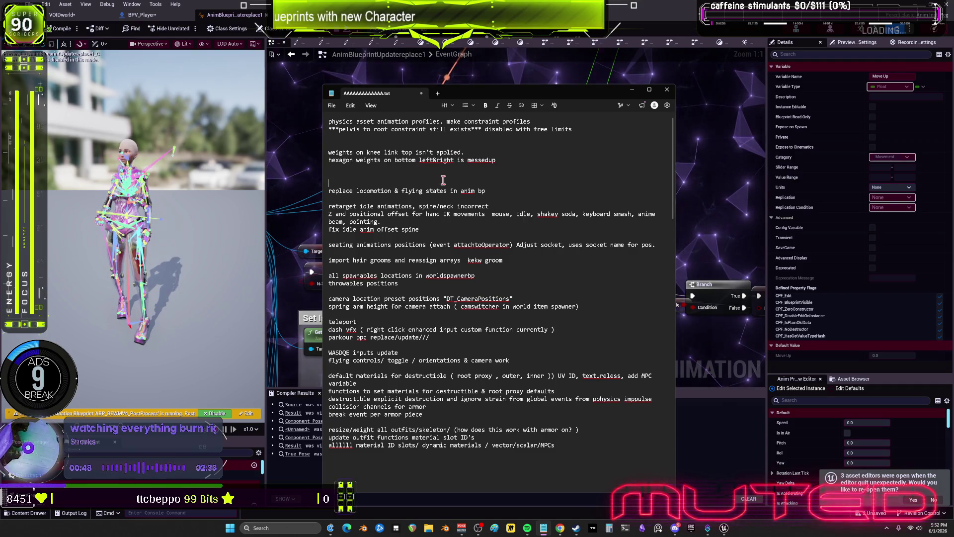
Add '***Move up variable double exist for the same reason.' under the locomotion note, then skip the music track.
key(End)
key(Return)
key(Return)
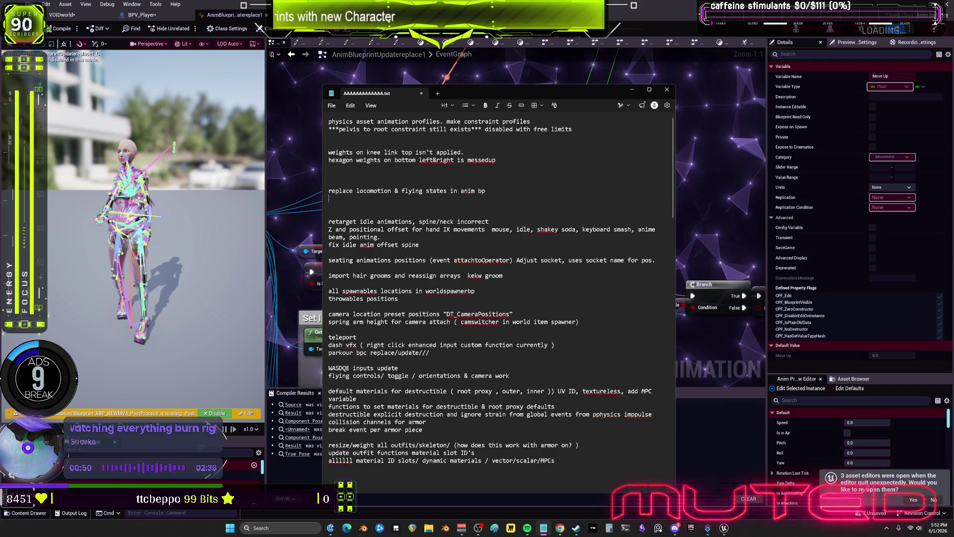
text(***)
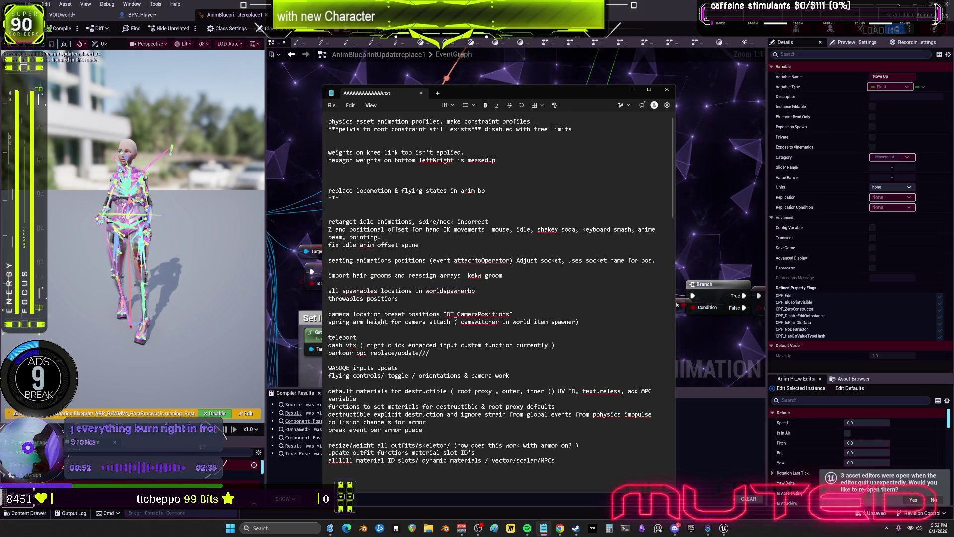
text(Move up)
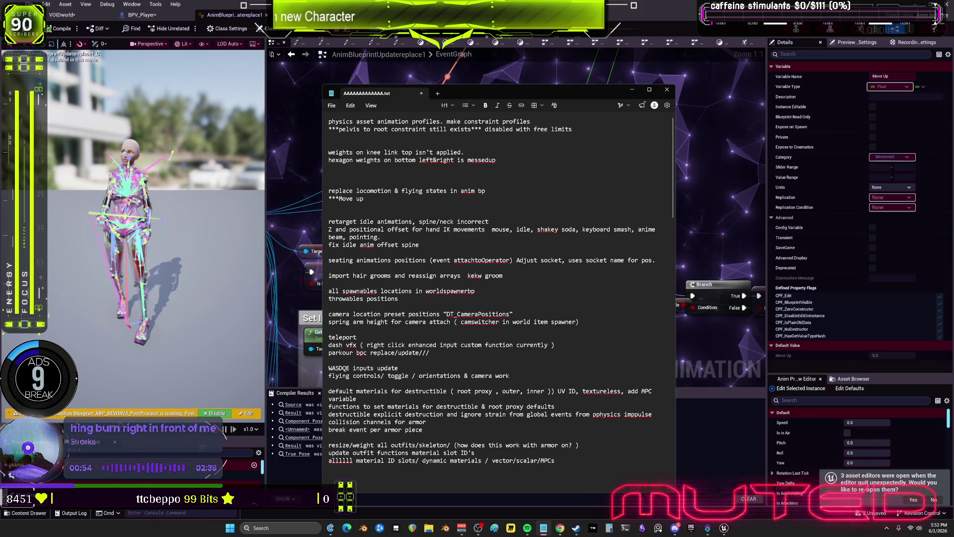
text( variable double)
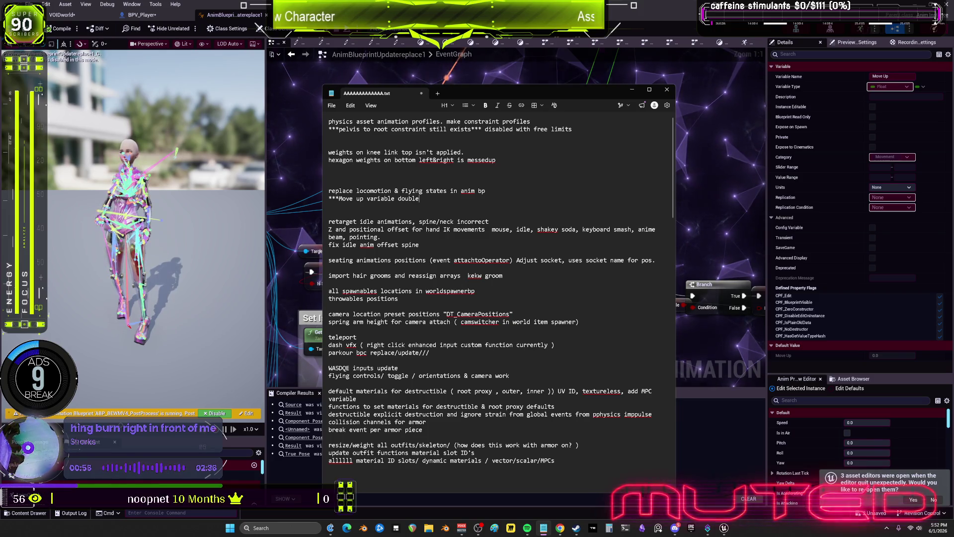
text( exist for the same reason)
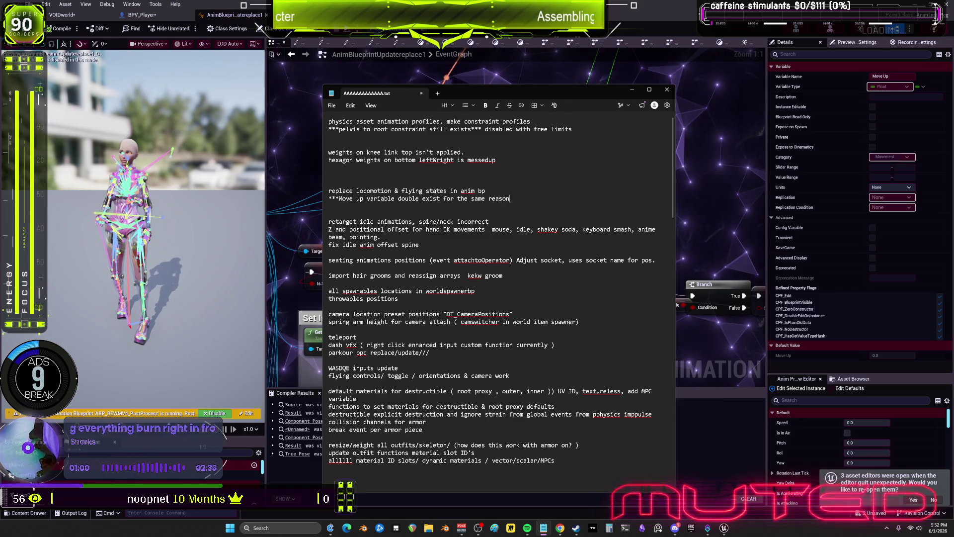
text(.)
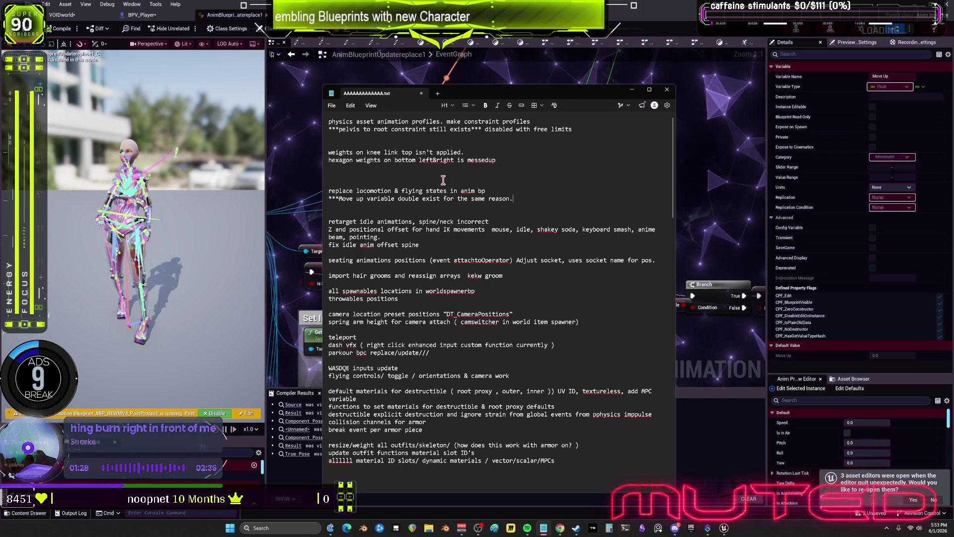
mouse_move(527, 526)
click(543, 506)
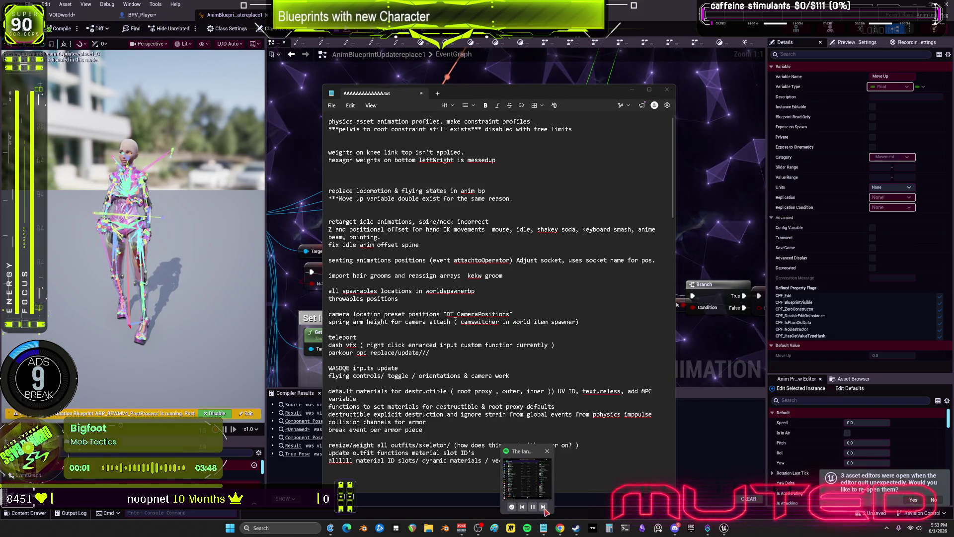
Return to the notes file, then bring the Unreal event graph back in front.
click(513, 198)
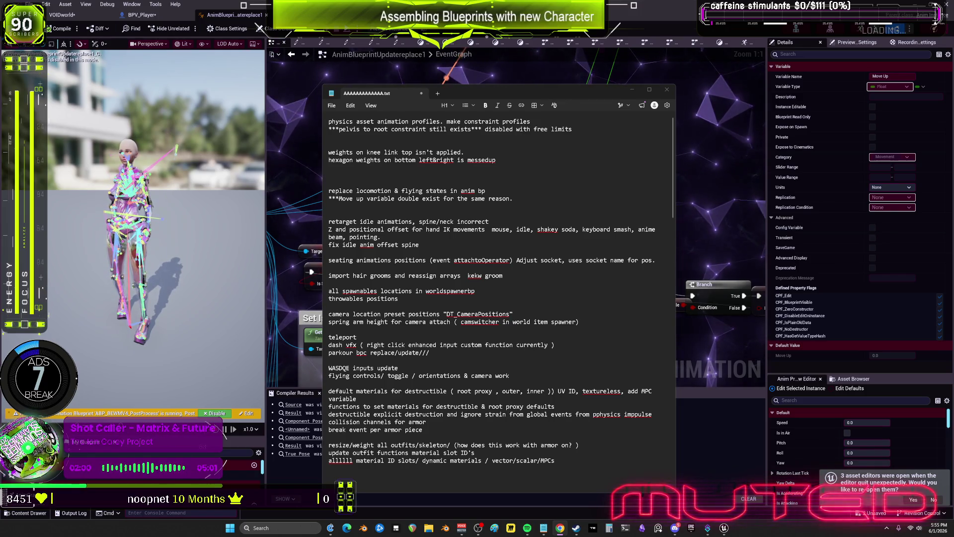
click(286, 199)
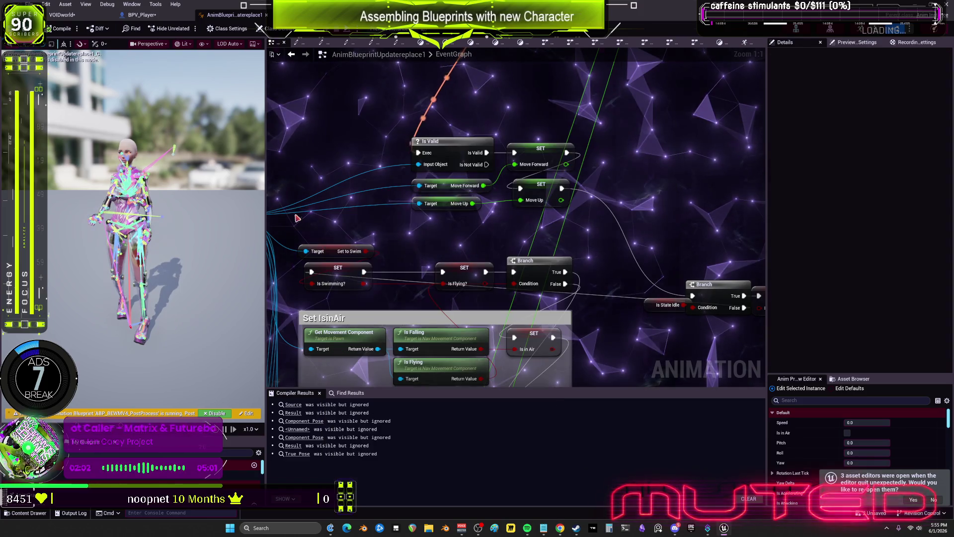
drag(267, 197, 233, 197)
scroll(597, 234, down, 4)
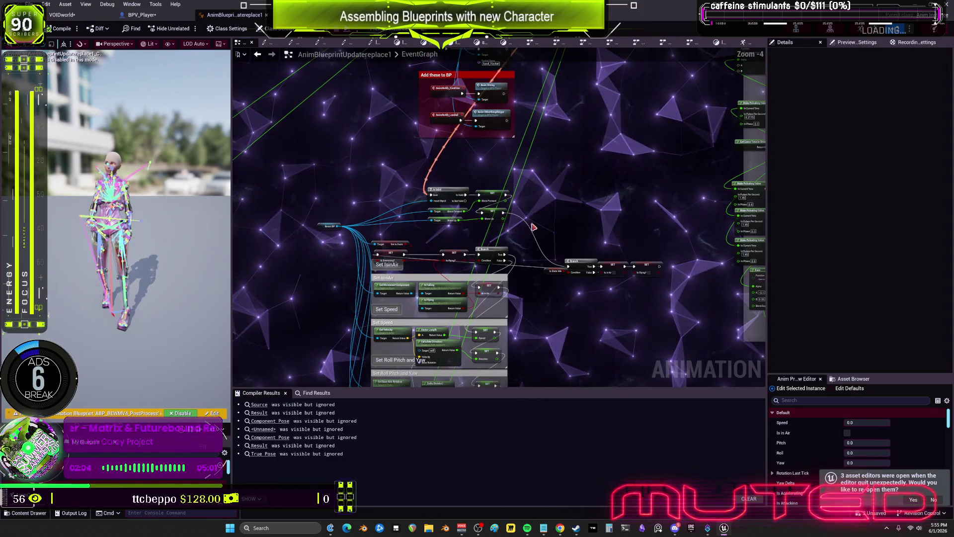
scroll(596, 233, down, 5)
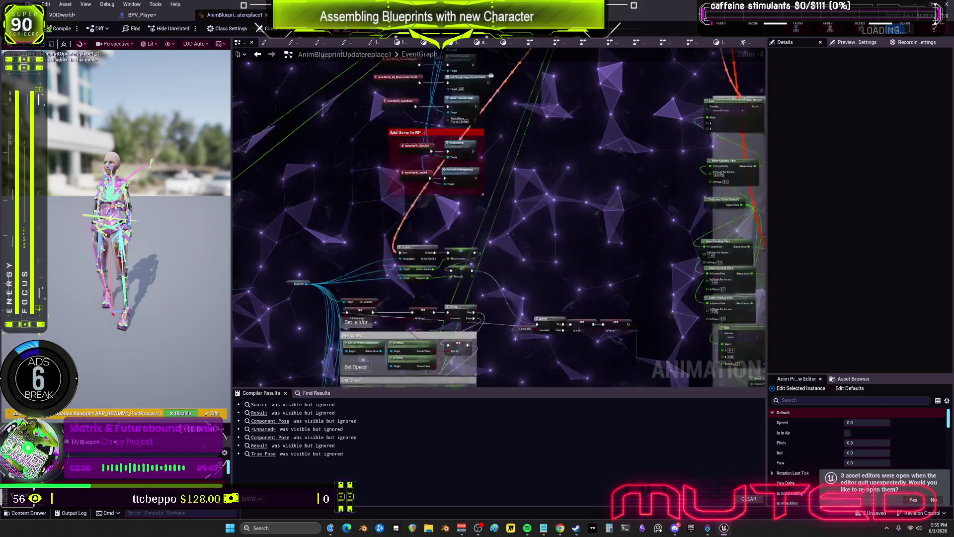
scroll(563, 237, up, 7)
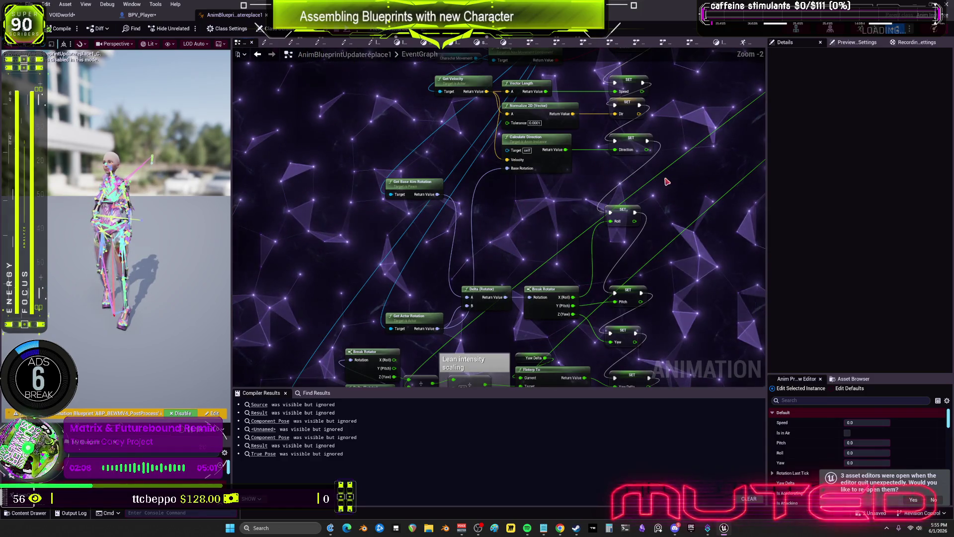
mouse_move(665, 161)
mouse_down()
mouse_move(677, 266)
mouse_move(663, 372)
mouse_move(659, 363)
mouse_up()
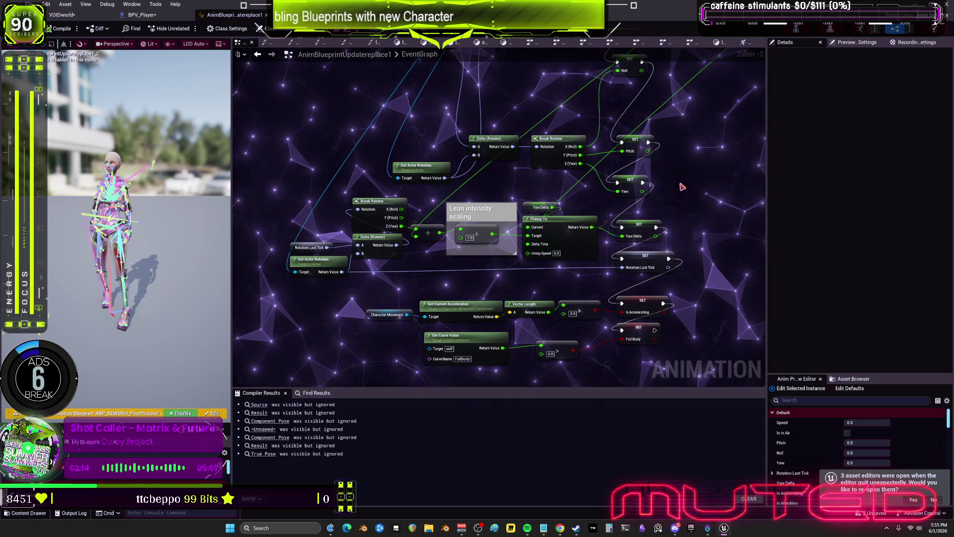
scroll(592, 238, down, 5)
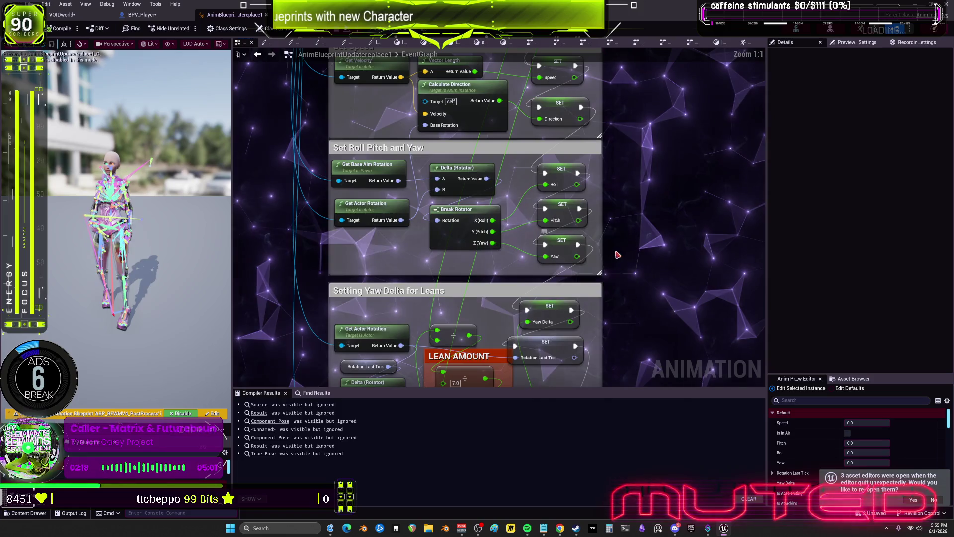
drag(621, 332, 649, 29)
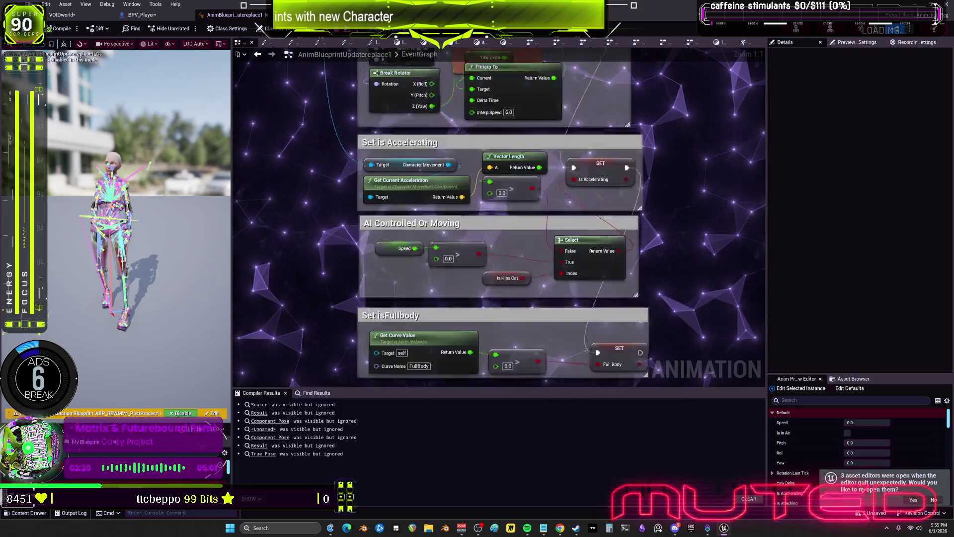
drag(638, 145, 593, 144)
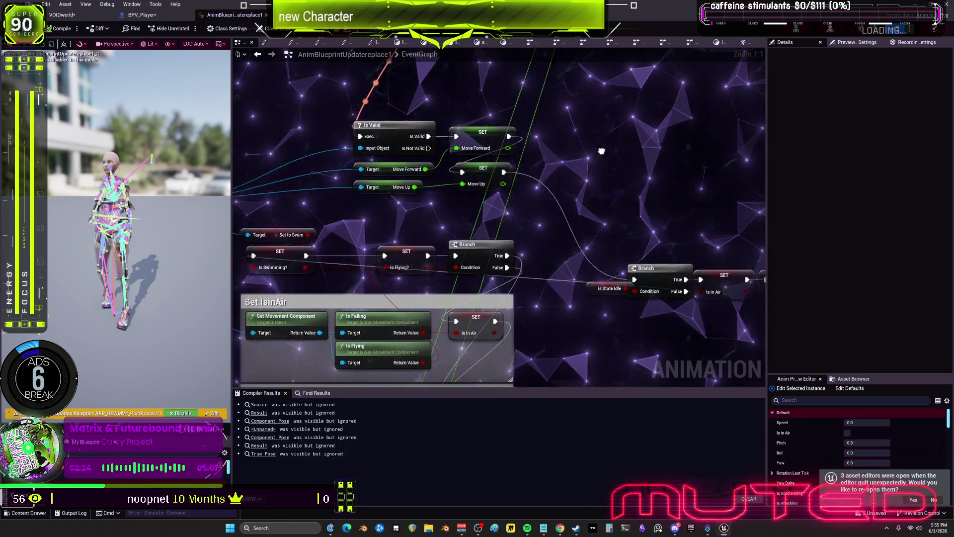
mouse_move(553, 304)
mouse_down()
mouse_move(559, 322)
mouse_move(636, 314)
mouse_up()
scroll(683, 134, down, 3)
drag(511, 315, 460, 169)
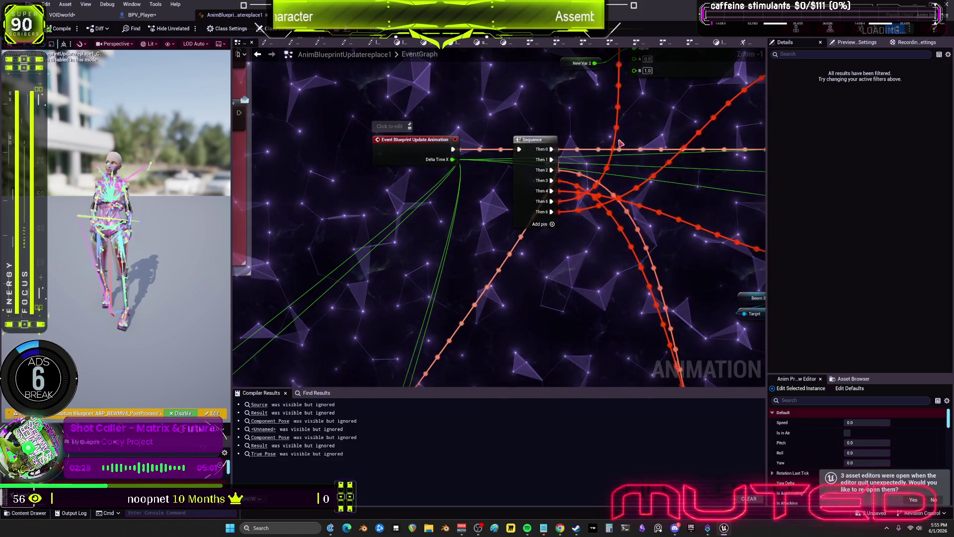
scroll(460, 169, up, 2)
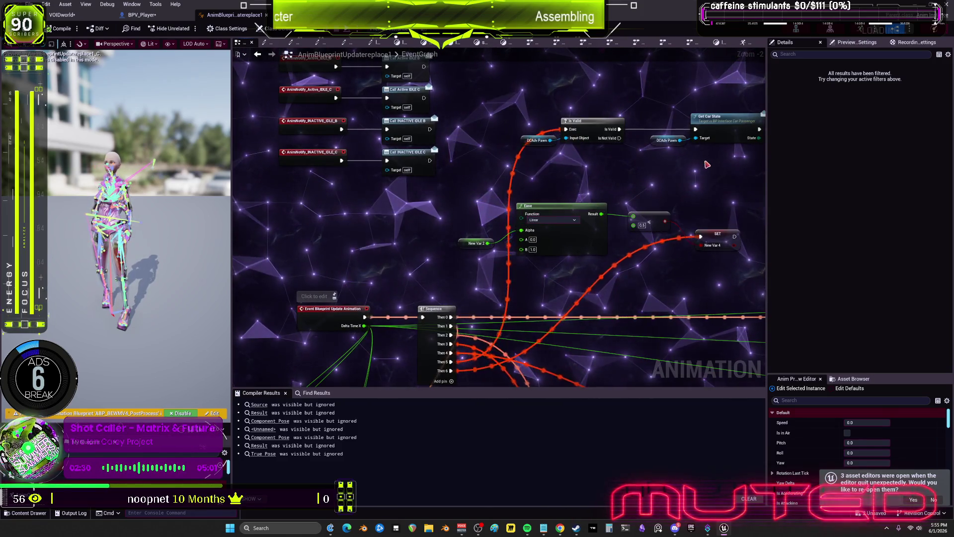
scroll(707, 164, down, 2)
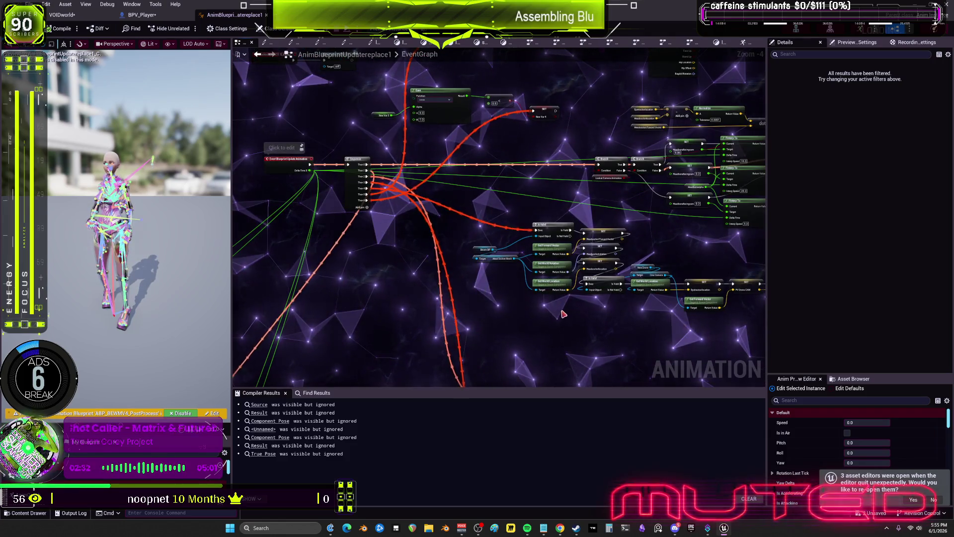
drag(618, 326, 602, 270)
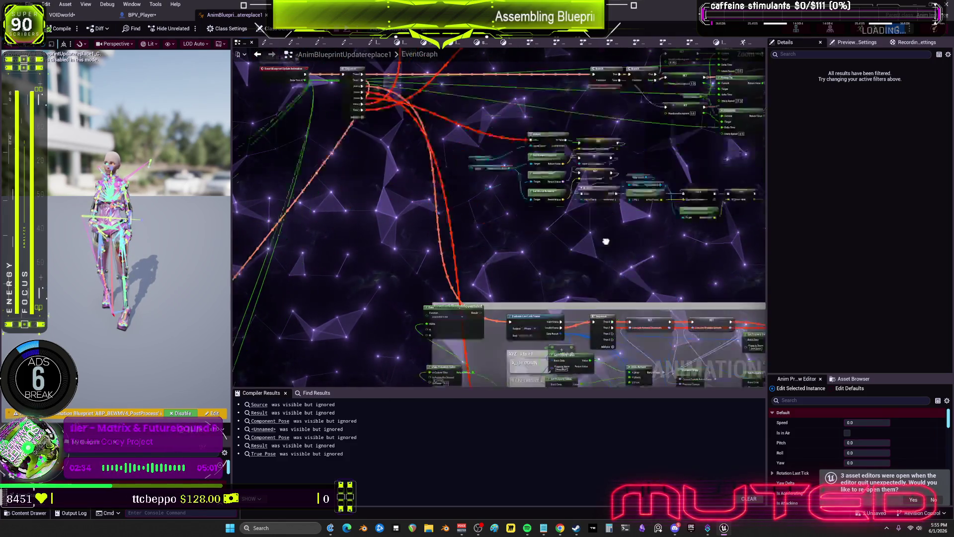
drag(616, 348, 617, 193)
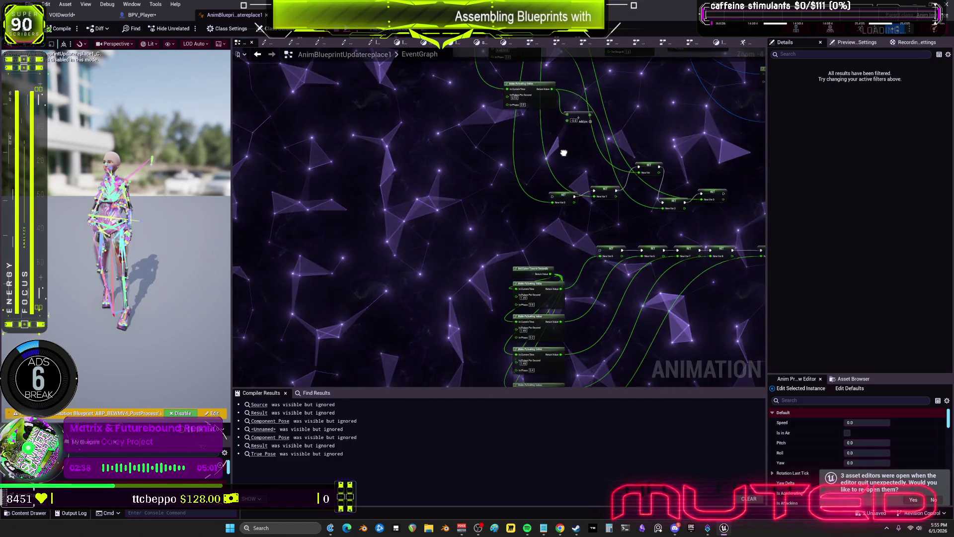
mouse_move(542, 65)
mouse_down()
mouse_move(462, 69)
mouse_move(420, 164)
mouse_move(599, 139)
mouse_move(599, 125)
mouse_move(596, 255)
mouse_up()
Align the Is Valid group, Bewm BP node, Move Forward/Move Up getters and both SET nodes.
scroll(605, 238, up, 4)
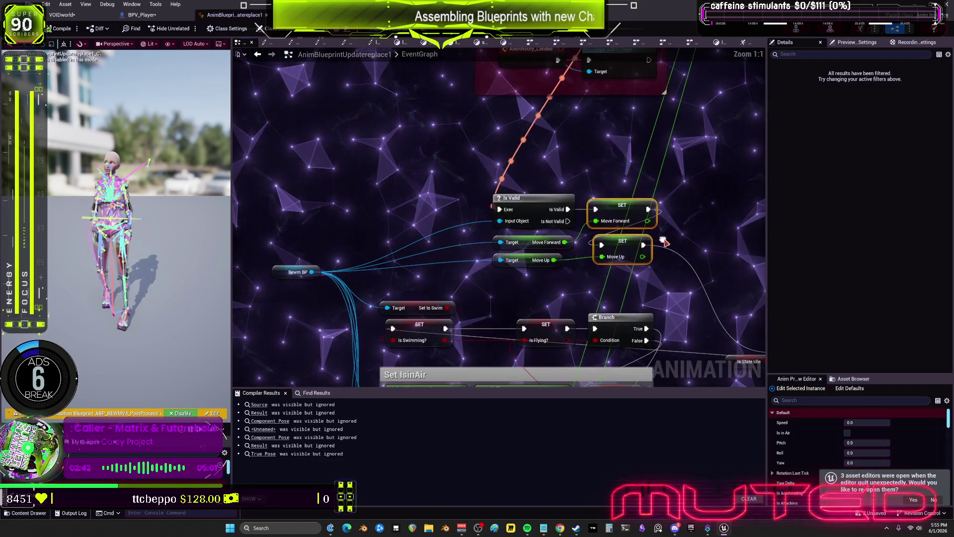
drag(544, 209, 485, 190)
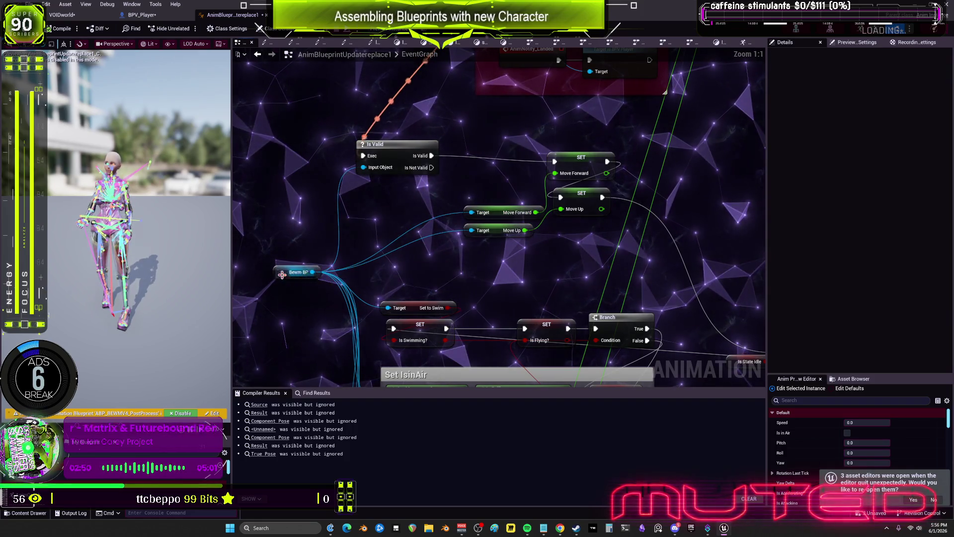
drag(284, 272, 366, 231)
drag(537, 237, 495, 206)
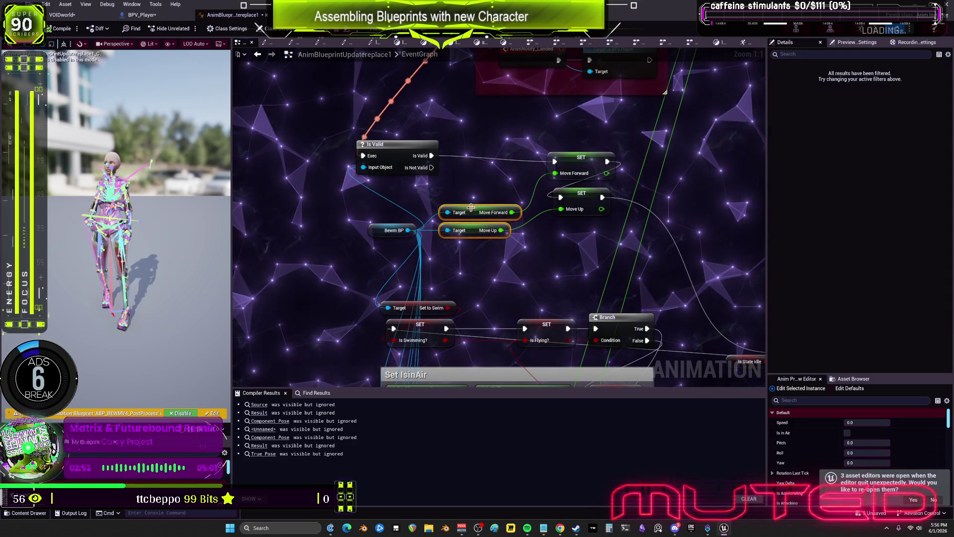
drag(575, 182, 560, 197)
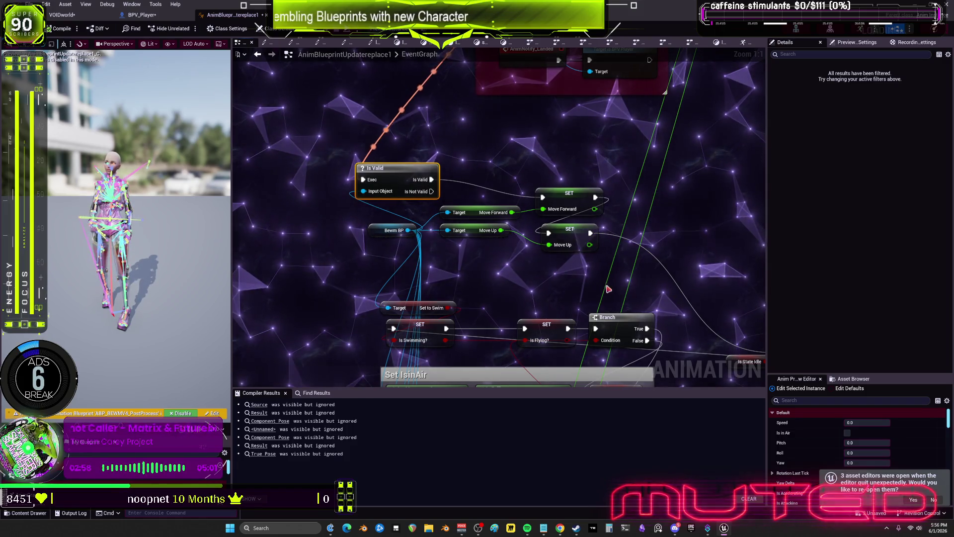
Snip a screenshot of the rearranged nodes and switch to the BPV_Player INPUT graph.
key(super+shift+s)
drag(340, 144, 338, 142)
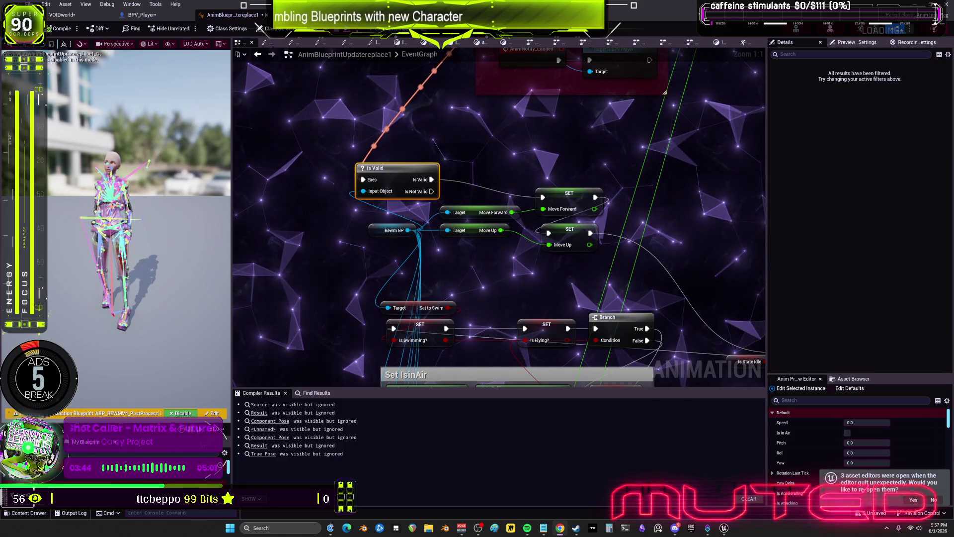
click(141, 15)
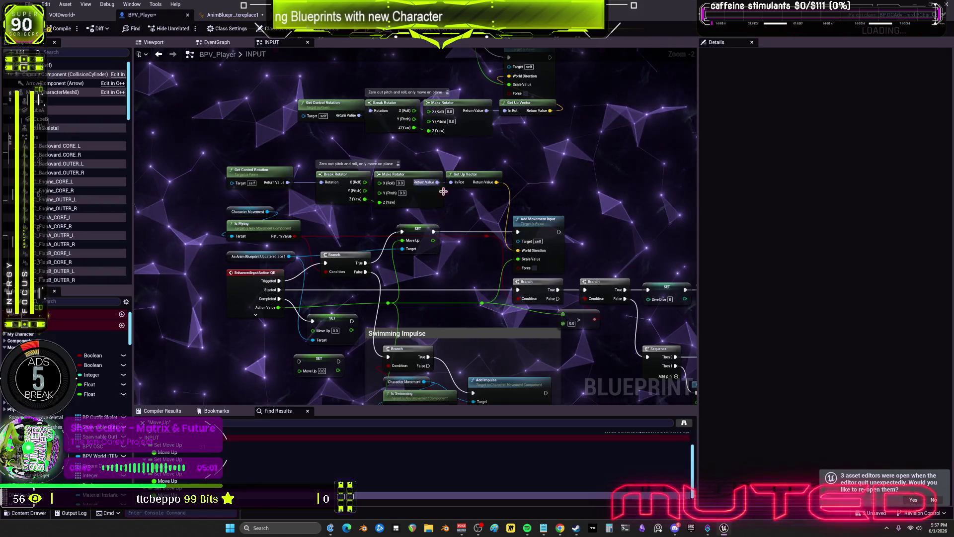
scroll(531, 280, down, 1)
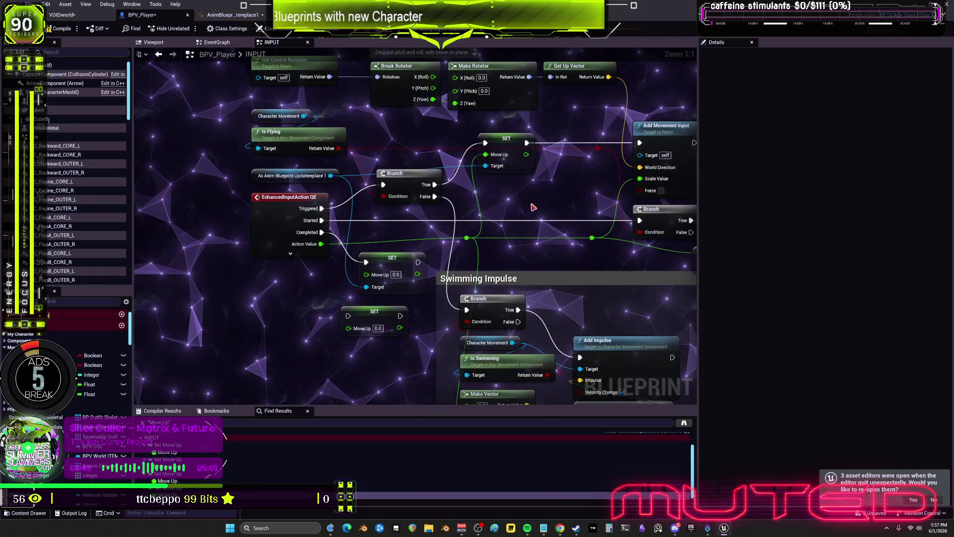
scroll(514, 338, down, 3)
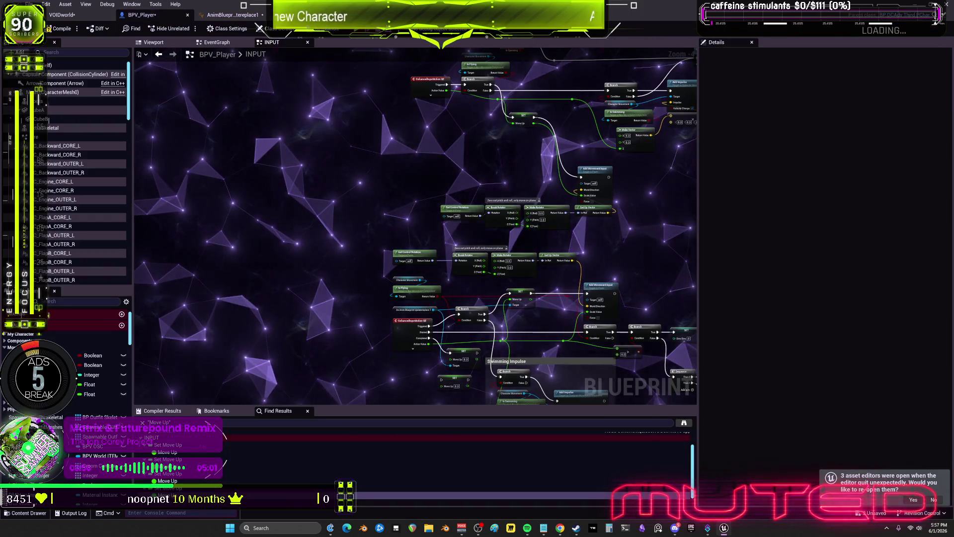
drag(558, 372, 520, 287)
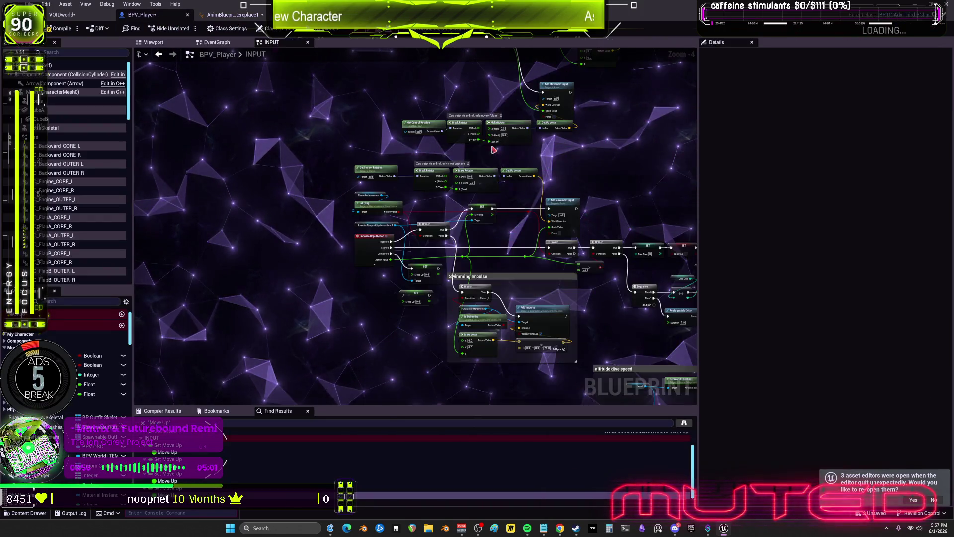
scroll(583, 320, down, 1)
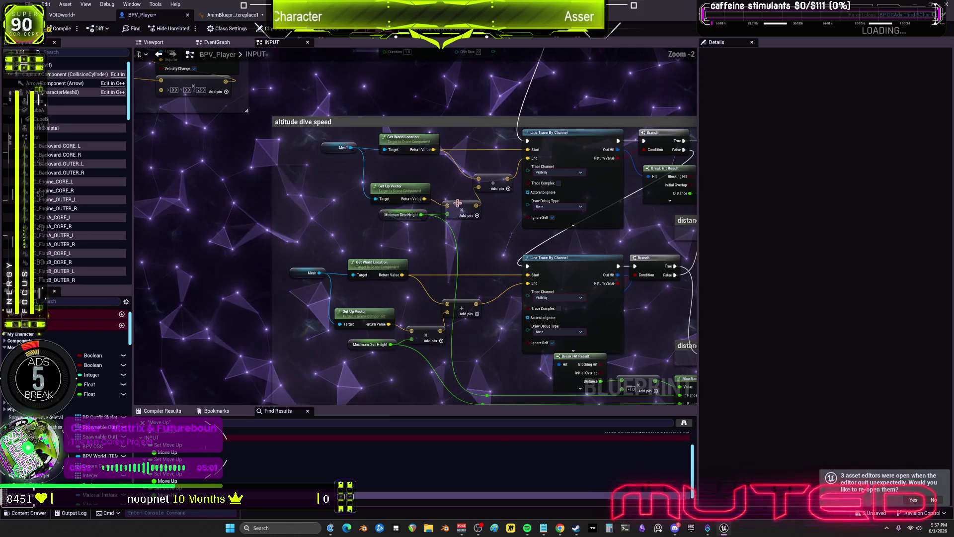
scroll(475, 245, up, 11)
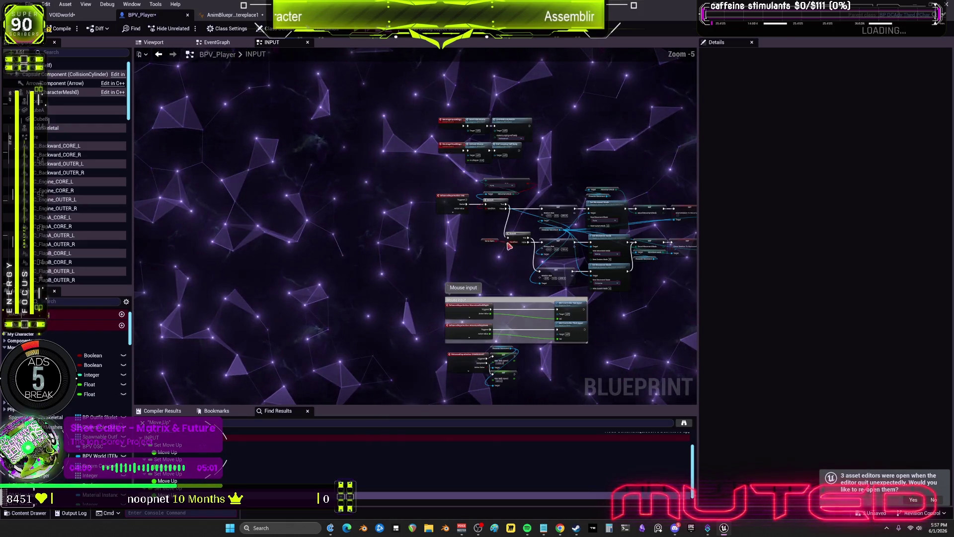
scroll(532, 192, down, 2)
Select the PressWS and AD movement node group and move it slightly higher.
drag(532, 192, 606, 262)
drag(657, 333, 604, 302)
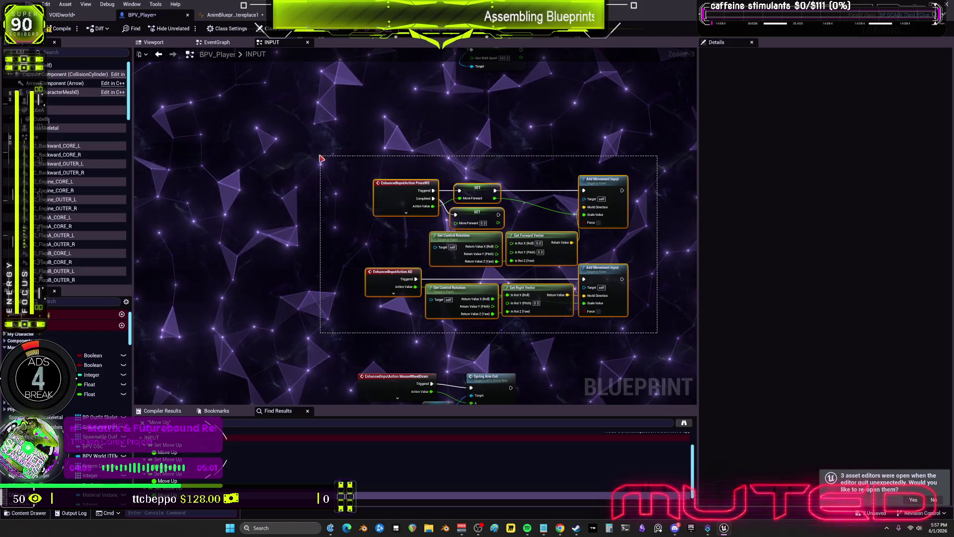
drag(321, 158, 322, 165)
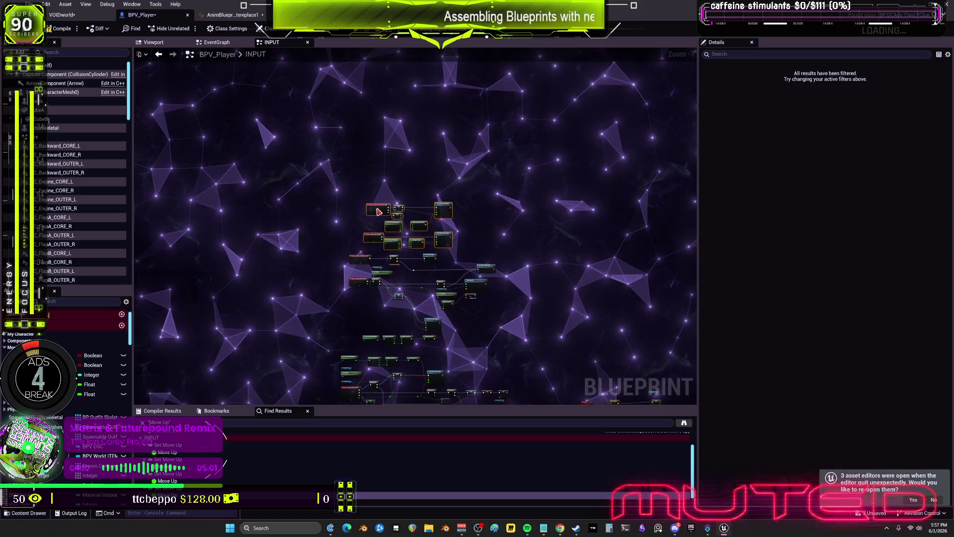
scroll(306, 244, up, 5)
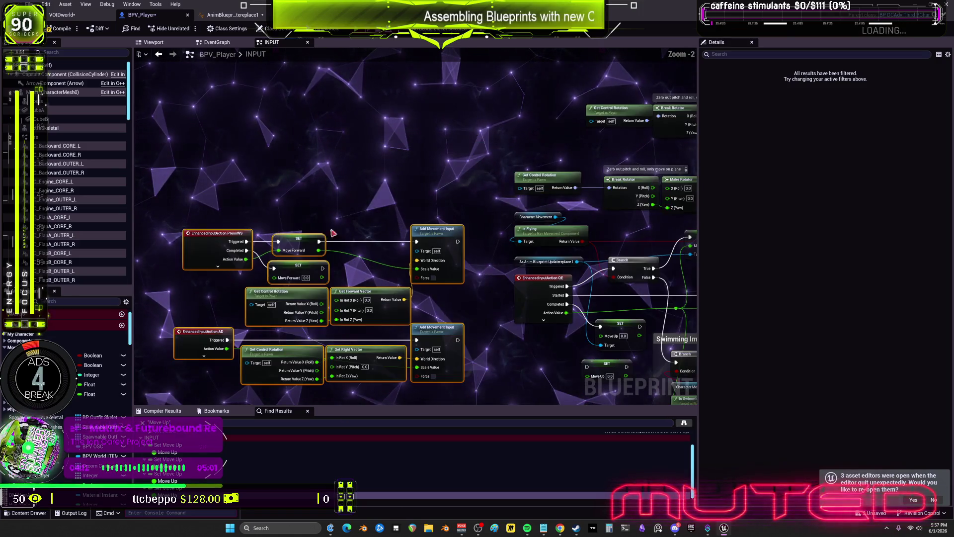
scroll(441, 236, down, 3)
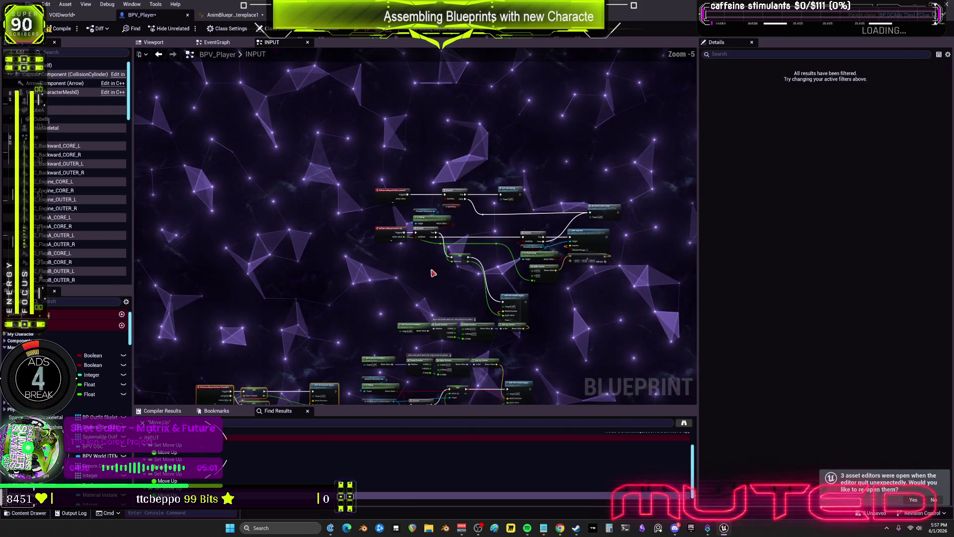
drag(611, 347, 600, 342)
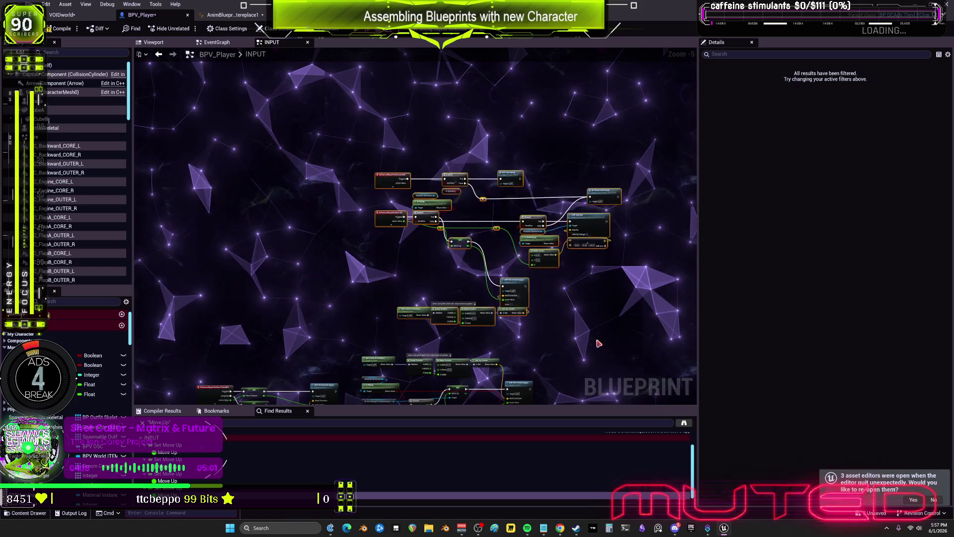
Lower the QE, Branch and SET Move Up nodes, move the rotator nodes, and place the reroute knot by Branch False.
drag(489, 340, 407, 281)
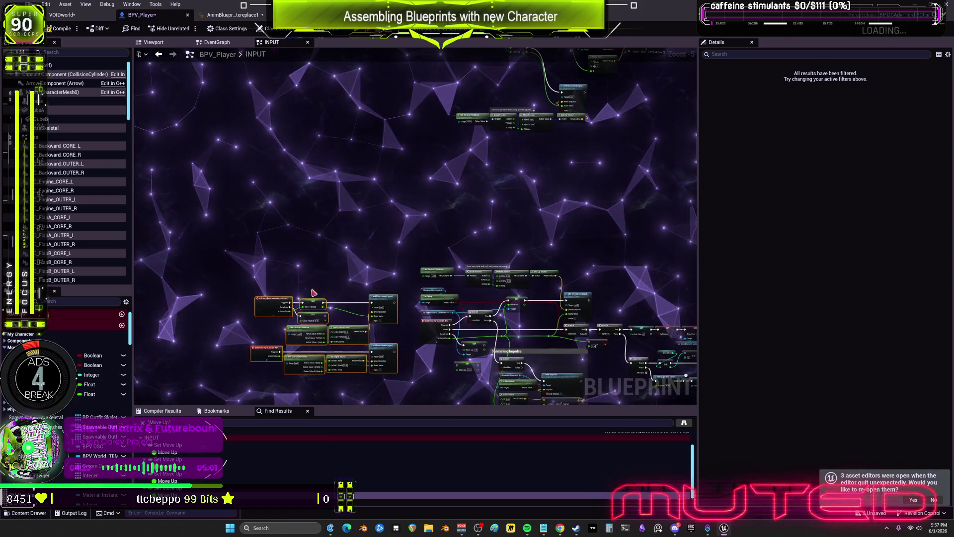
scroll(447, 152, up, 2)
scroll(547, 258, up, 1)
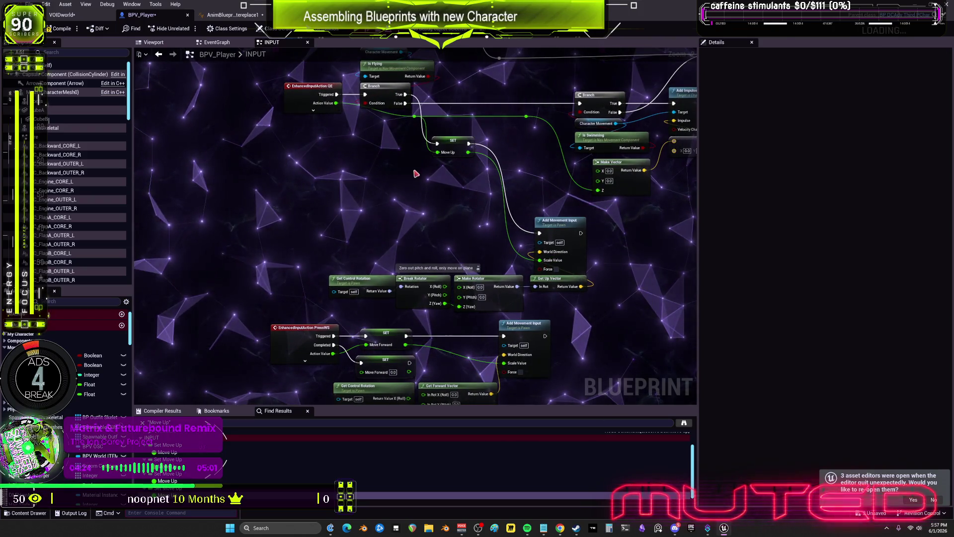
drag(350, 119, 338, 105)
mouse_move(454, 141)
mouse_down()
mouse_move(455, 270)
mouse_move(461, 231)
mouse_up()
click(452, 243)
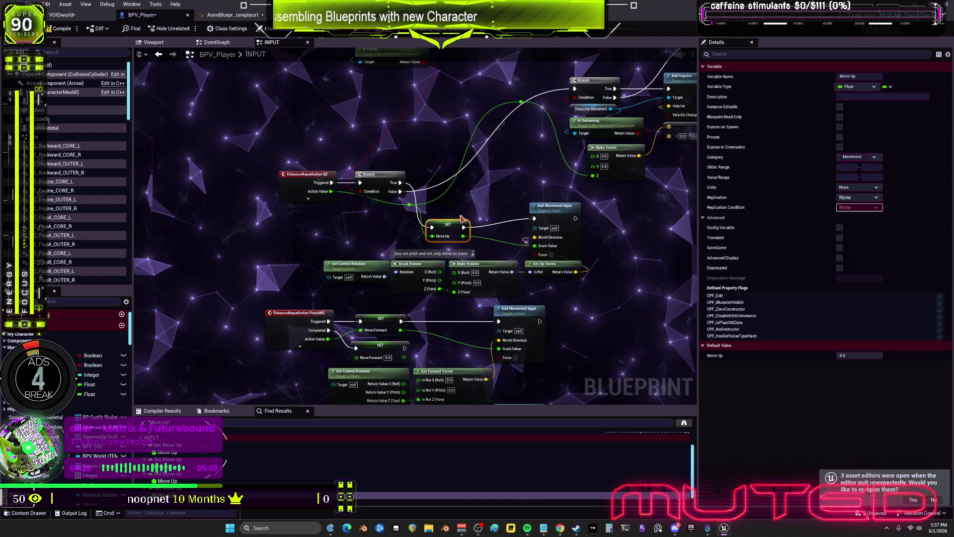
drag(357, 279, 341, 243)
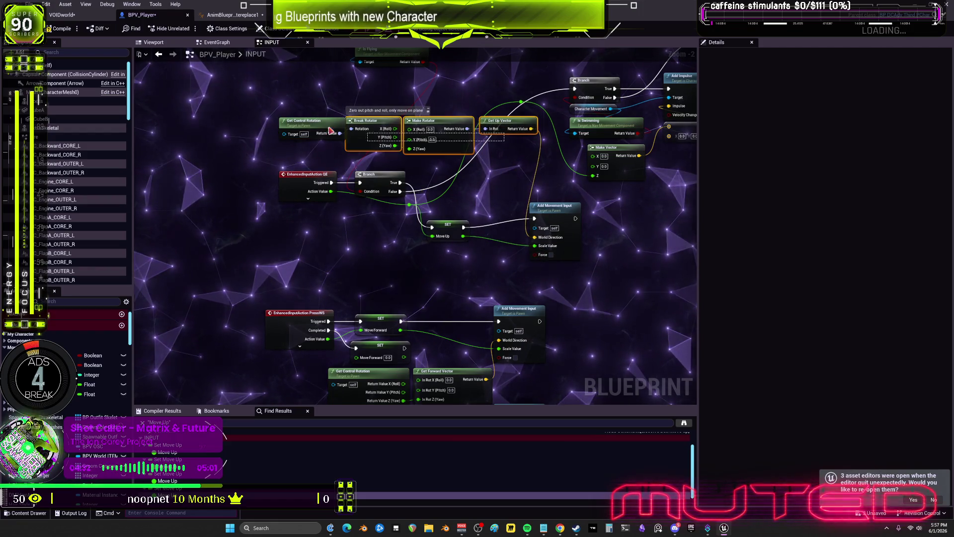
mouse_move(413, 209)
mouse_down()
mouse_move(273, 168)
mouse_move(299, 192)
mouse_up()
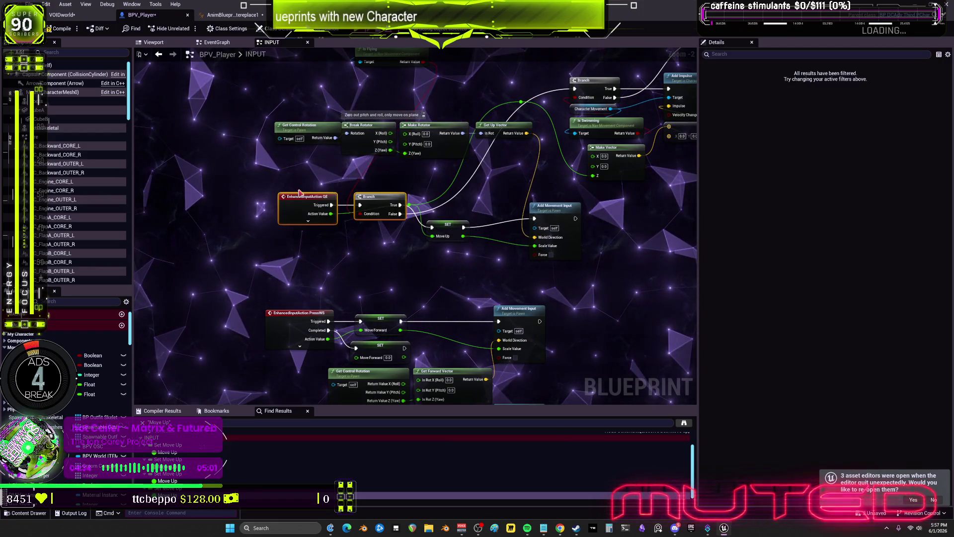
drag(440, 231, 444, 236)
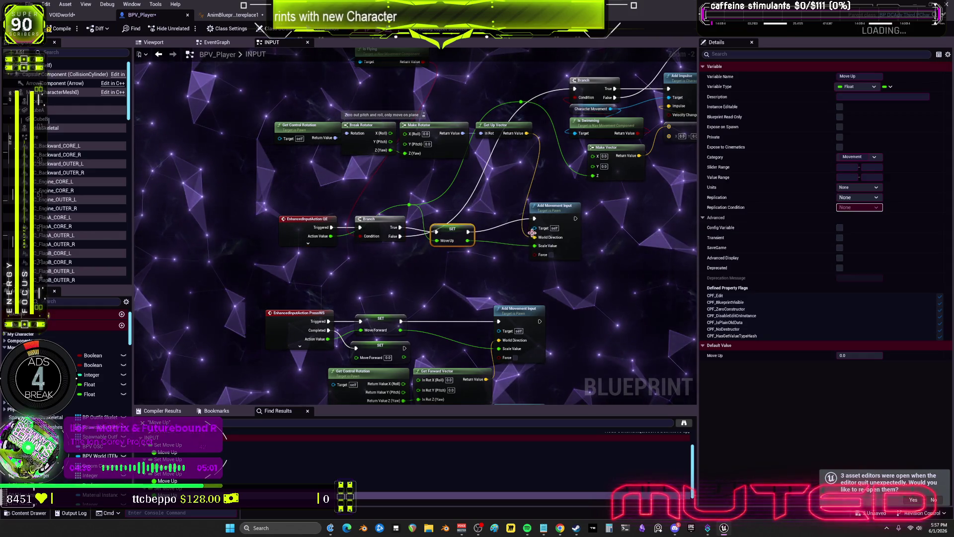
mouse_move(409, 206)
mouse_down()
mouse_move(409, 242)
mouse_move(418, 245)
mouse_up()
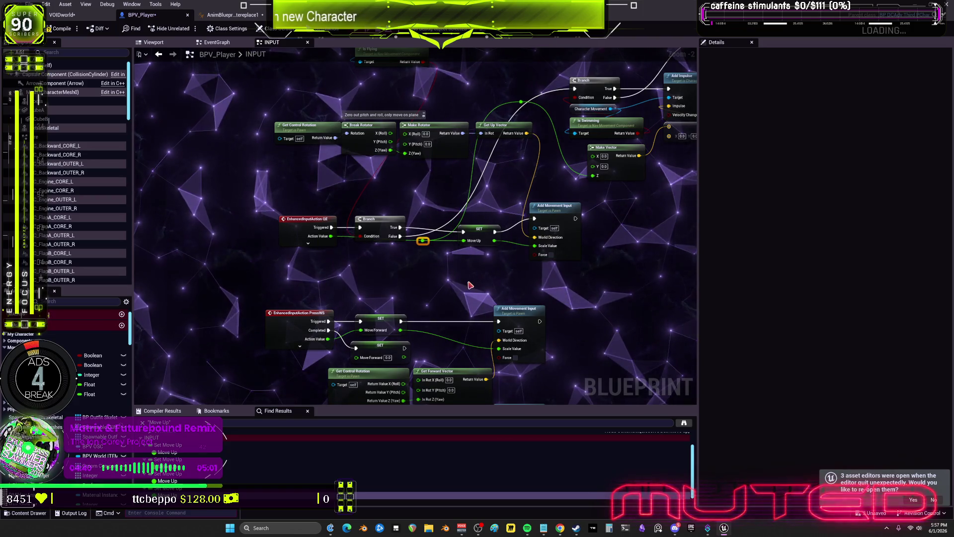
Paste an Is Flying node with its movement getter and place it beside InputAction QE.
mouse_move(470, 285)
mouse_down()
mouse_move(377, 266)
mouse_move(384, 271)
mouse_move(377, 220)
mouse_move(392, 244)
mouse_move(392, 322)
mouse_up()
key(ctrl+v)
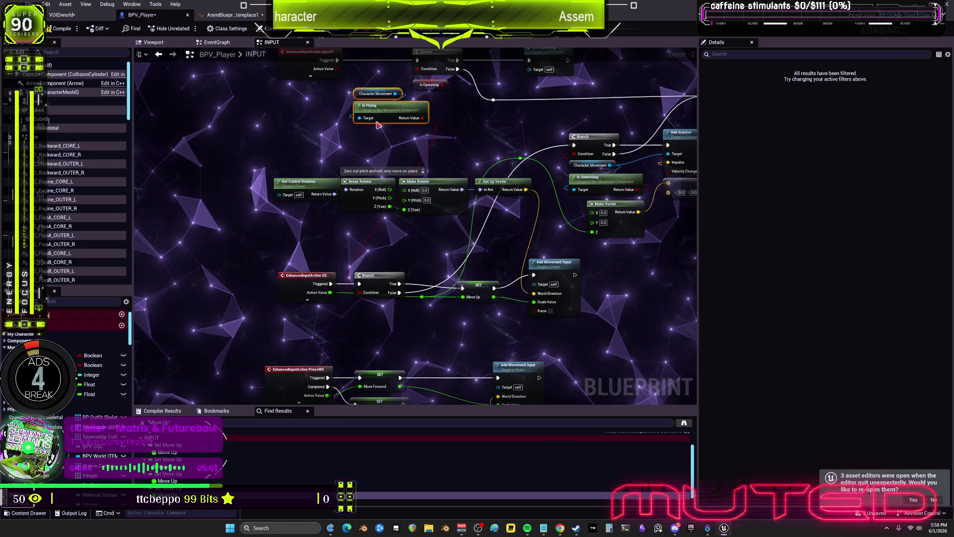
mouse_move(331, 235)
mouse_down()
mouse_move(303, 266)
mouse_move(437, 266)
mouse_move(379, 202)
mouse_up()
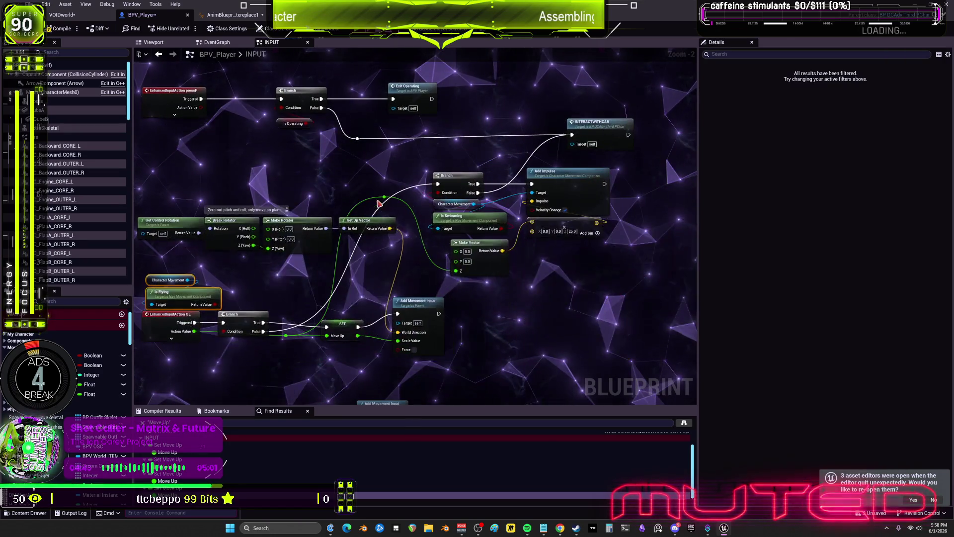
mouse_move(449, 338)
mouse_down()
mouse_move(458, 240)
mouse_move(419, 323)
mouse_up()
scroll(324, 311, up, 1)
click(306, 276)
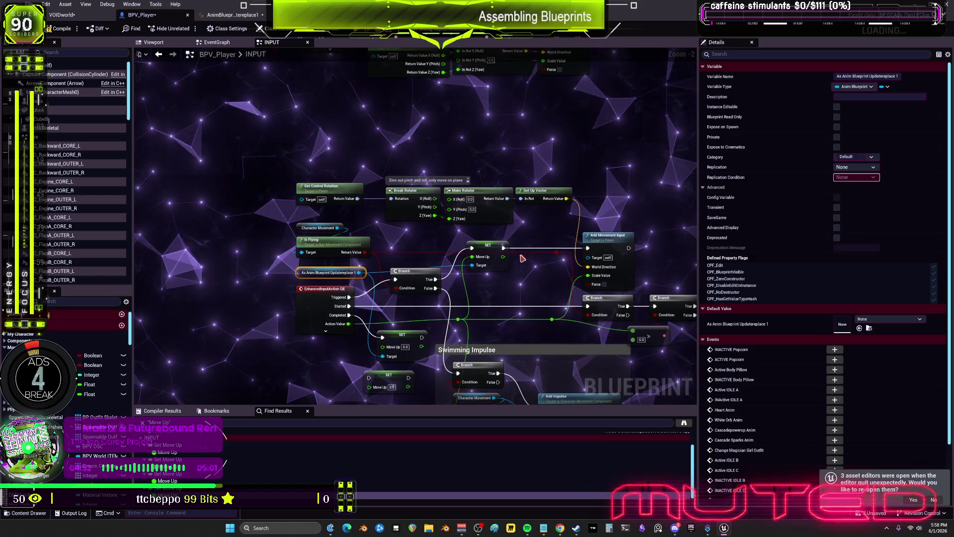
scroll(506, 258, up, 1)
scroll(474, 244, down, 2)
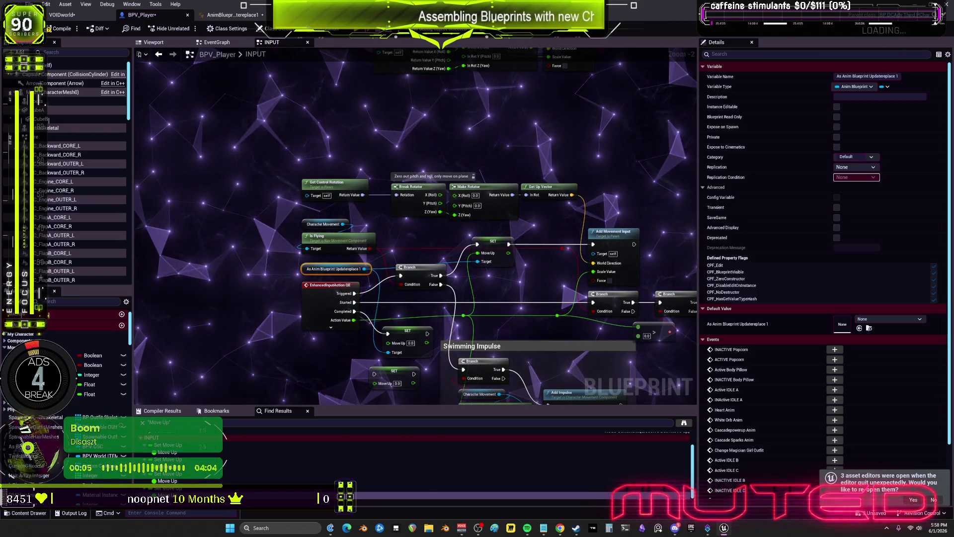
mouse_move(527, 527)
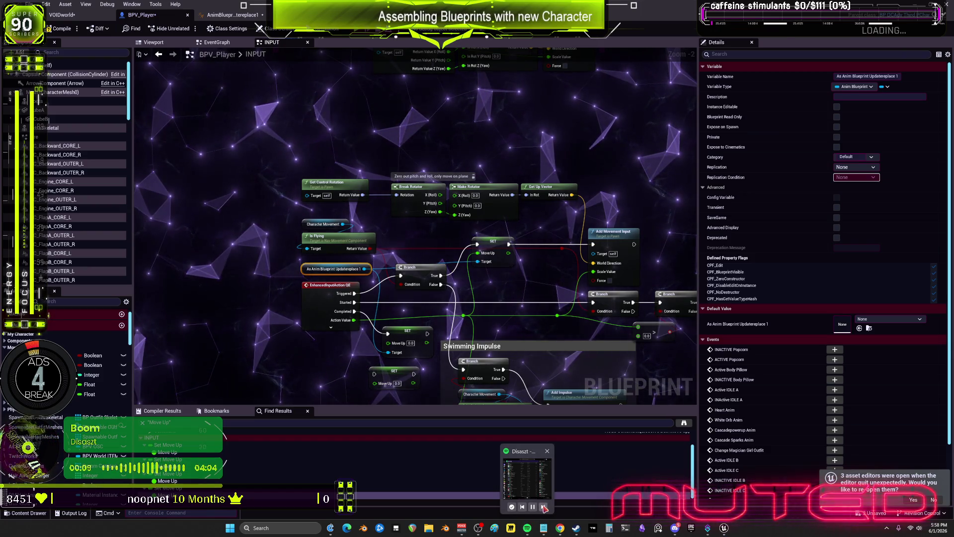
click(544, 506)
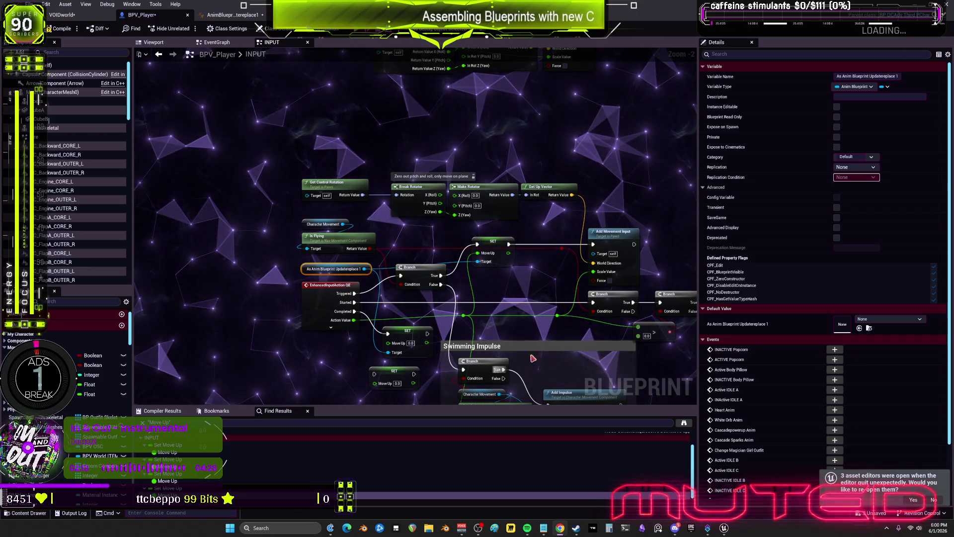
In AnimBlueprintUpdatereplace1's EventGraph, move SET Move Forward up and Bewm BP further left.
click(239, 14)
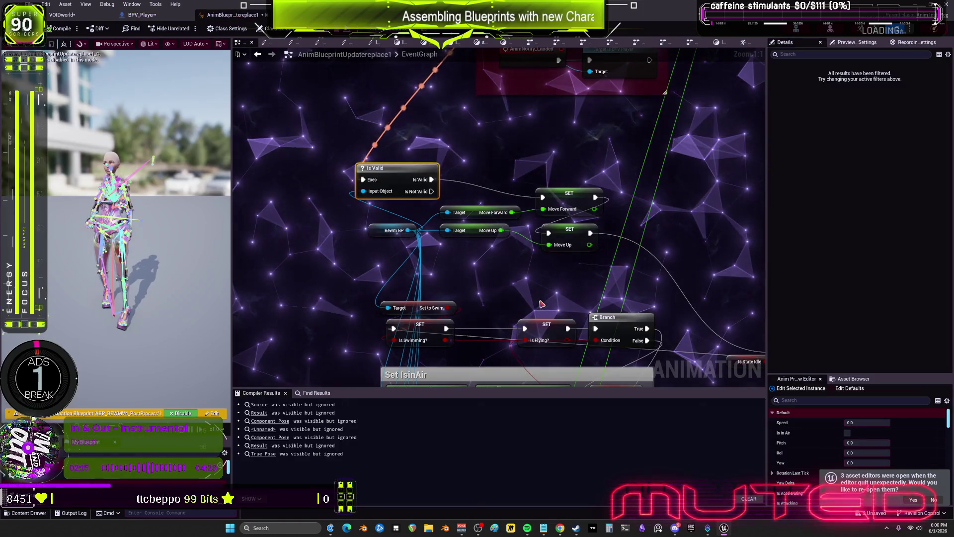
click(504, 270)
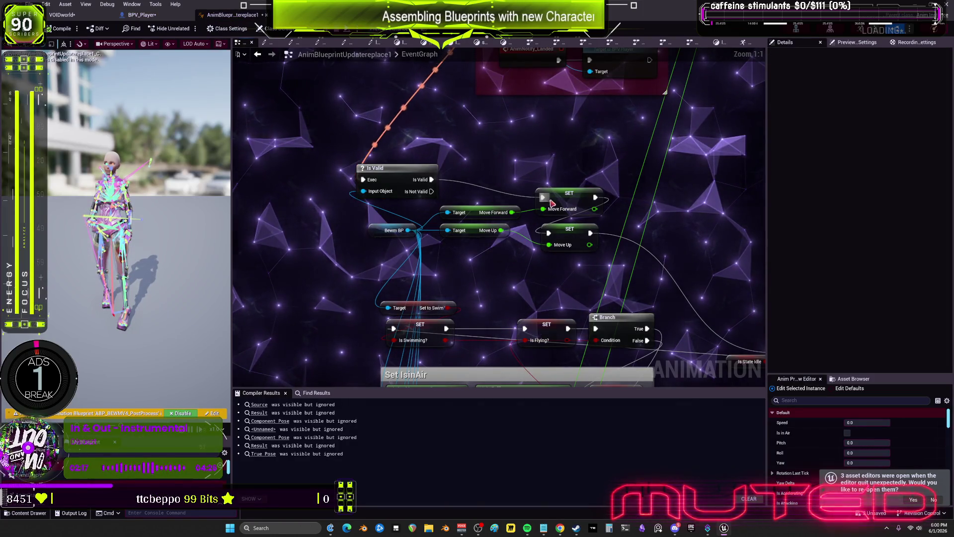
drag(566, 193, 573, 175)
drag(378, 231, 301, 225)
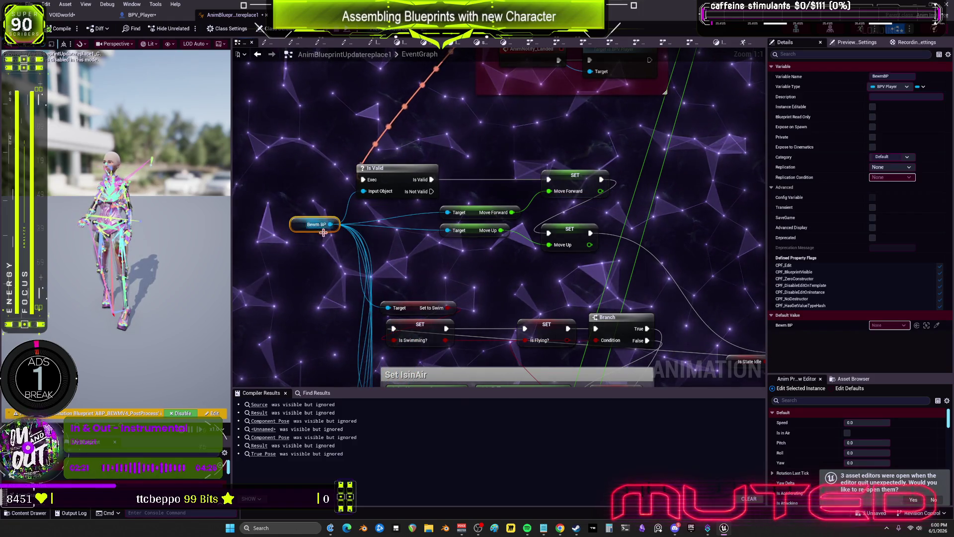
click(456, 170)
drag(456, 169, 534, 178)
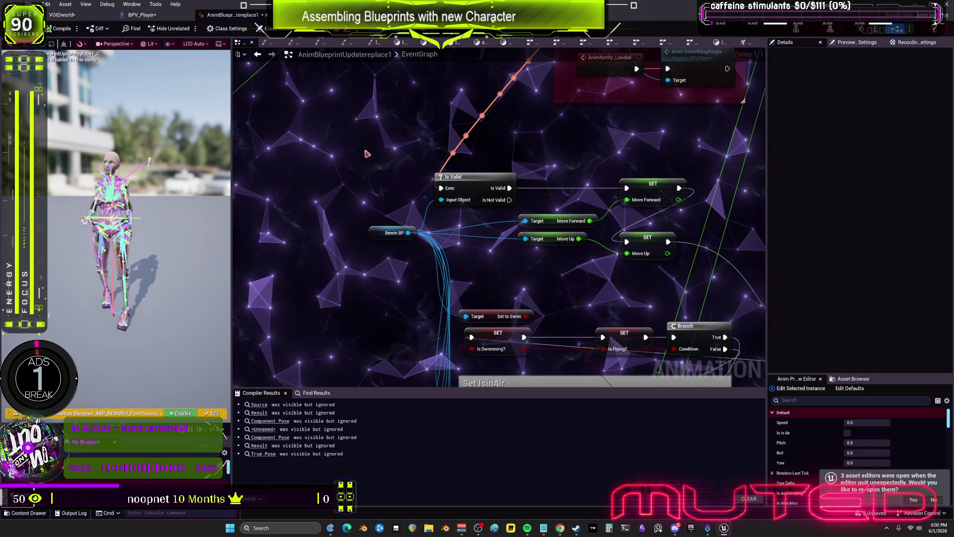
drag(366, 153, 384, 176)
right_click(390, 141)
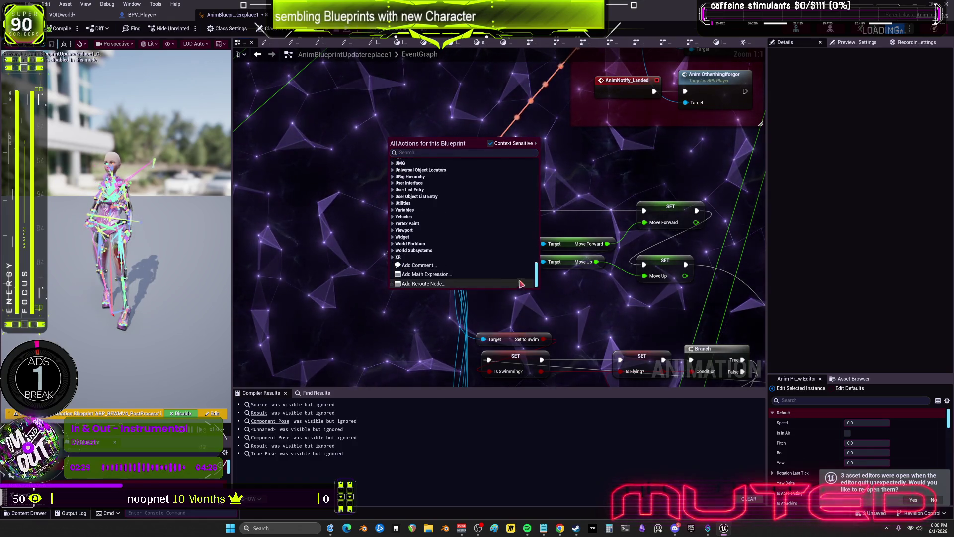
scroll(430, 256, up, 2)
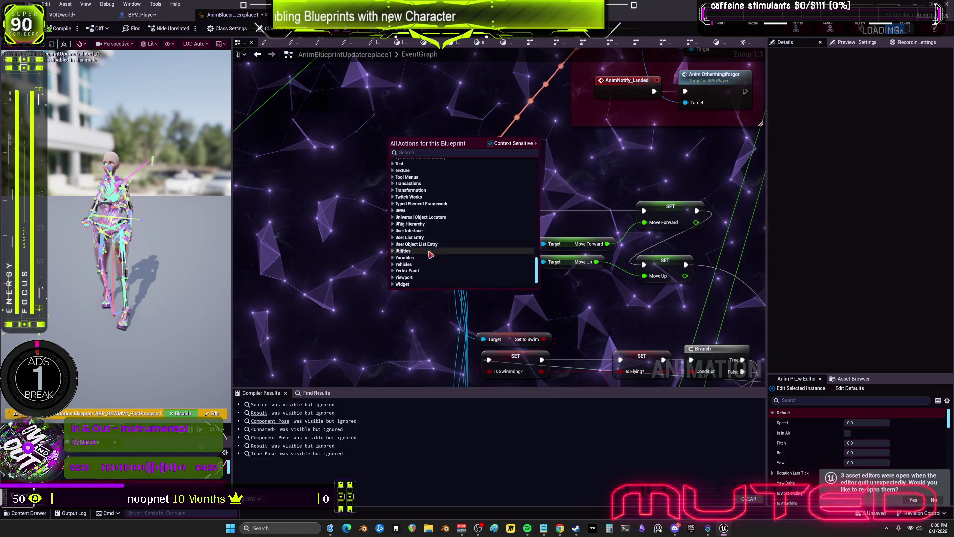
scroll(423, 235, up, 3)
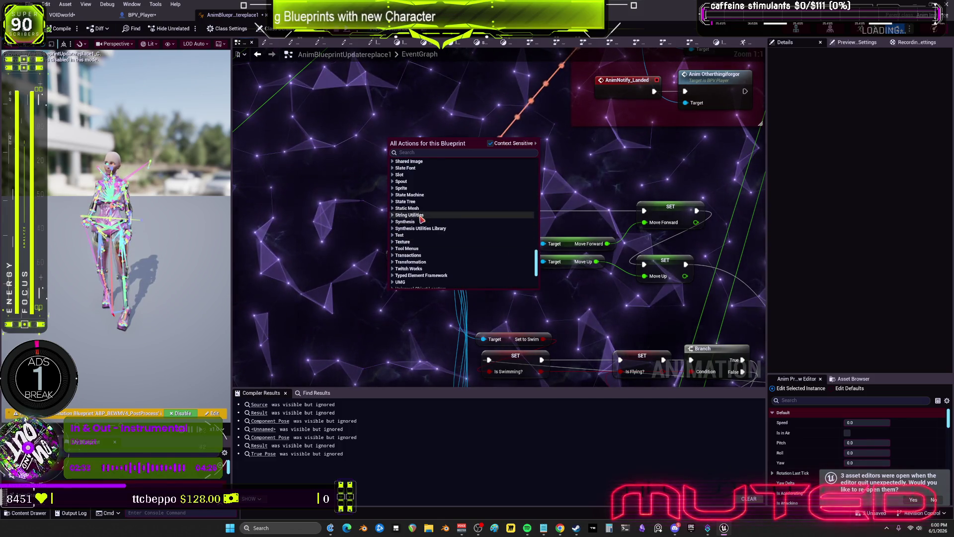
scroll(678, 348, down, 4)
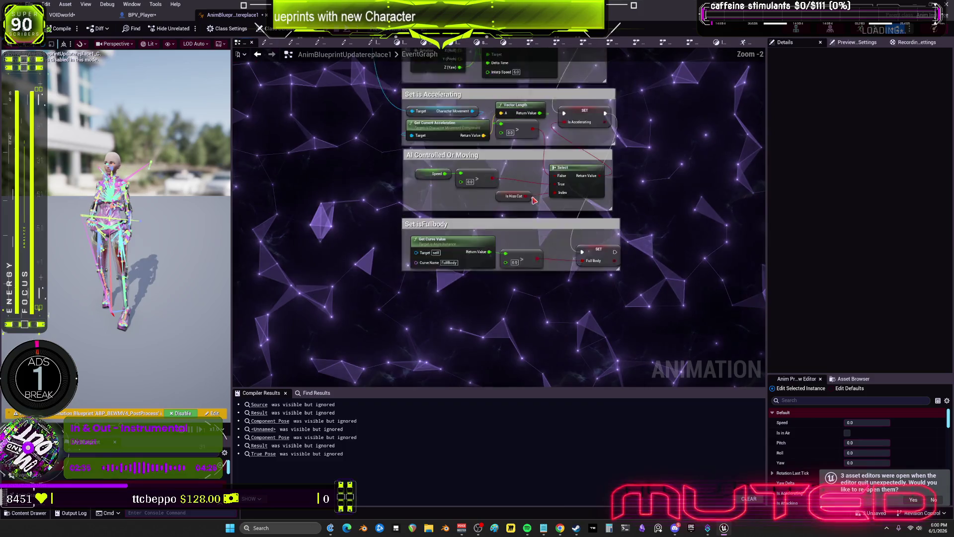
drag(529, 179, 505, 288)
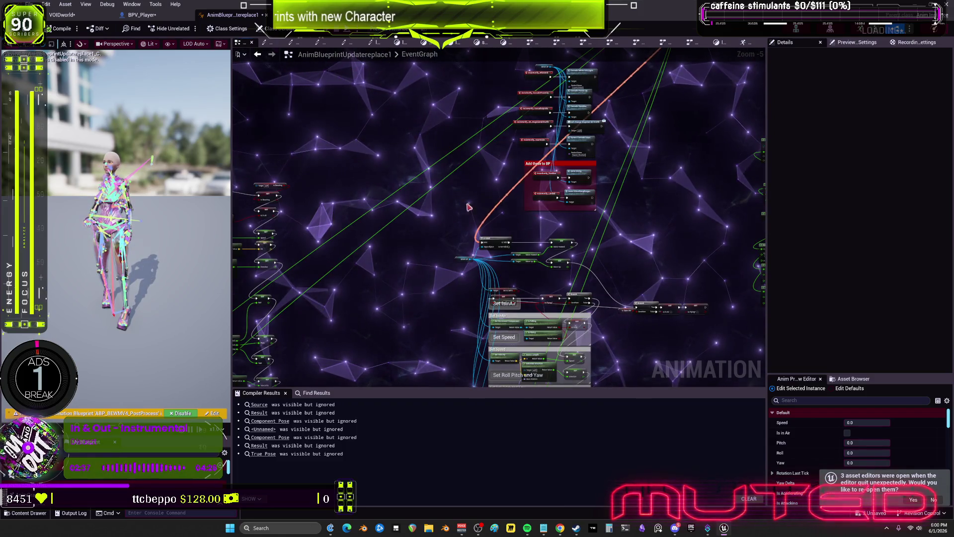
scroll(468, 207, up, 5)
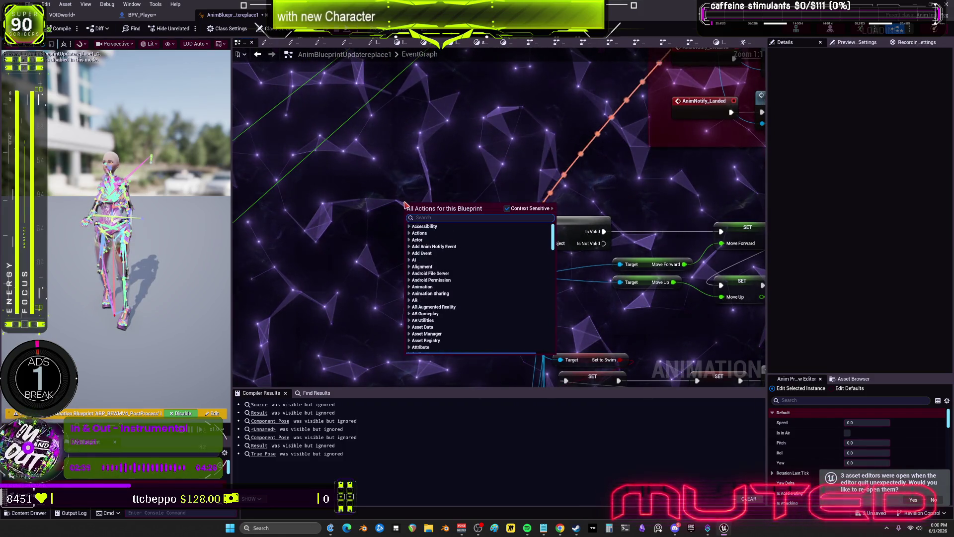
text(proper)
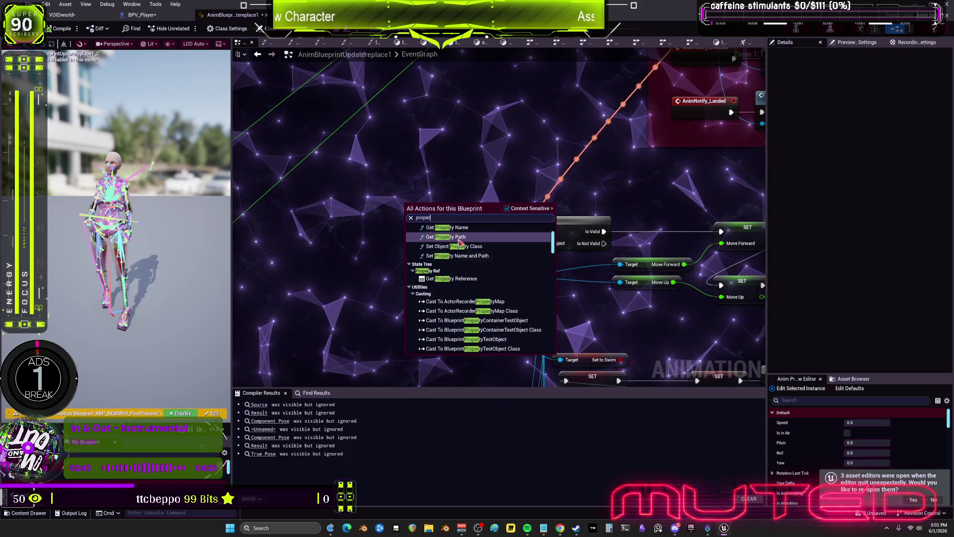
click(453, 278)
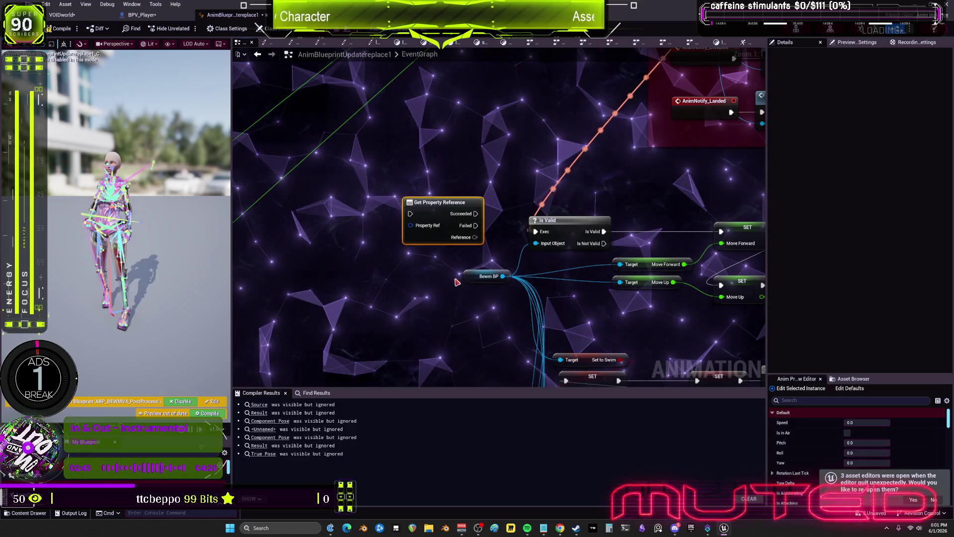
Add a Property Access node to the EventGraph via a 'property' search.
right_click(436, 175)
text(property)
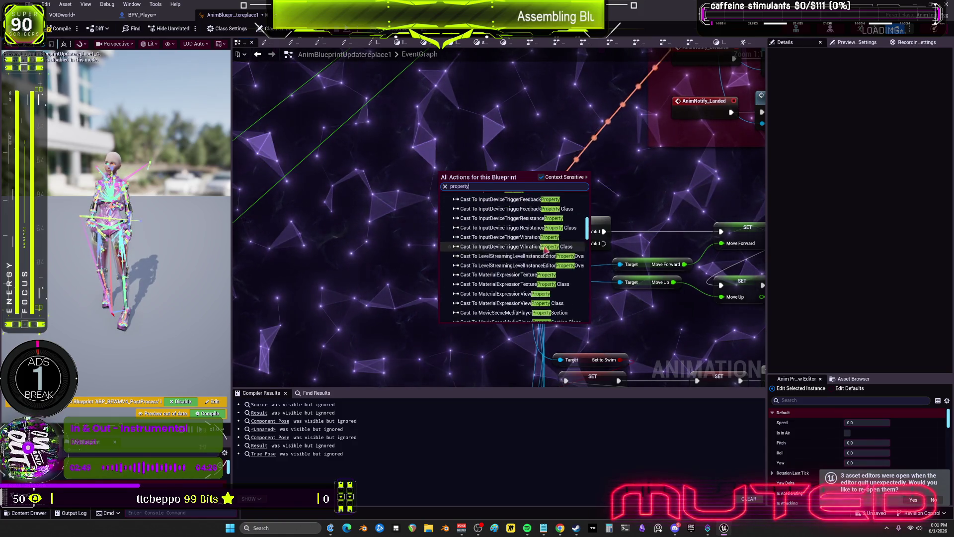
scroll(532, 260, down, 15)
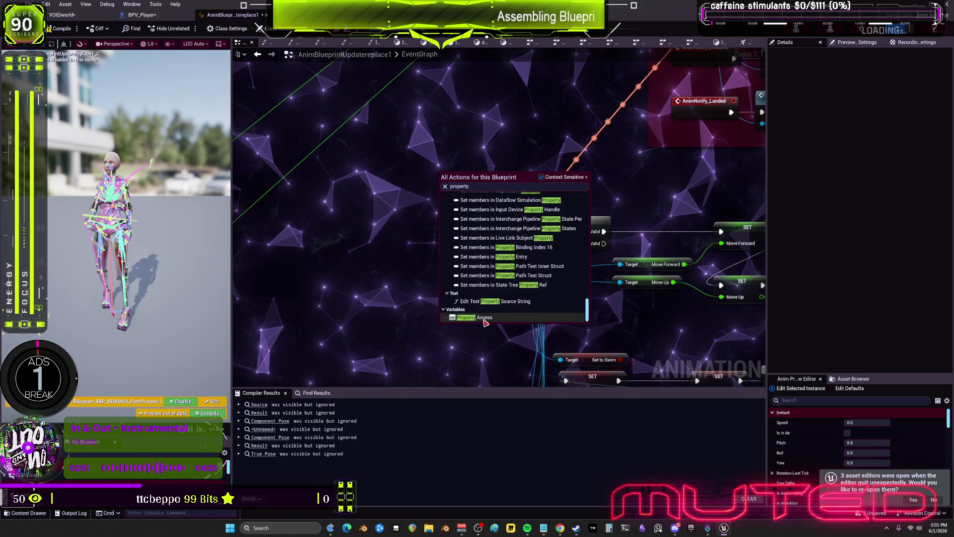
click(484, 320)
Bind the Property Access node to Bewm BP's Move Up value.
click(468, 177)
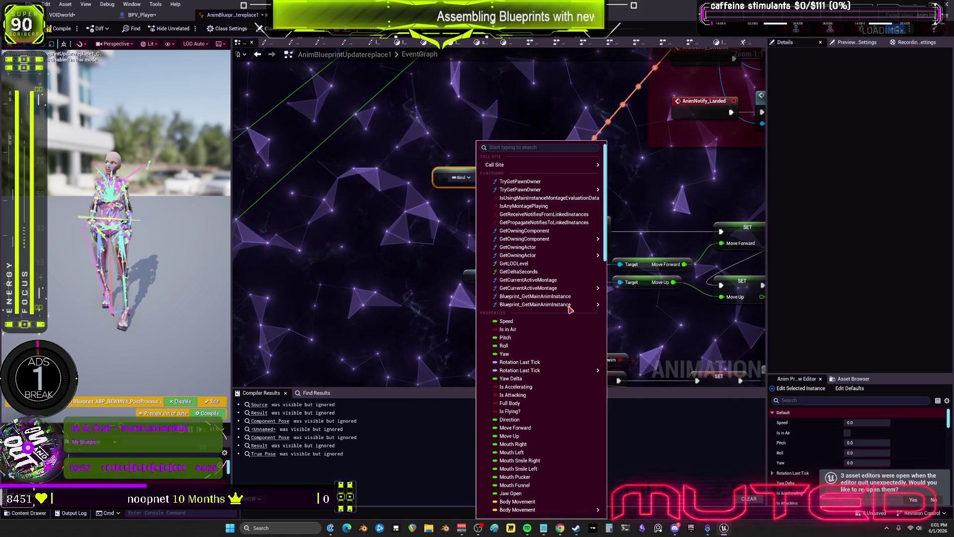
mouse_move(569, 307)
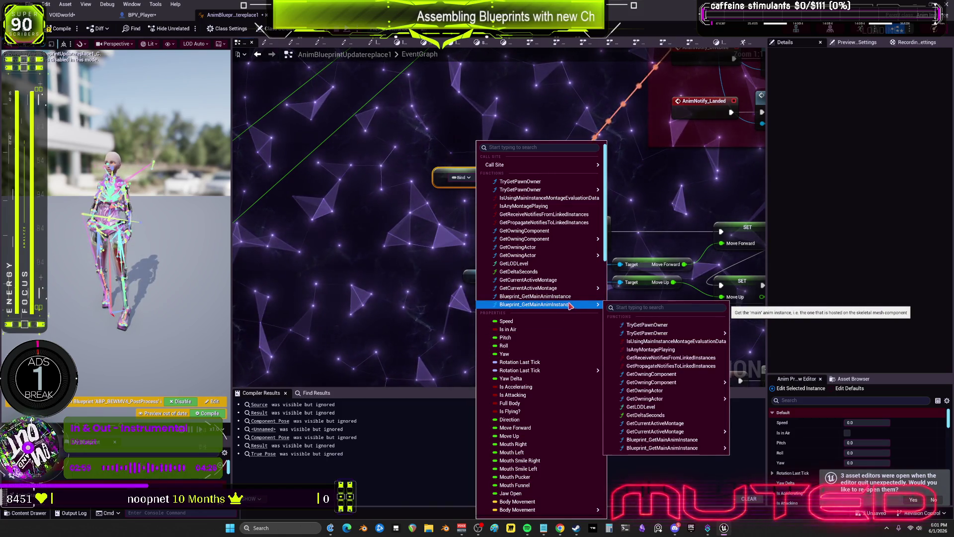
scroll(544, 402, down, 15)
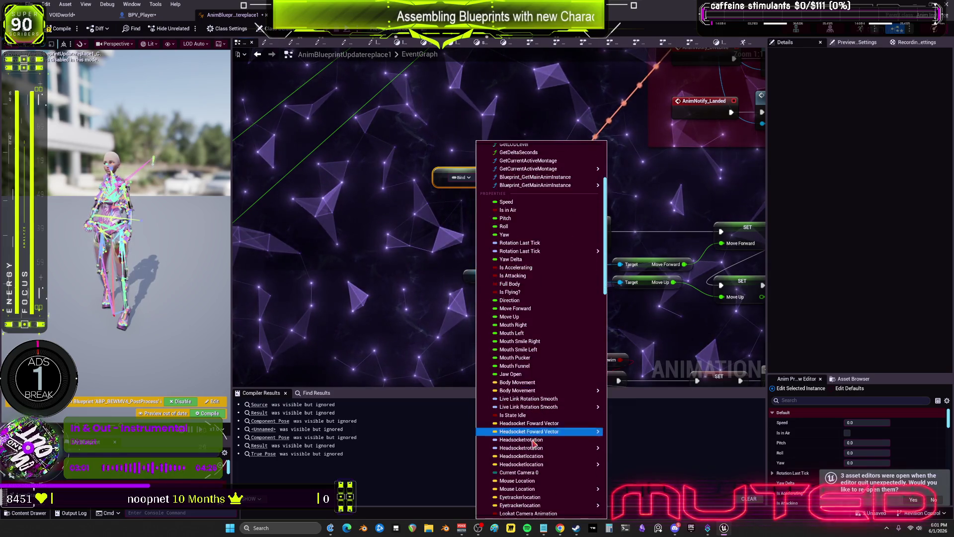
scroll(544, 402, down, 4)
mouse_move(543, 404)
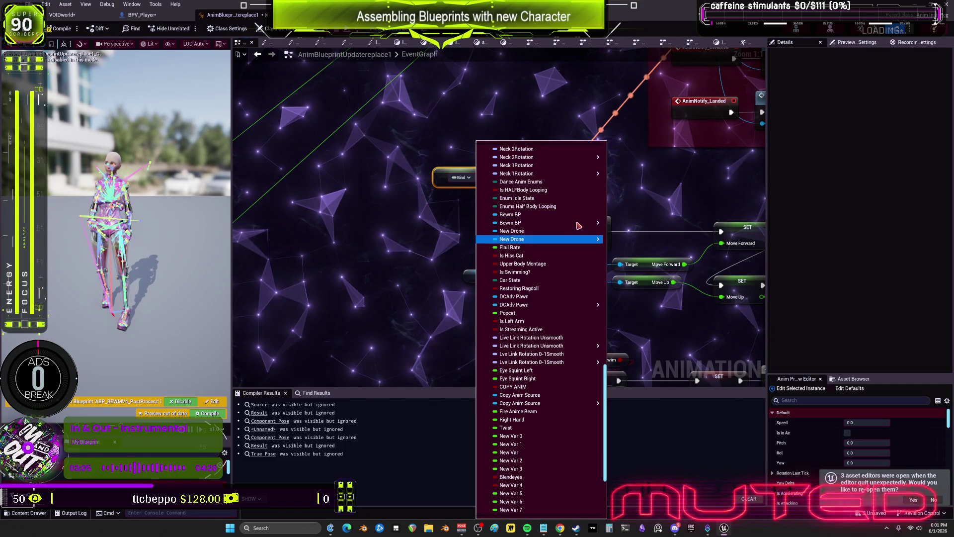
mouse_move(593, 223)
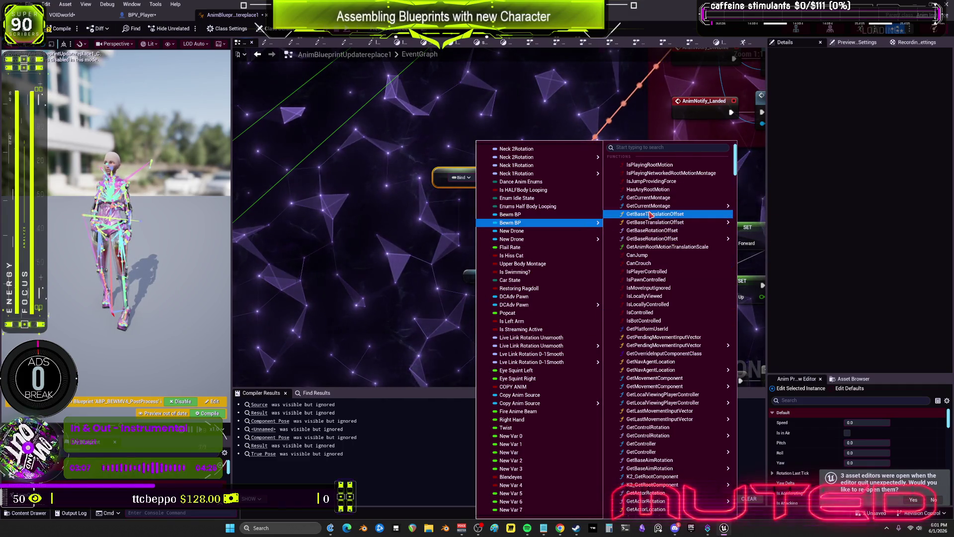
scroll(660, 377, down, 10)
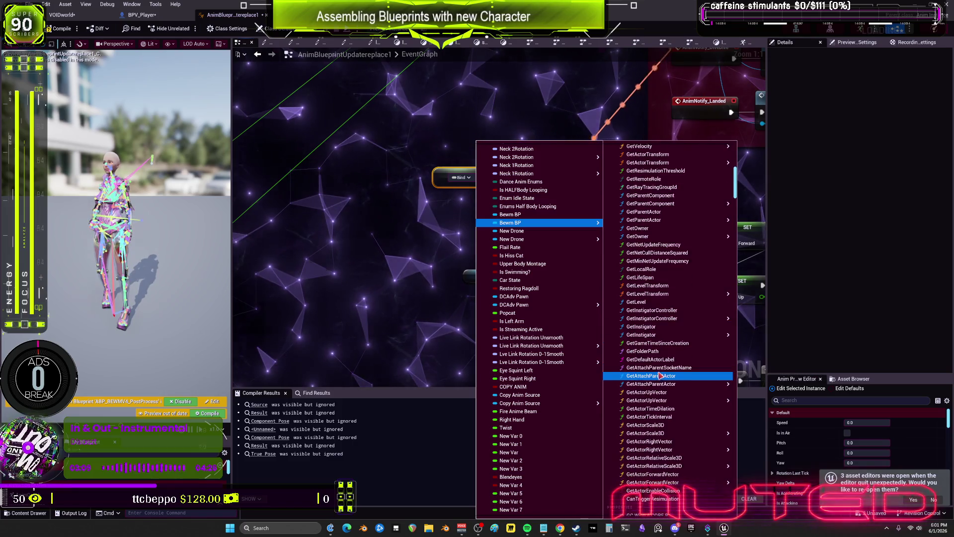
scroll(661, 376, down, 15)
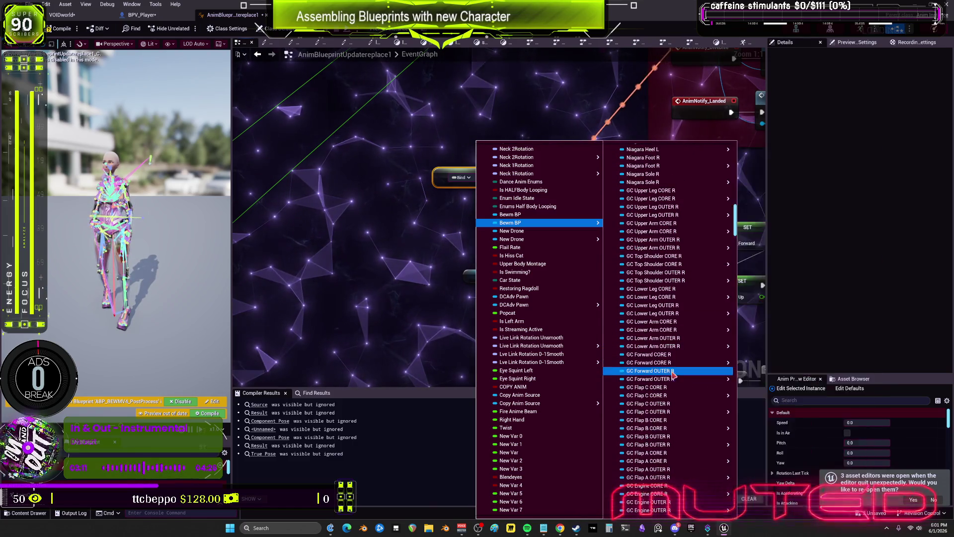
scroll(671, 368, down, 9)
scroll(648, 194, up, 10)
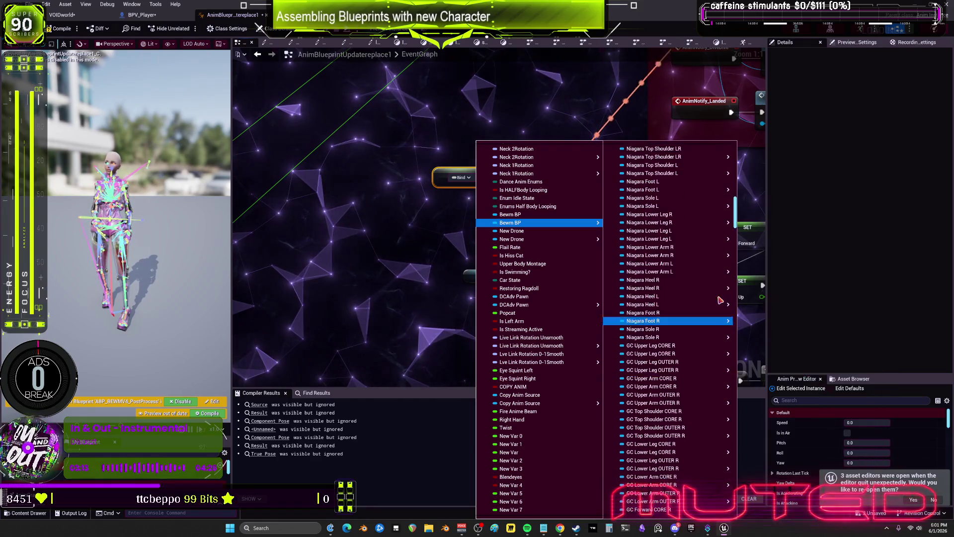
mouse_move(723, 300)
scroll(721, 298, up, 10)
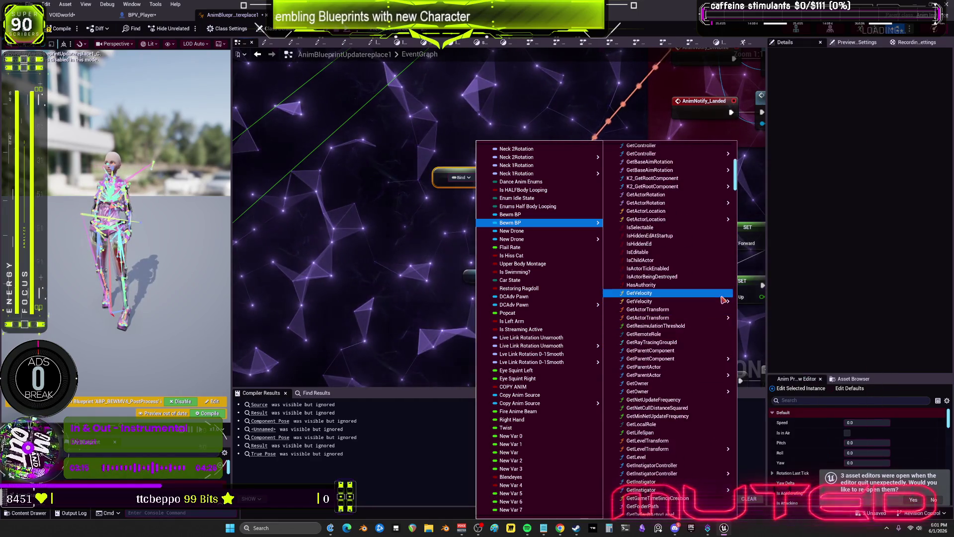
mouse_move(721, 259)
scroll(656, 174, up, 5)
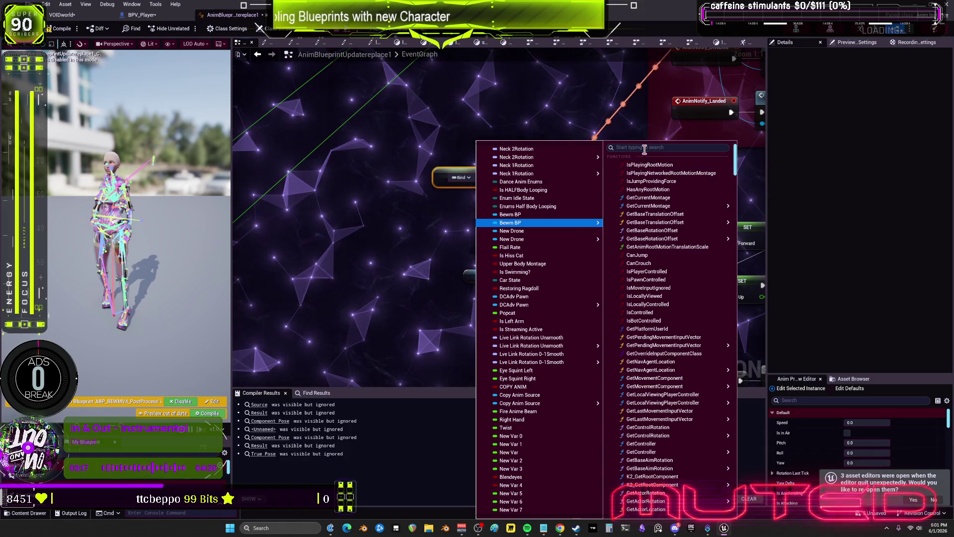
text(move)
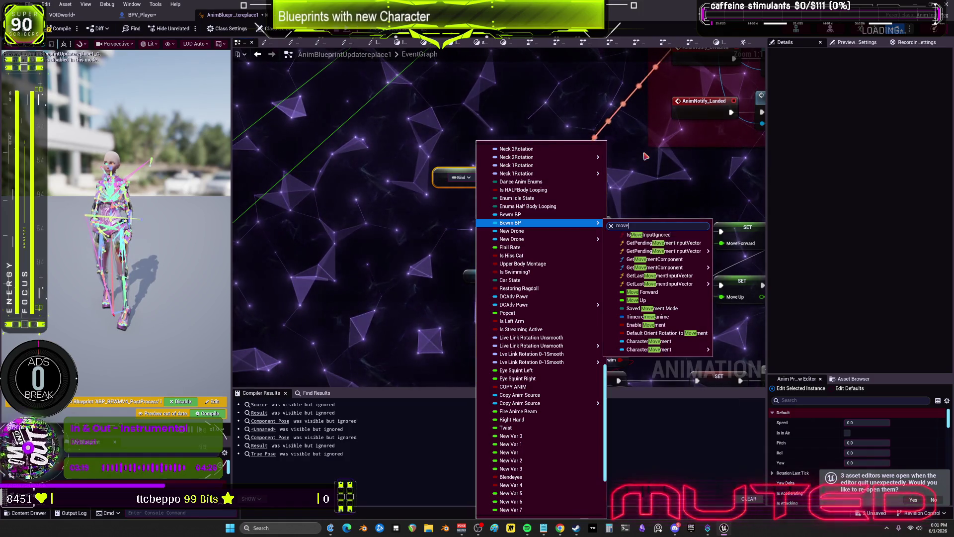
click(646, 300)
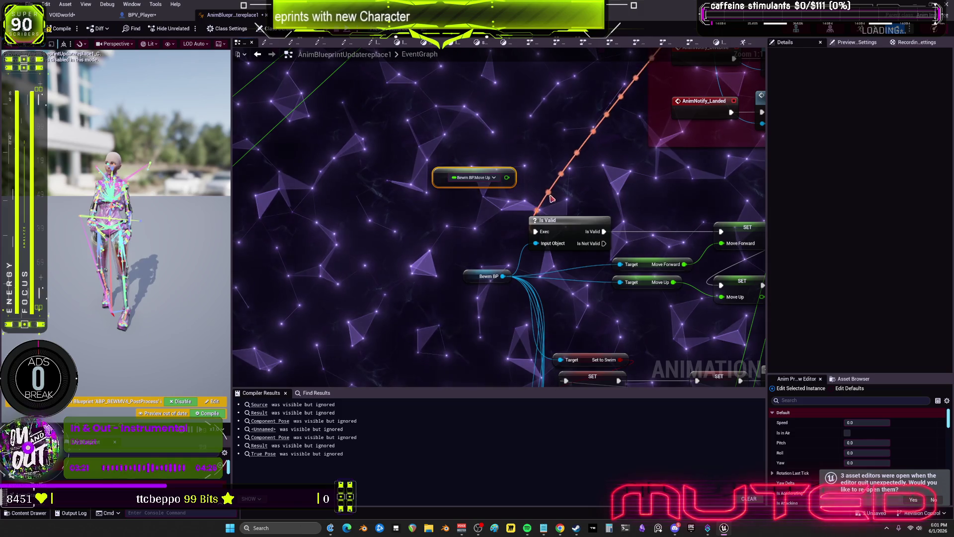
Move the Bewm BP.Move Up node above the SET nodes and delete the old Target Move Up getter.
right_click(453, 211)
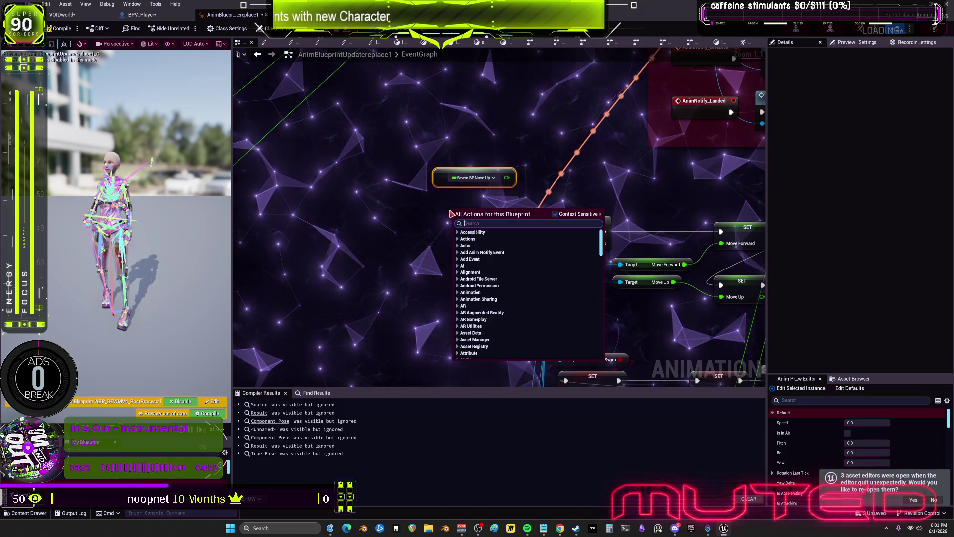
click(546, 136)
mouse_move(436, 181)
mouse_down()
mouse_move(607, 213)
mouse_move(621, 199)
mouse_move(651, 300)
mouse_move(583, 292)
mouse_up()
key(Delete)
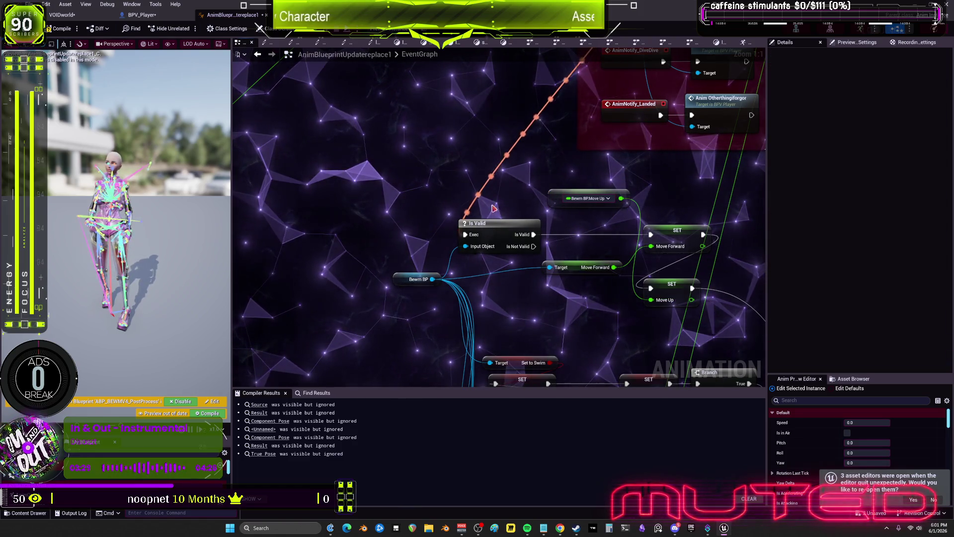
drag(529, 308, 514, 270)
Add a Property Access node bound to Move Forward, wired into SET Move Forward and placed beside it.
right_click(497, 291)
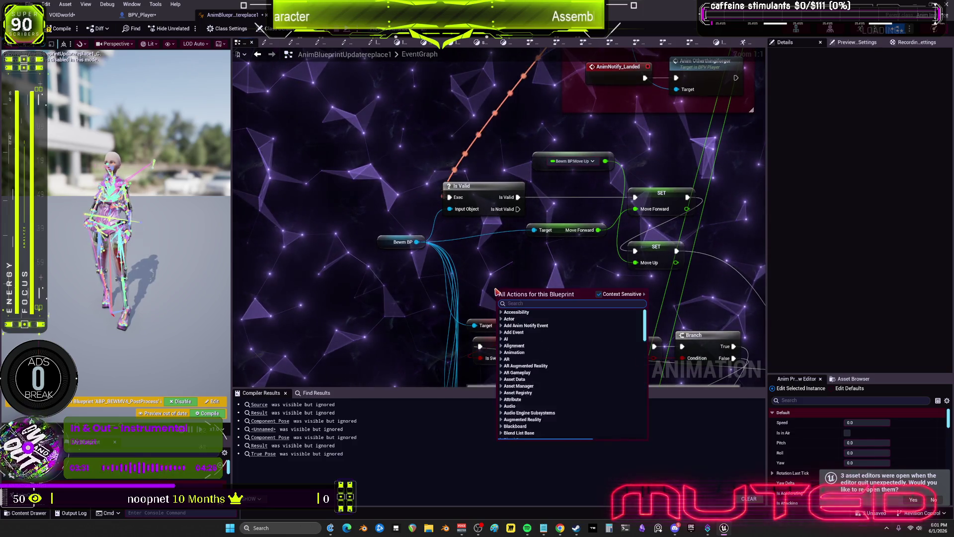
text(property ac)
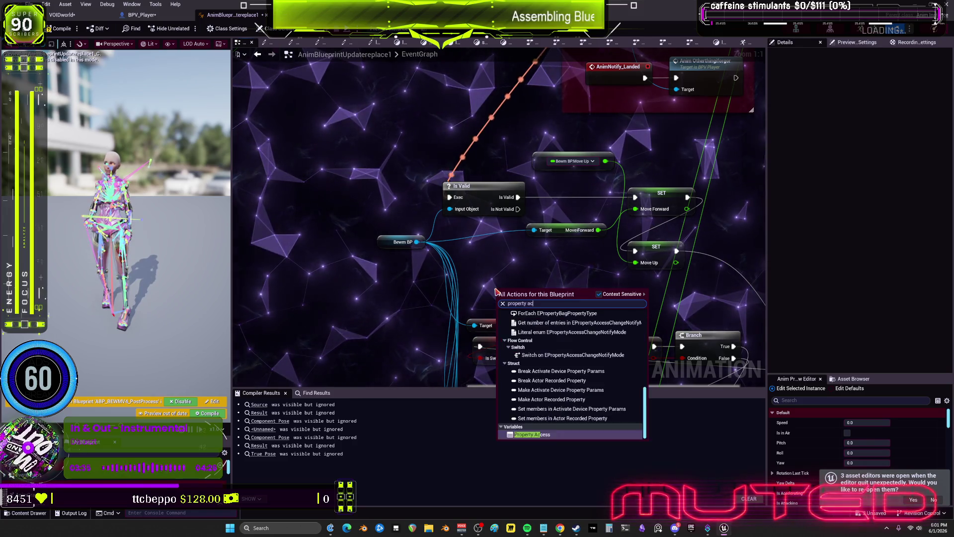
scroll(526, 382, down, 2)
click(530, 395)
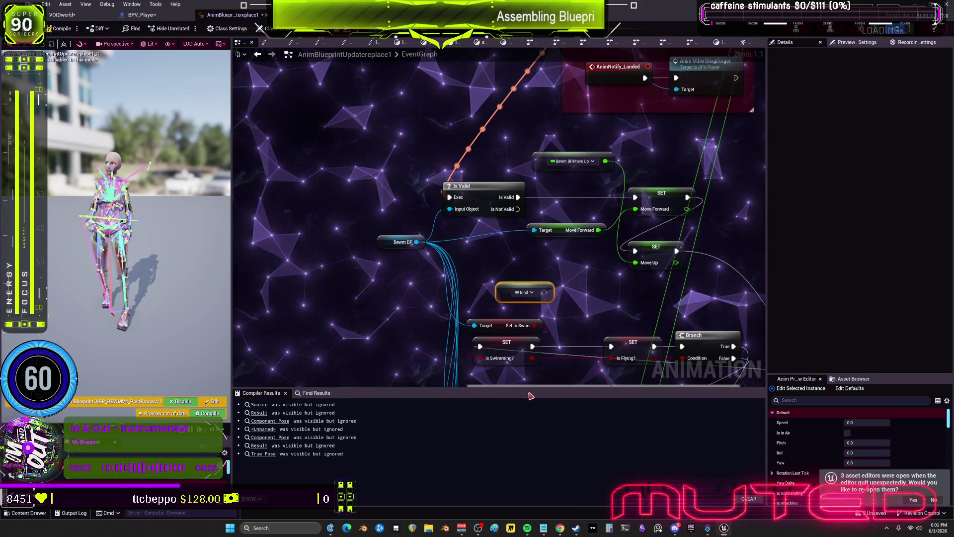
click(533, 293)
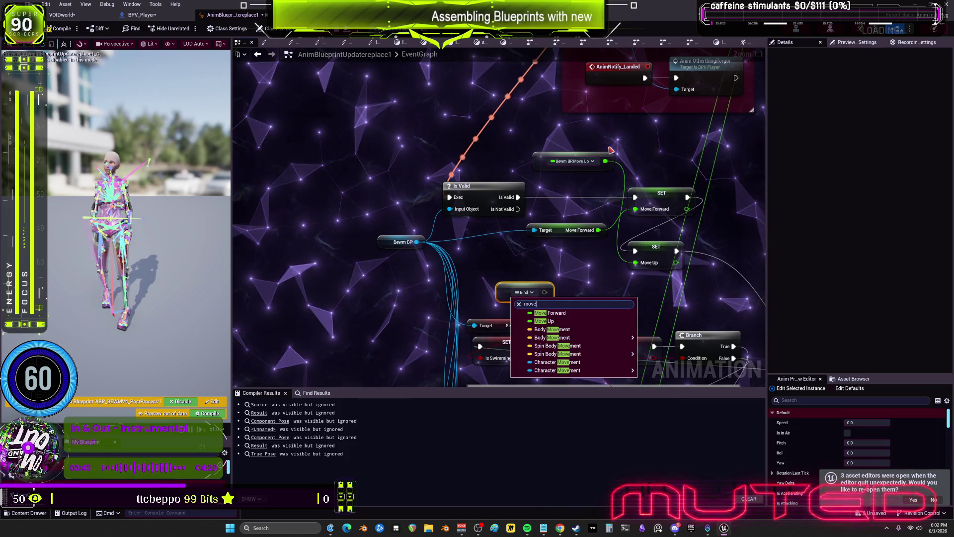
click(567, 314)
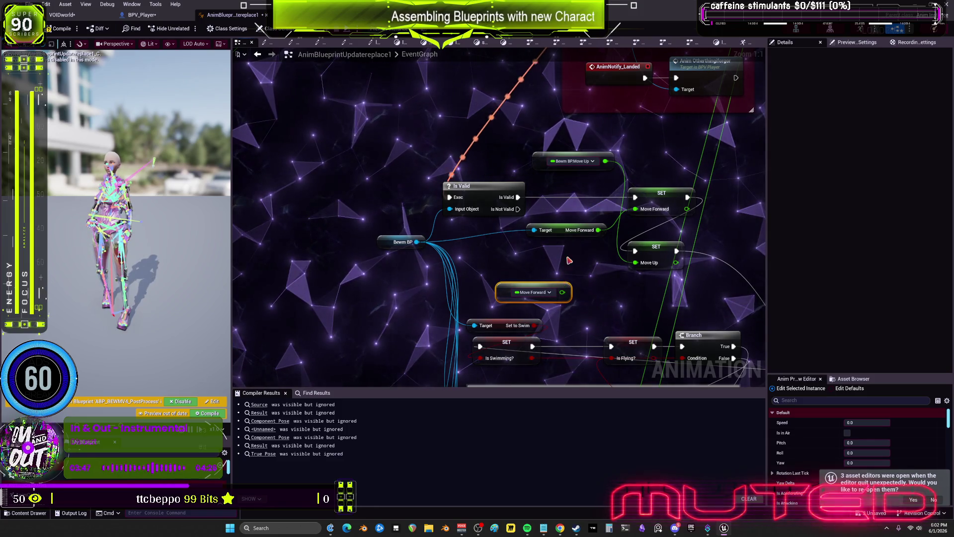
drag(562, 292, 635, 209)
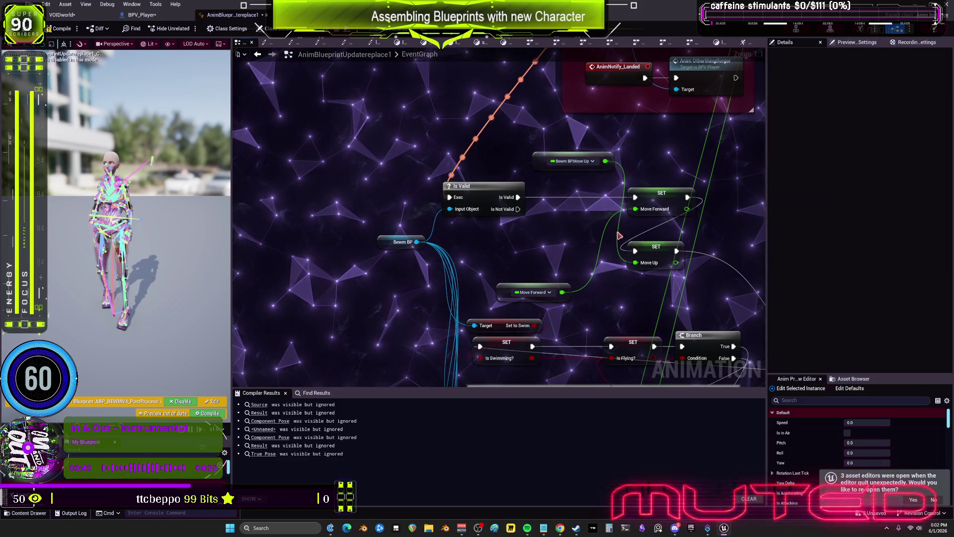
right_click(519, 293)
mouse_move(509, 292)
mouse_down()
mouse_move(579, 174)
mouse_move(639, 173)
mouse_move(554, 211)
mouse_up()
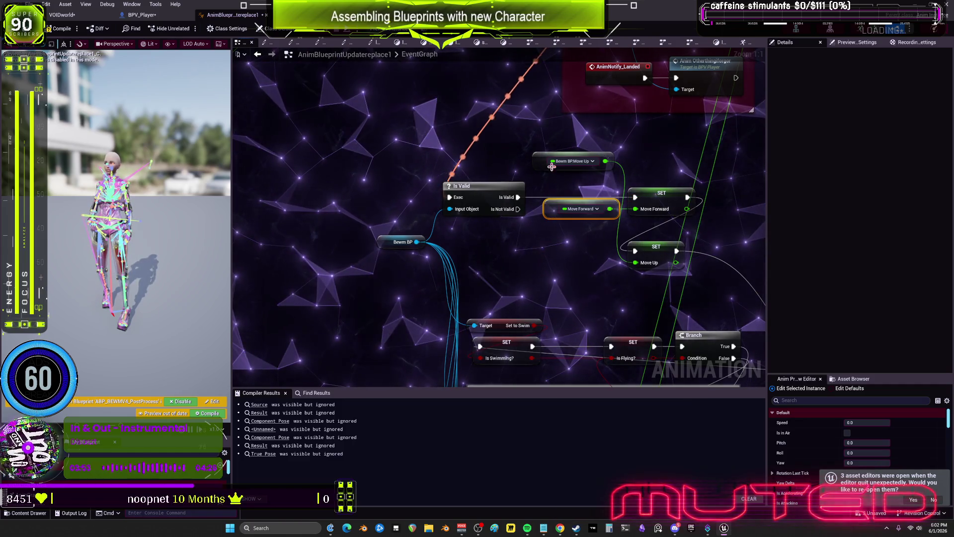
Pan the graph to bring the Branch, Set IsInAir, Bewm BP and Is Valid nodes into view.
drag(497, 270, 455, 245)
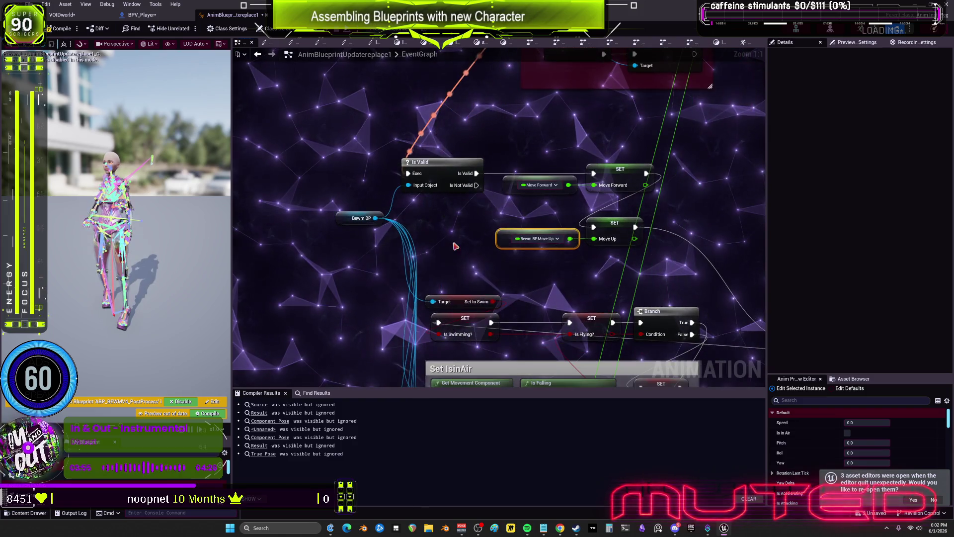
scroll(527, 259, down, 4)
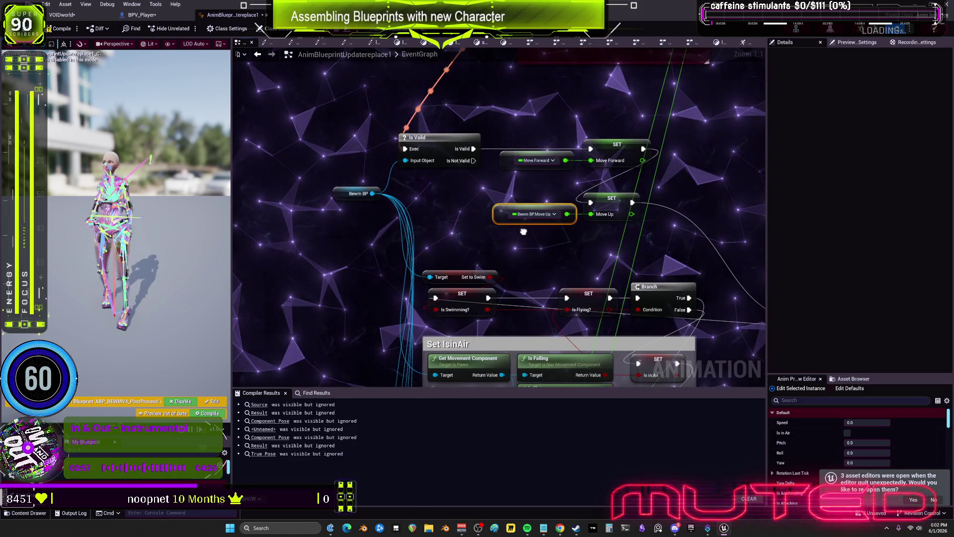
scroll(554, 302, up, 4)
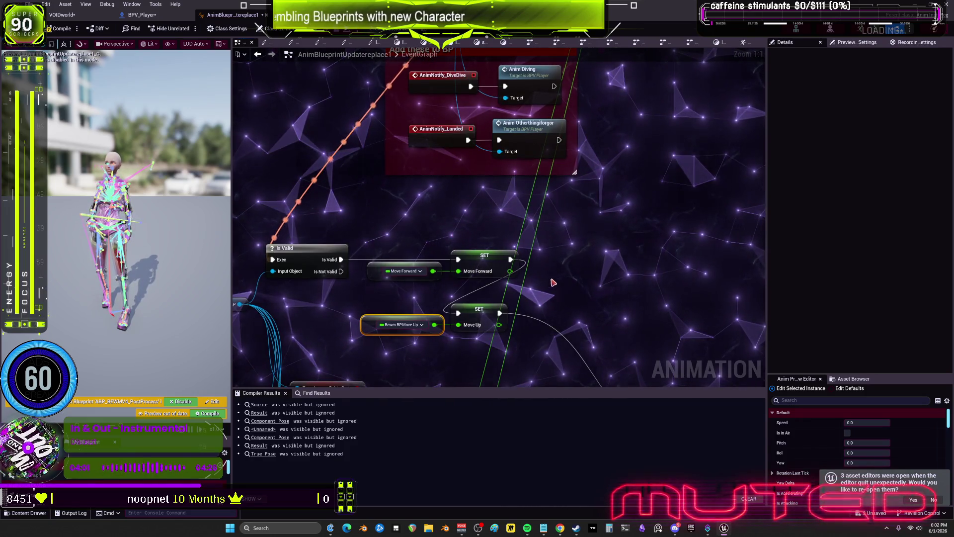
mouse_move(469, 385)
mouse_down()
mouse_move(572, 218)
mouse_move(454, 227)
mouse_move(634, 207)
mouse_up()
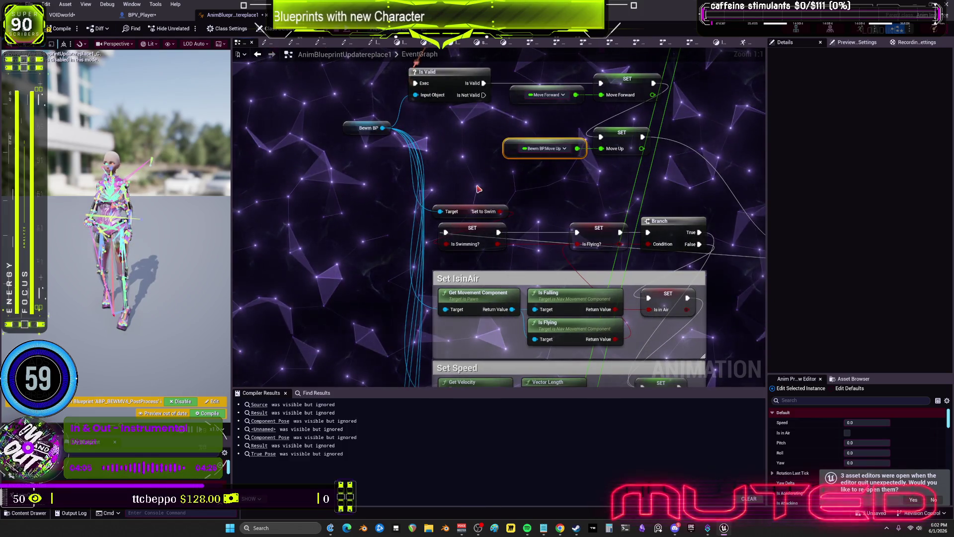
drag(501, 193, 544, 212)
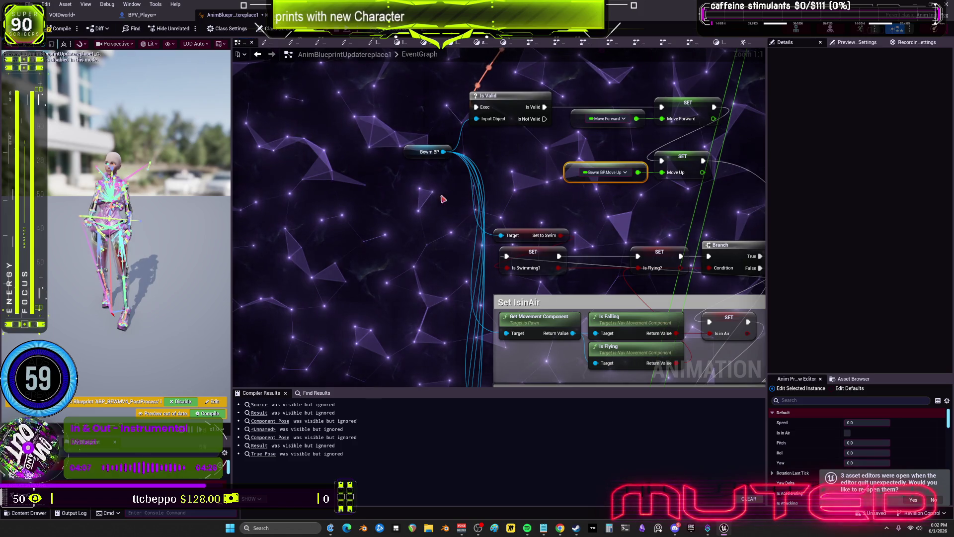
right_click(371, 235)
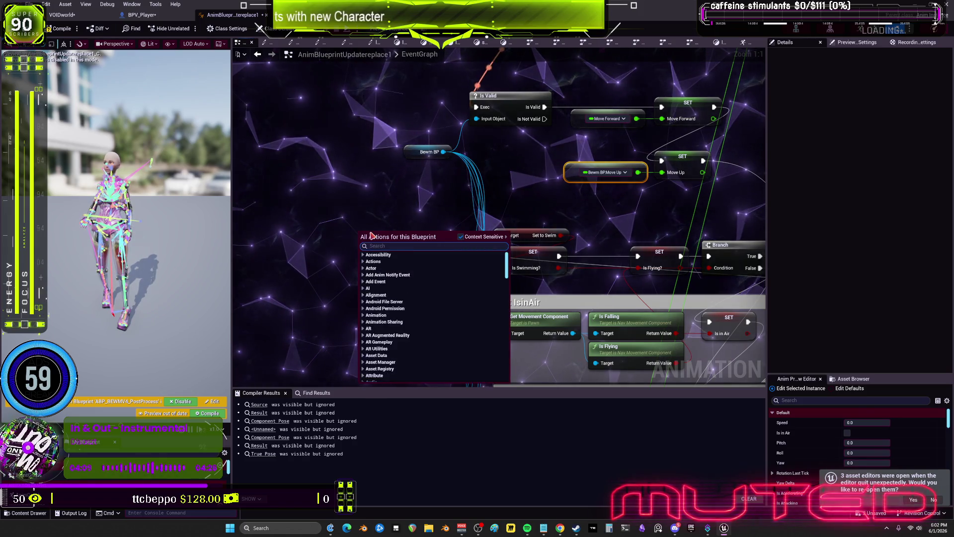
Add a Property Access node via 'propert acce' and bind it to Is Swimming?
text(propert)
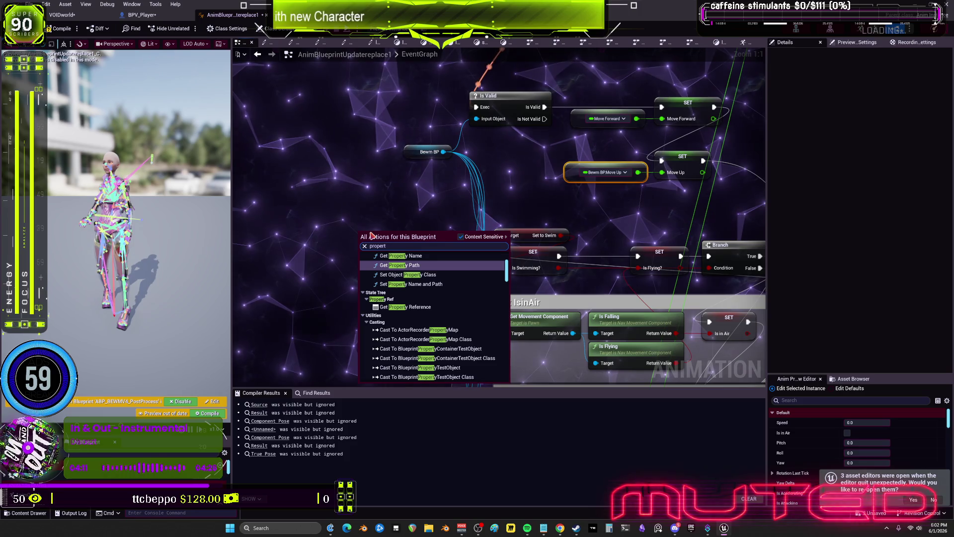
text( acce)
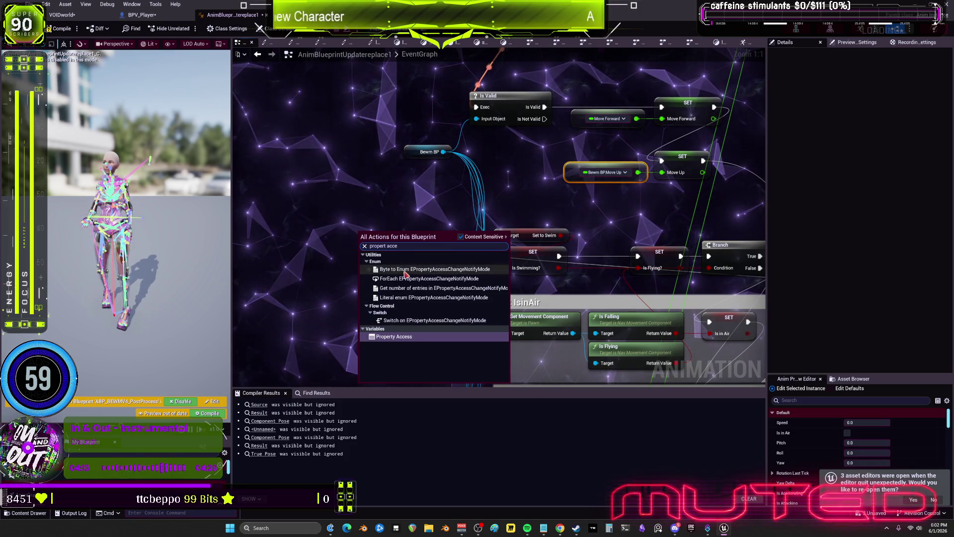
key(ctrl+a)
key(Return)
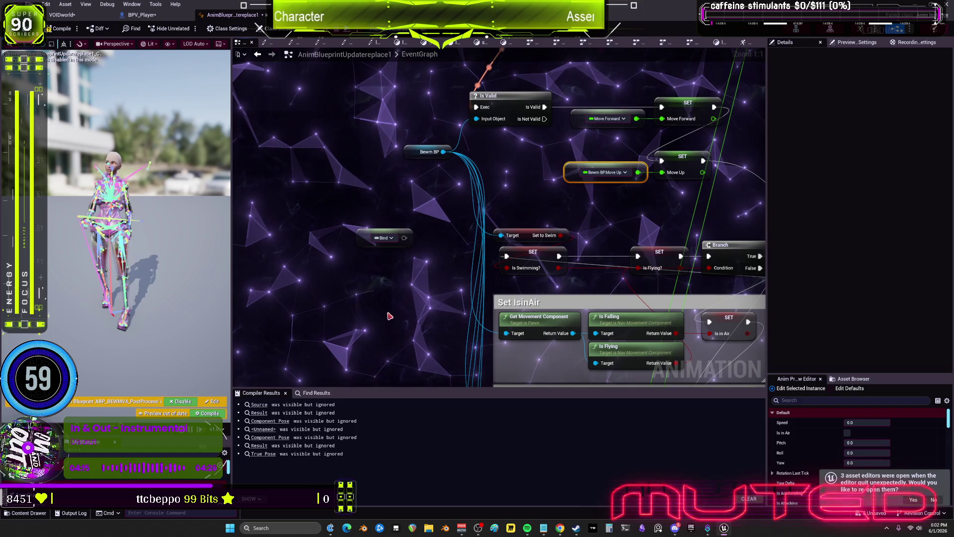
click(391, 238)
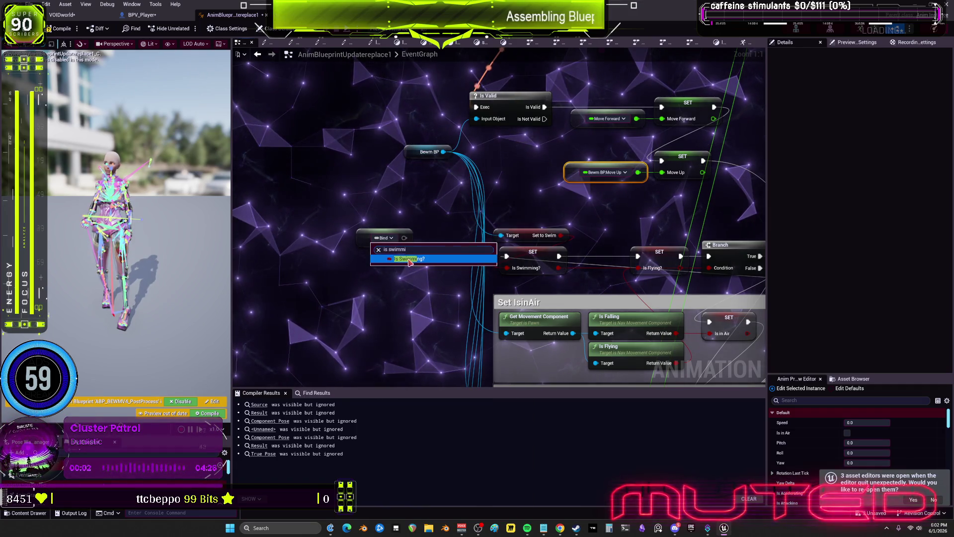
drag(420, 242, 507, 267)
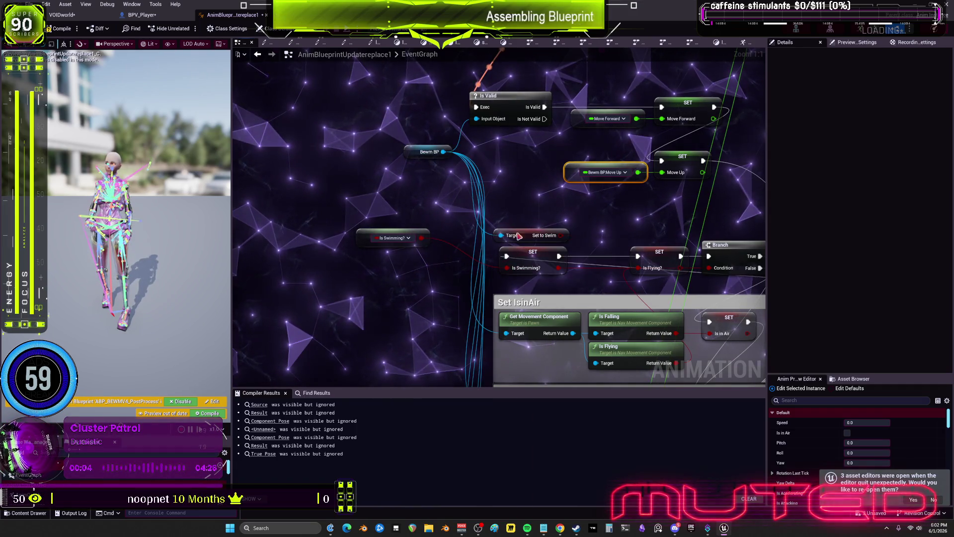
Delete the old Set to Swim getter and reposition the SET Is Swimming? node.
click(531, 235)
key(Delete)
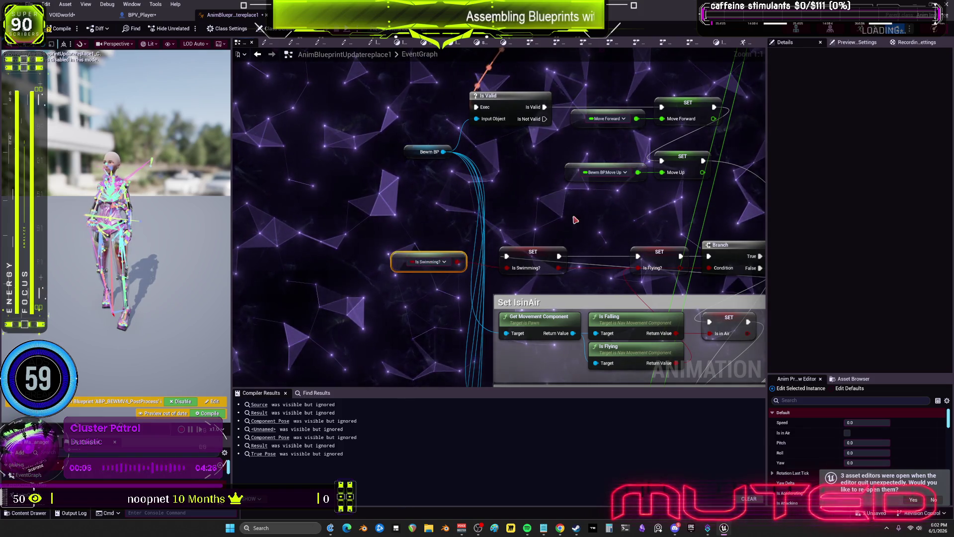
drag(576, 219, 481, 253)
mouse_move(437, 286)
mouse_down()
mouse_move(449, 275)
mouse_move(265, 259)
mouse_up()
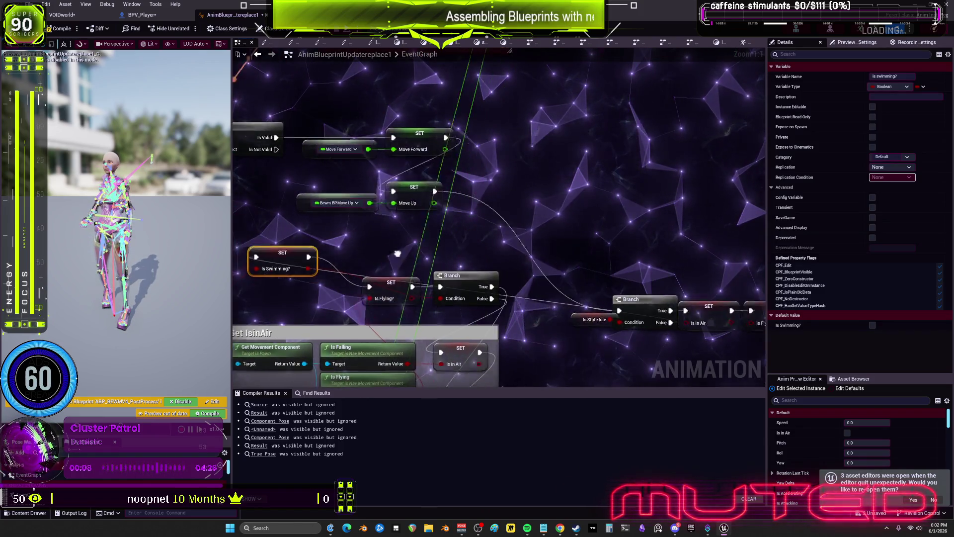
Move the Is State Idle getter beside the upper Branch and the Is Swimming? getter beside its SET.
mouse_move(593, 297)
mouse_down()
mouse_move(535, 267)
mouse_move(494, 304)
mouse_up()
drag(454, 233, 539, 262)
scroll(536, 273, down, 1)
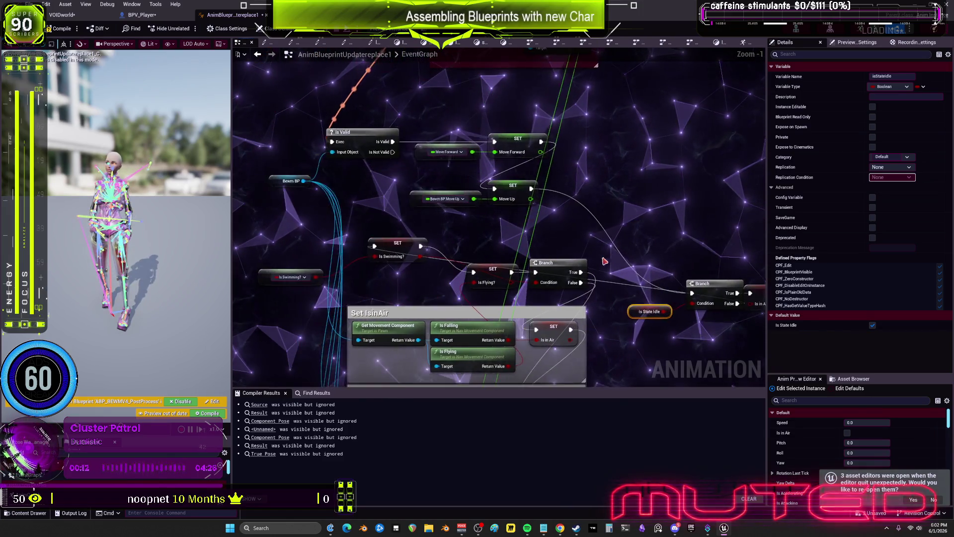
drag(432, 269, 452, 273)
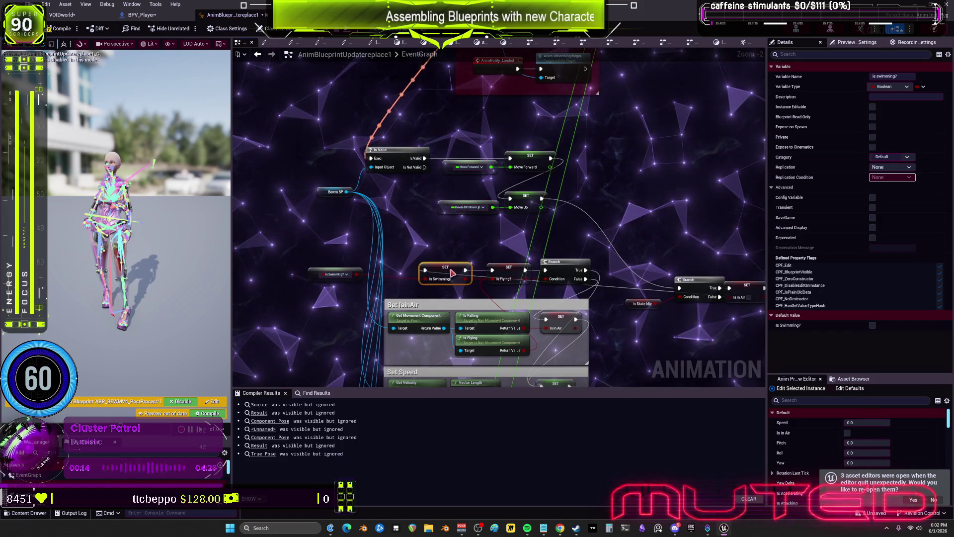
drag(336, 277, 382, 279)
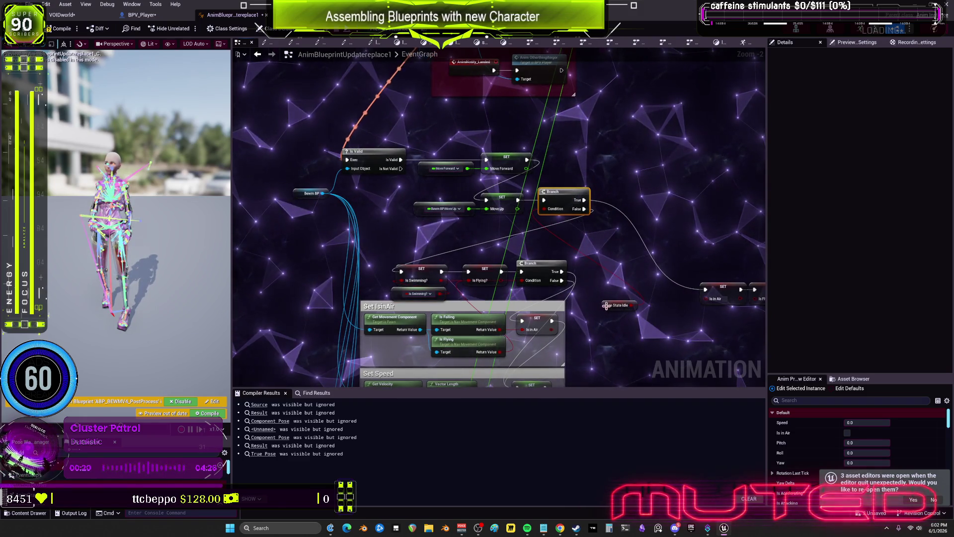
drag(606, 306, 546, 224)
Select the SET Is in Air and Is Flying? nodes, then raise the Is Swimming? SET and getter pair.
drag(738, 308, 652, 280)
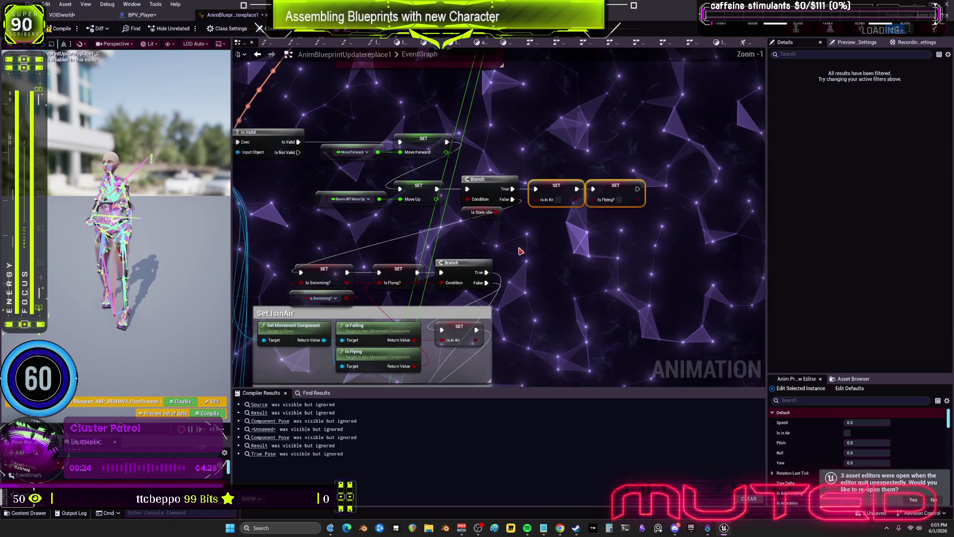
scroll(459, 282, up, 1)
click(459, 282)
drag(459, 282, 388, 332)
drag(415, 299, 415, 289)
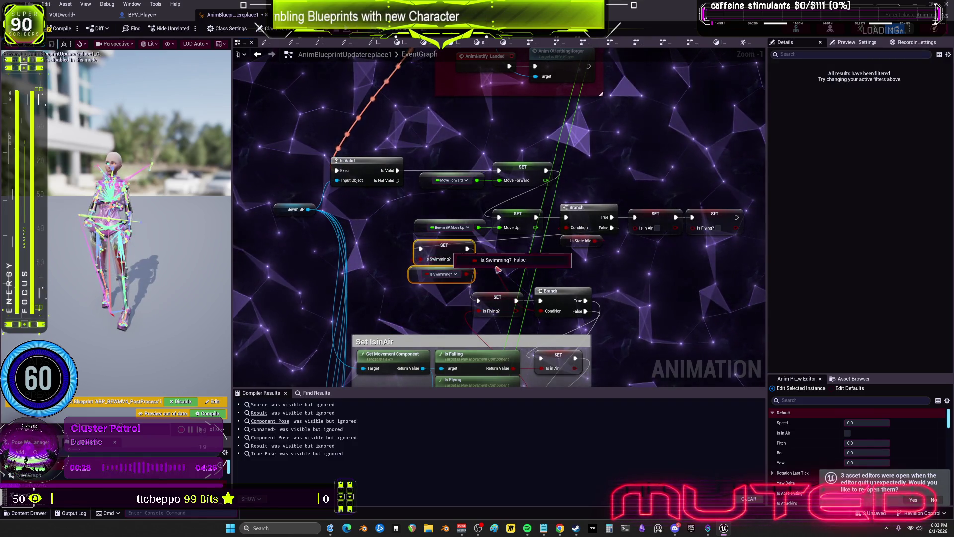
Reposition the lower Branch node and align the SET Speed node within the Set Speed section.
drag(537, 273, 615, 273)
drag(481, 279, 517, 256)
key(ctrl+z)
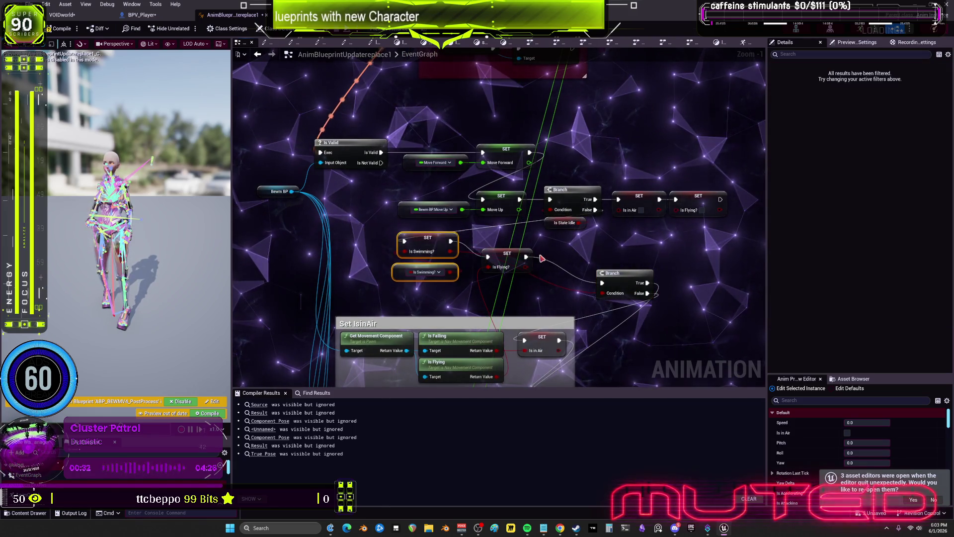
drag(611, 278, 559, 252)
mouse_move(539, 339)
mouse_down()
mouse_move(528, 288)
mouse_move(644, 213)
mouse_move(620, 156)
mouse_up()
mouse_move(518, 299)
mouse_down()
mouse_move(632, 264)
mouse_move(507, 294)
mouse_up()
drag(519, 302, 523, 309)
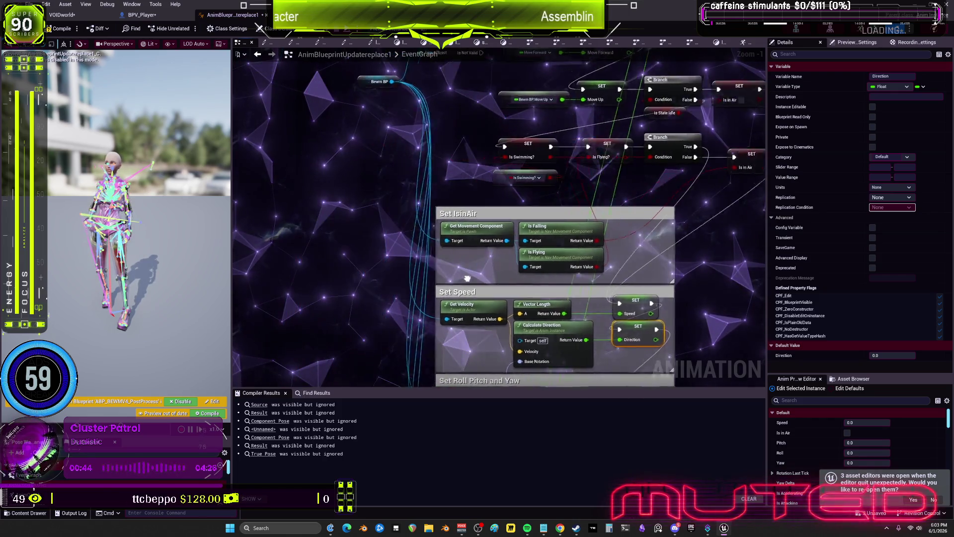
right_click(352, 229)
Add a Property Access node and search its bindings for 'velocity' without choosing one.
text(propert access)
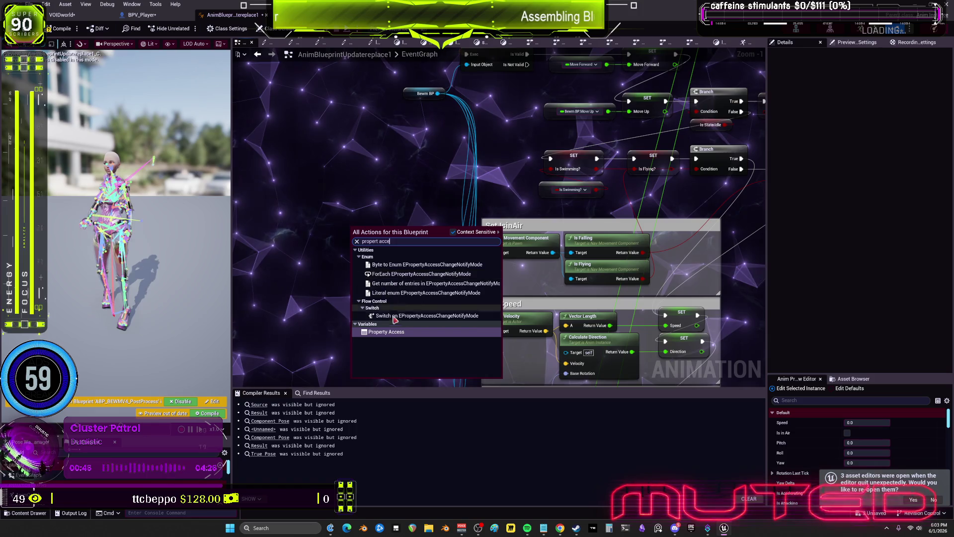
key(Return)
click(376, 232)
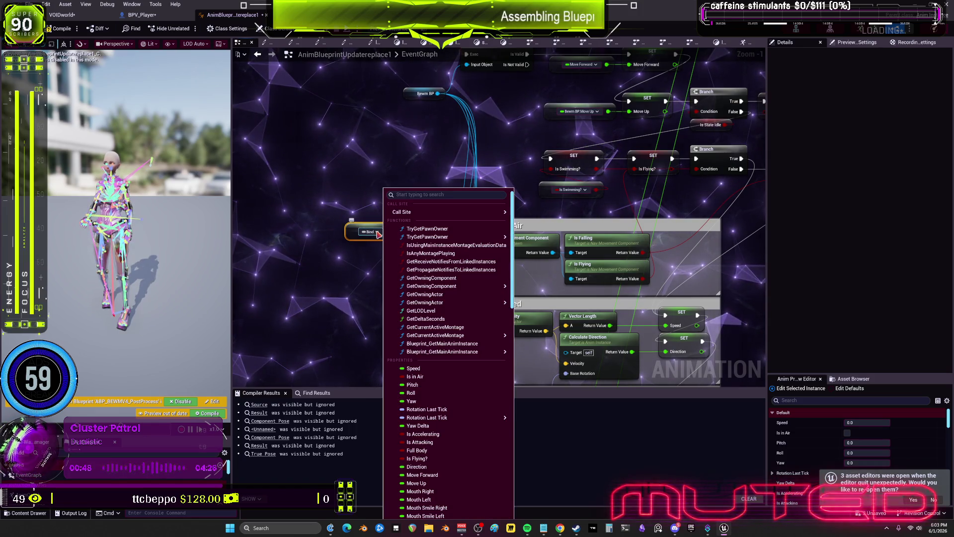
text(velocity)
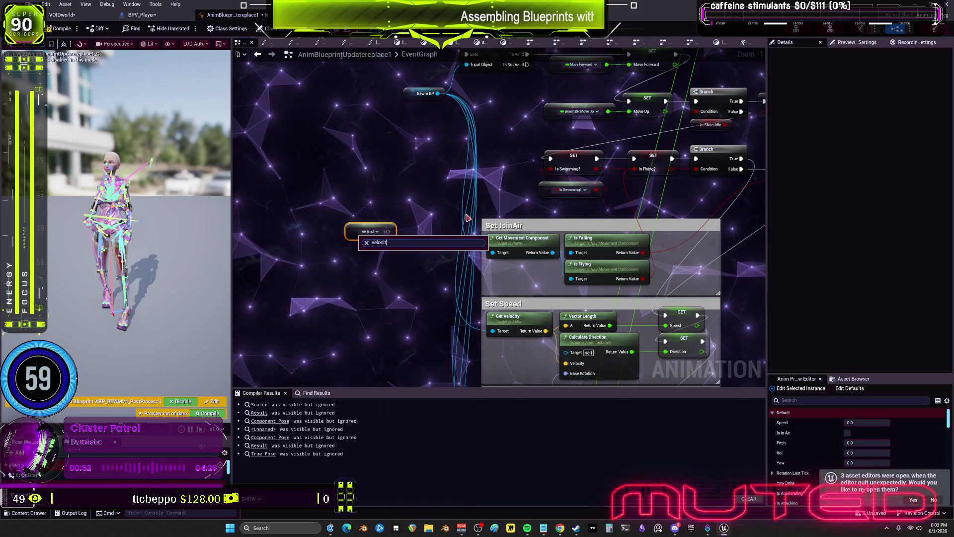
key(BackSpace)
key(BackSpace)
key(BackSpace)
key(Escape)
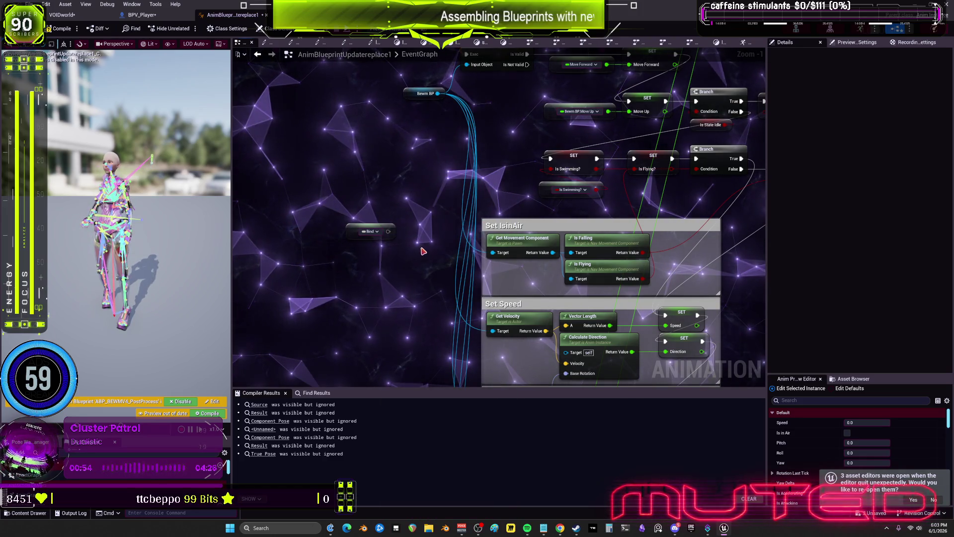
Search the bindings again for 'velo', then move the unbound node up and right into place.
click(379, 232)
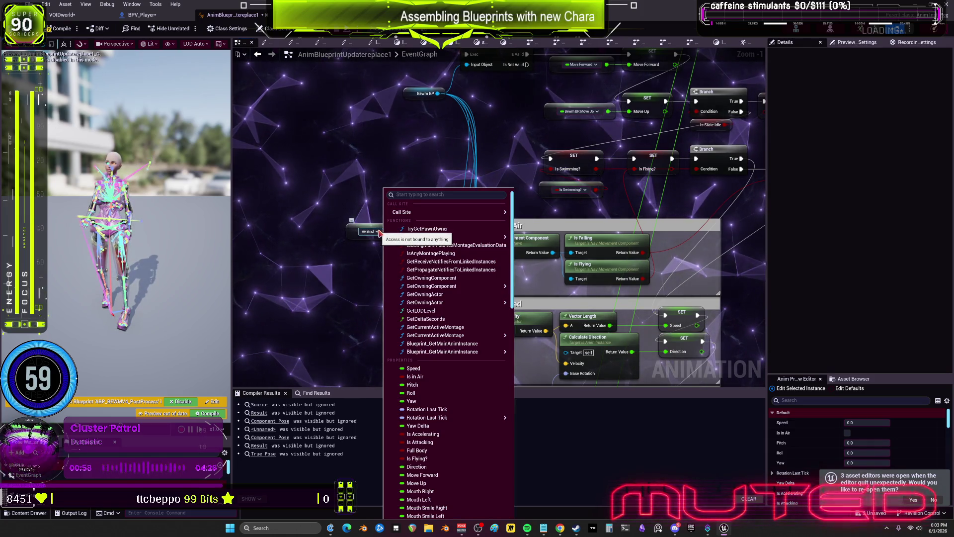
text(v)
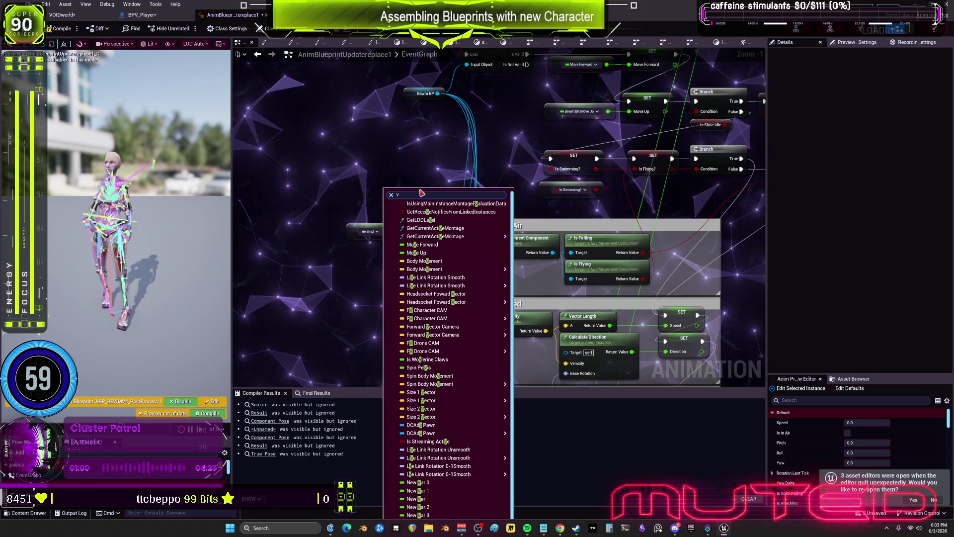
text(elo)
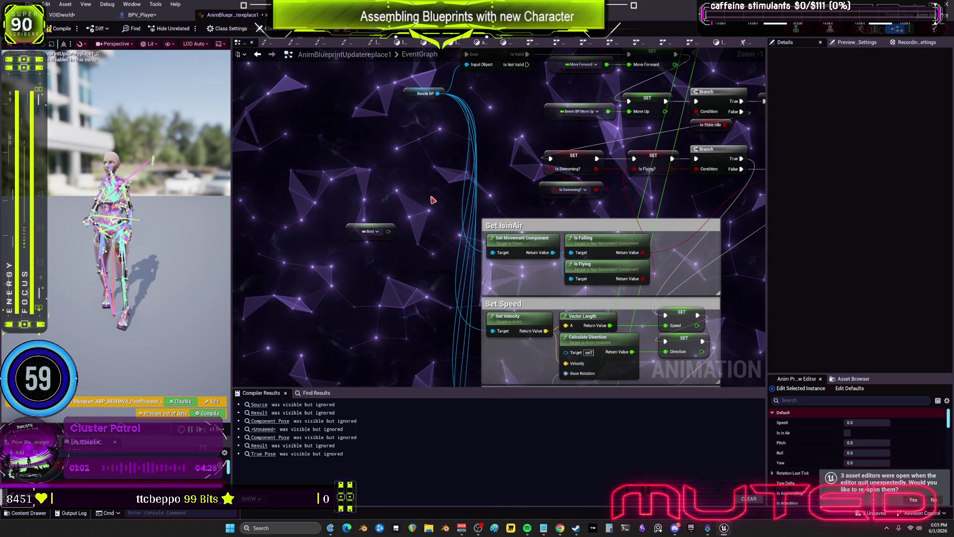
scroll(418, 240, down, 1)
mouse_move(419, 240)
mouse_down()
mouse_move(396, 170)
mouse_move(411, 155)
mouse_up()
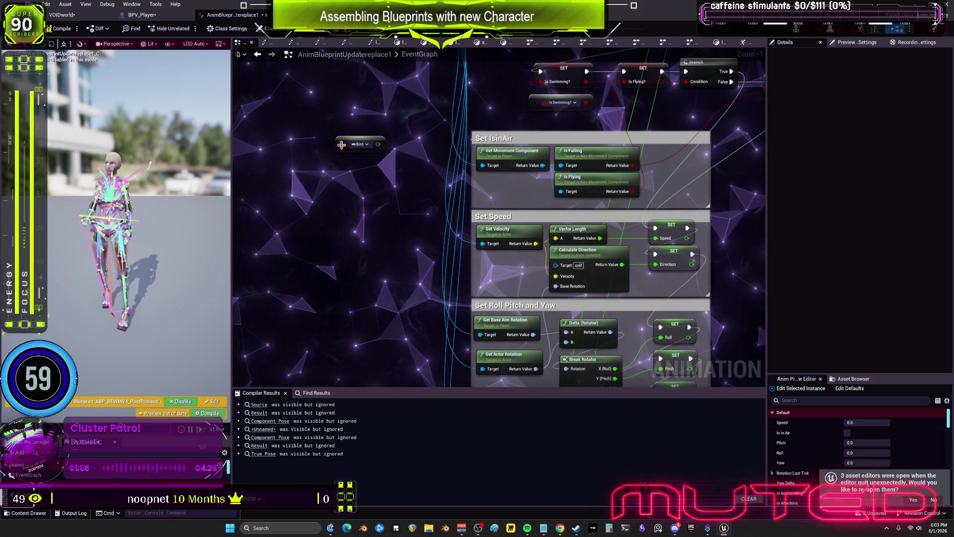
drag(346, 302, 384, 231)
scroll(640, 235, down, 2)
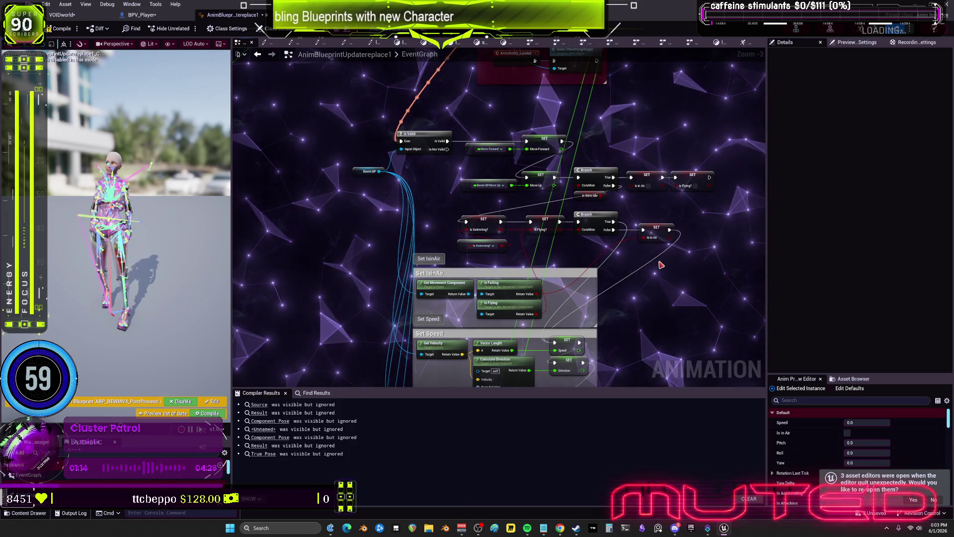
Zoom out, widen the graph area and bring the Is Valid and Branch nodes into view.
scroll(664, 219, down, 4)
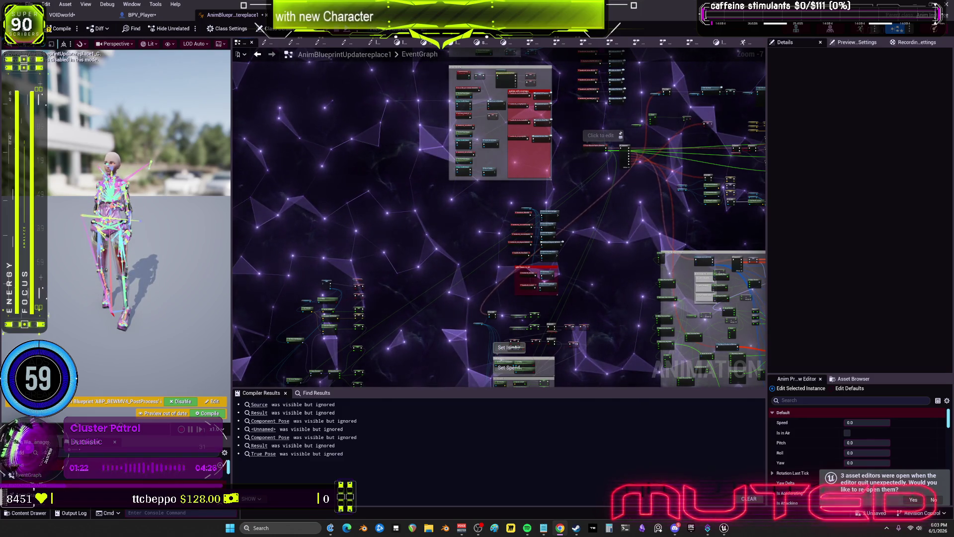
mouse_move(570, 290)
mouse_down()
mouse_move(549, 287)
mouse_move(694, 169)
mouse_up()
scroll(449, 182, up, 3)
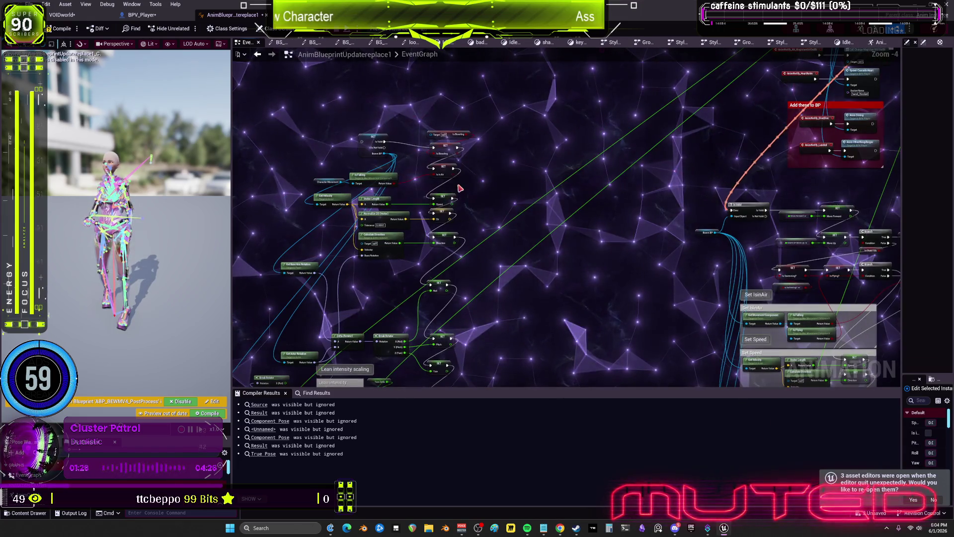
scroll(765, 293, up, 2)
mouse_move(767, 292)
mouse_down()
mouse_move(677, 293)
mouse_move(669, 276)
mouse_move(678, 179)
mouse_up()
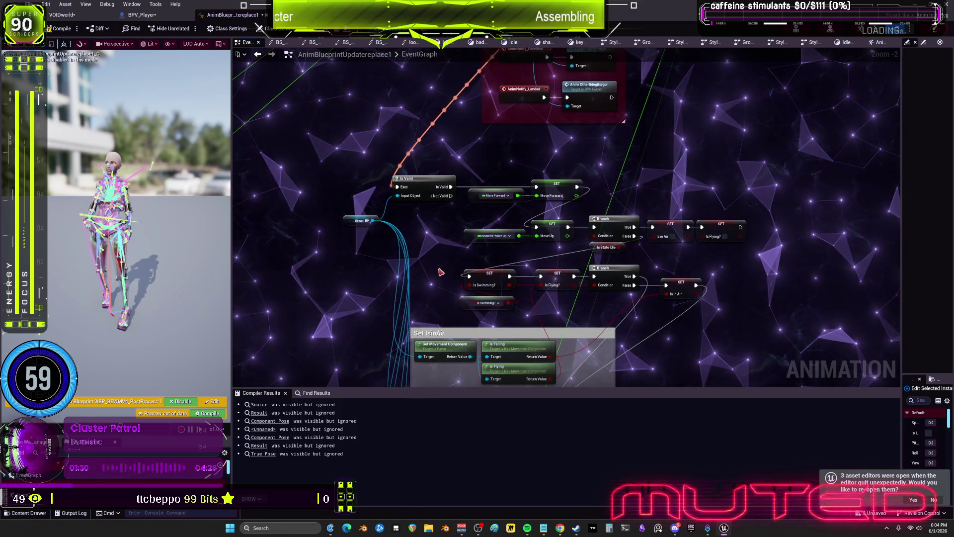
scroll(457, 273, up, 2)
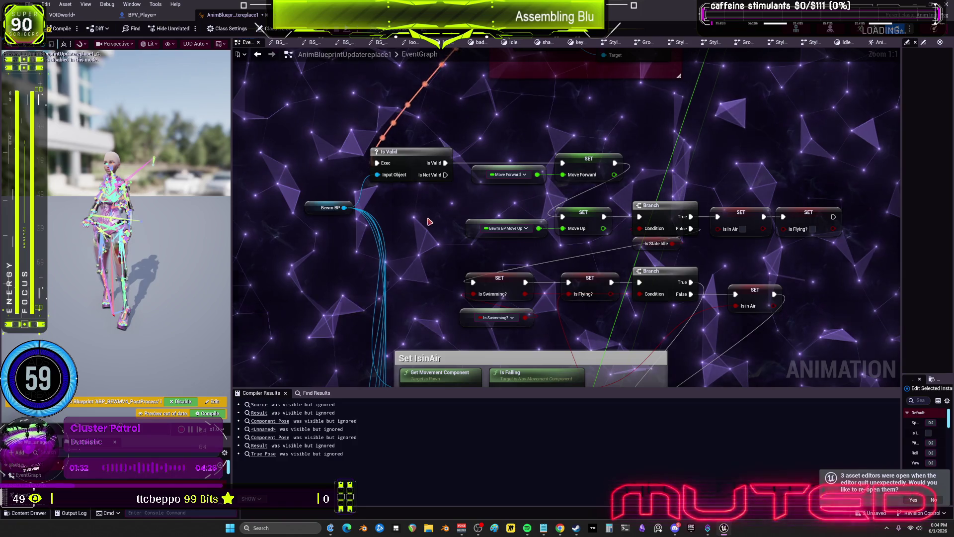
Shift the Bewm BP and Is Valid nodes left and raise the Move Up getter with its SET.
click(305, 203)
drag(305, 203, 248, 203)
drag(389, 161, 340, 161)
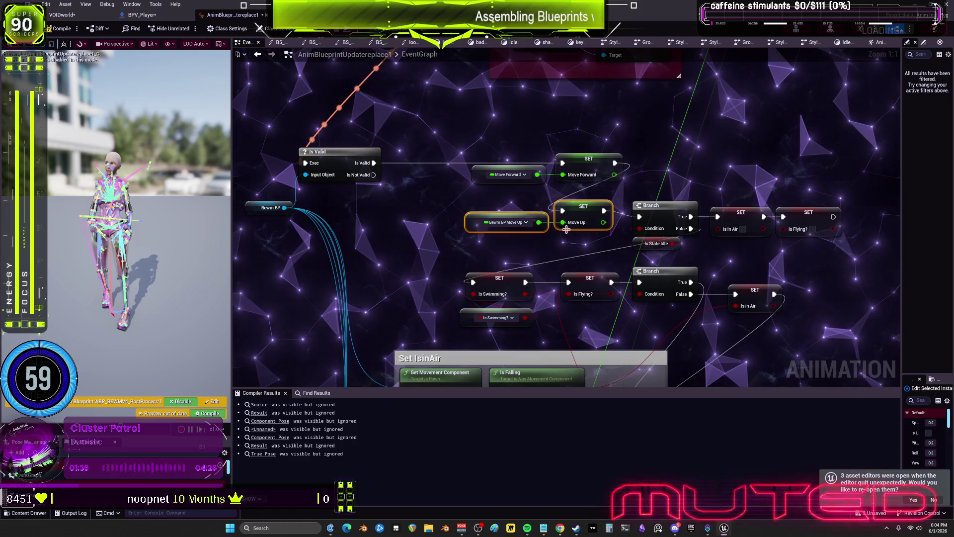
drag(567, 229, 567, 223)
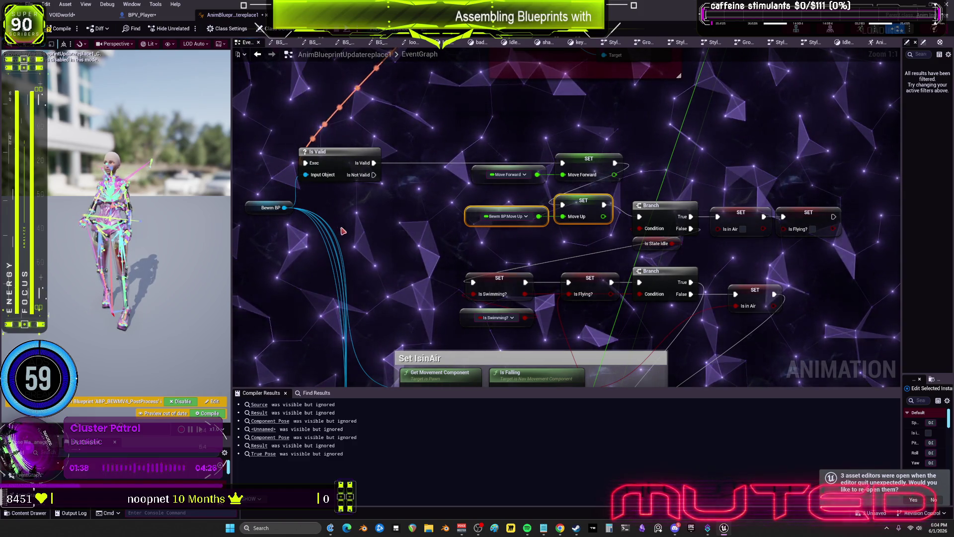
click(314, 166)
drag(450, 180, 432, 180)
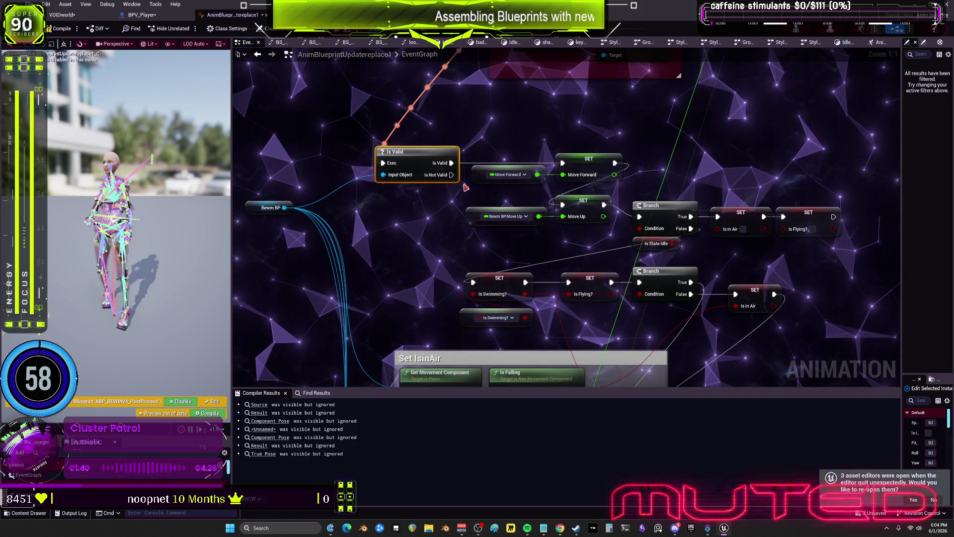
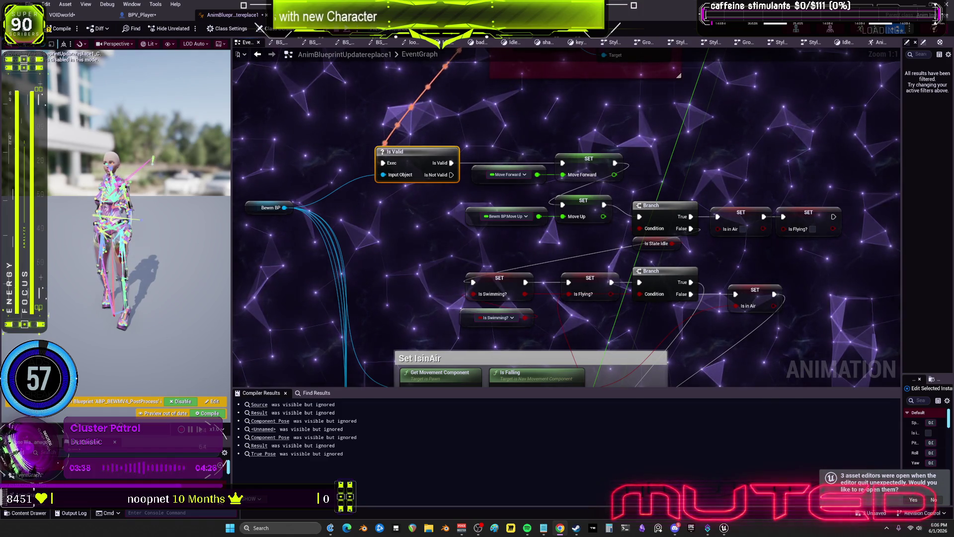
Leave the AnimBlueprint EventGraph and switch to the BPV_Player INPUT graph.
scroll(648, 217, down, 5)
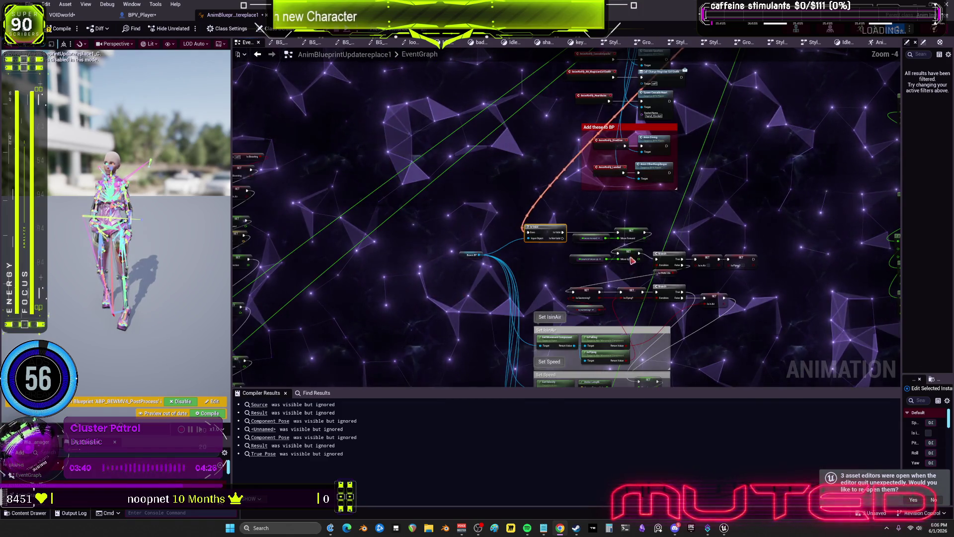
scroll(648, 216, up, 5)
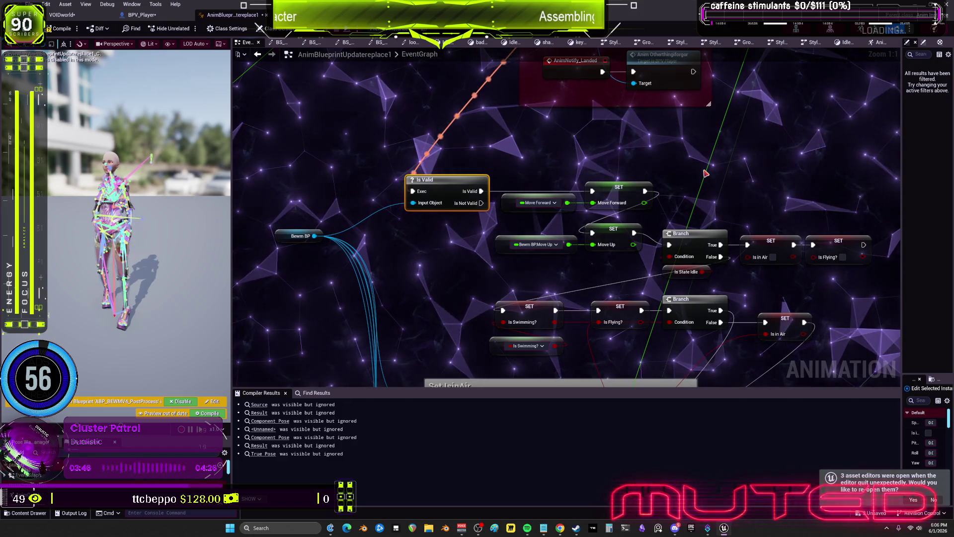
click(141, 15)
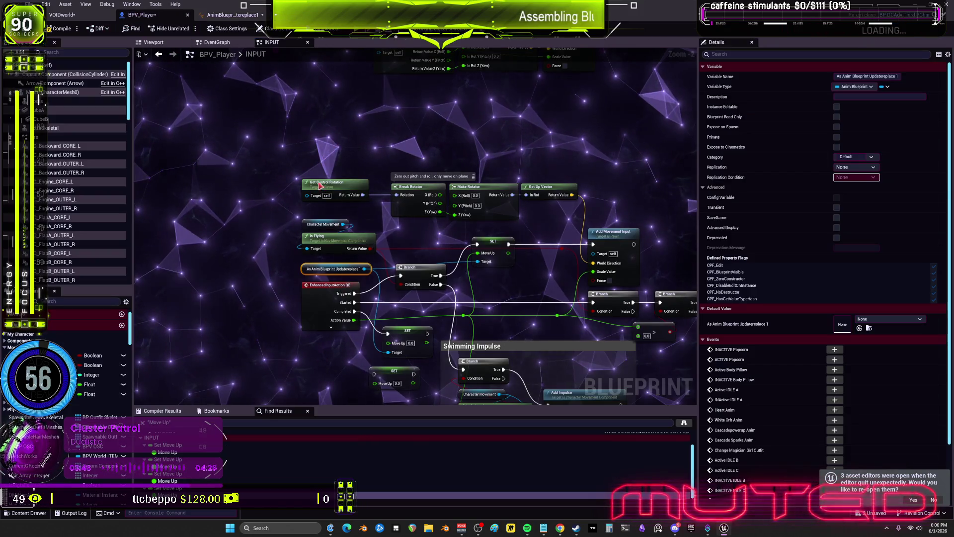
Replace the anim-blueprint Move Up setter with a pasted plain Move Up setter on Branch True.
scroll(426, 255, up, 2)
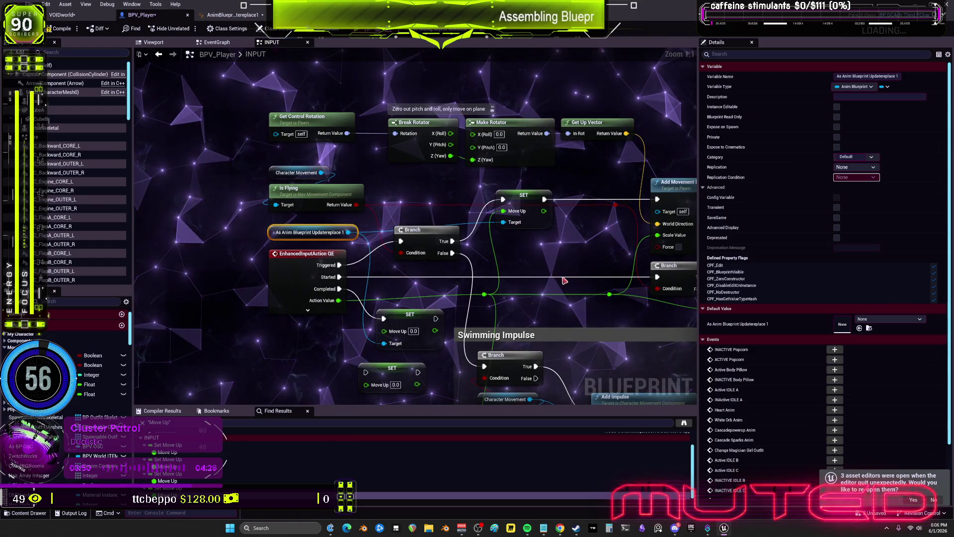
drag(458, 311, 475, 272)
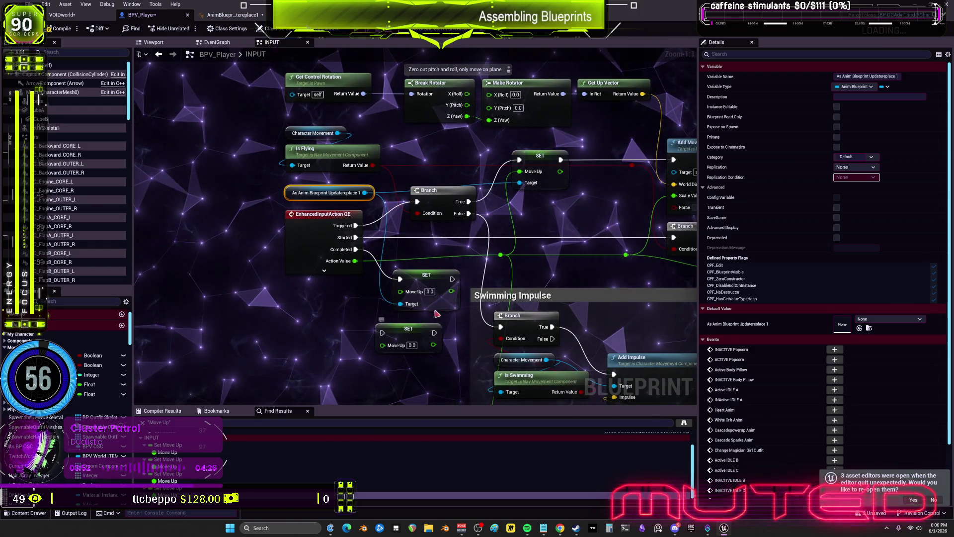
mouse_move(355, 260)
mouse_down()
mouse_move(382, 344)
mouse_move(406, 308)
mouse_move(412, 256)
mouse_up()
click(426, 298)
key(Delete)
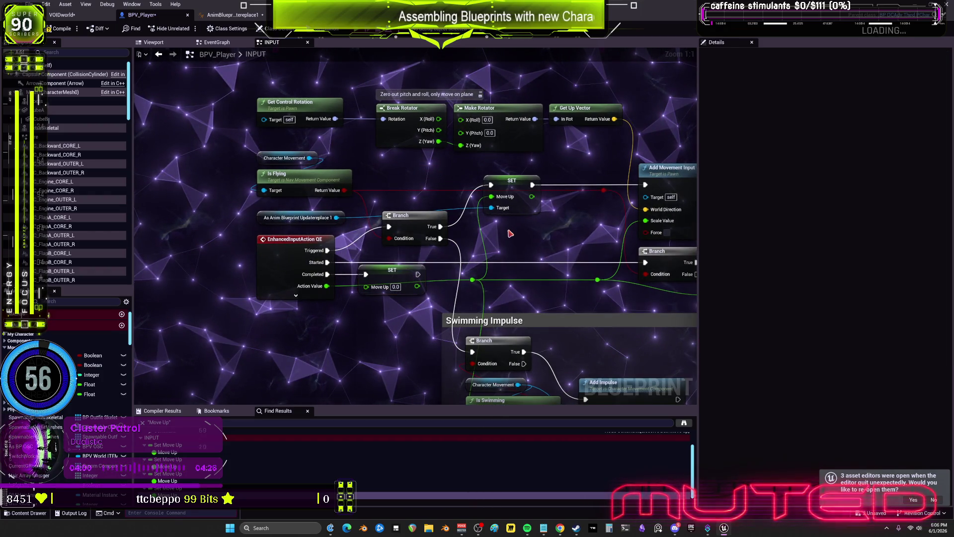
key(ctrl+c)
key(ctrl+v)
drag(535, 238, 518, 237)
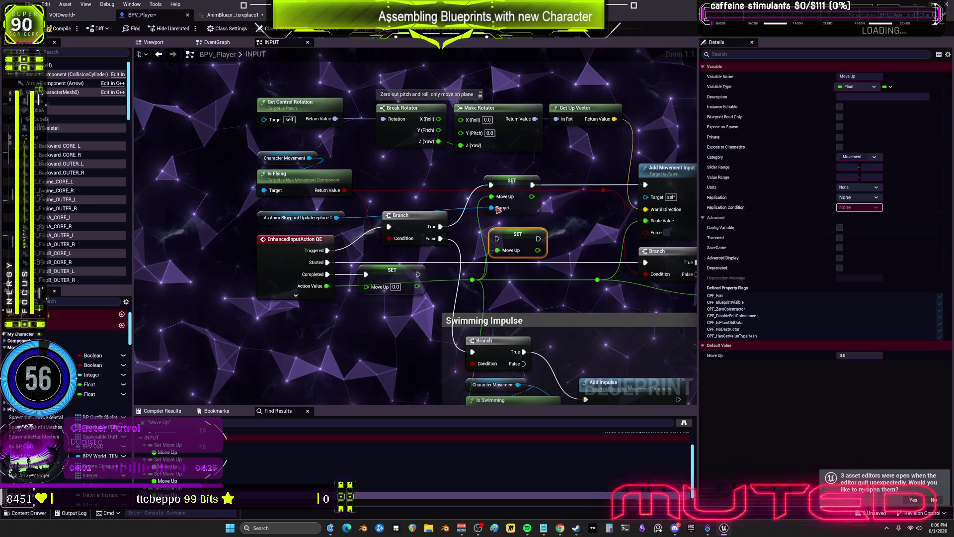
drag(440, 227, 497, 239)
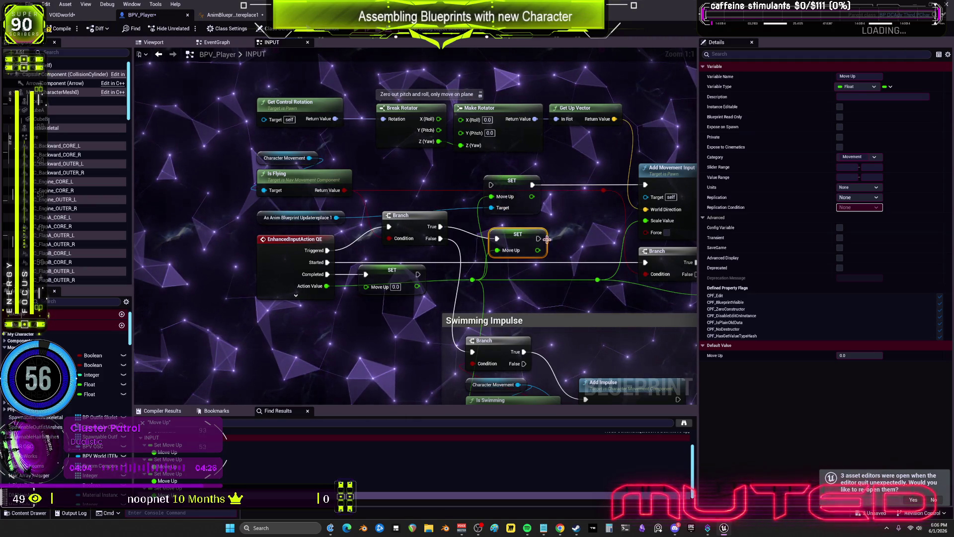
Delete the remaining targeted Move Up setter and the As Anim Blueprint cast node.
click(512, 180)
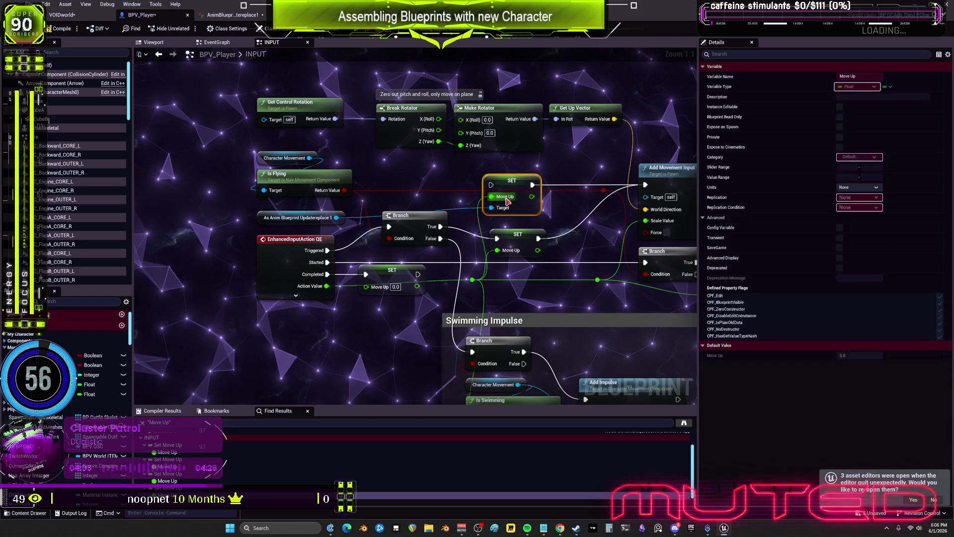
key(Delete)
drag(518, 244, 512, 232)
drag(223, 217, 321, 214)
key(Delete)
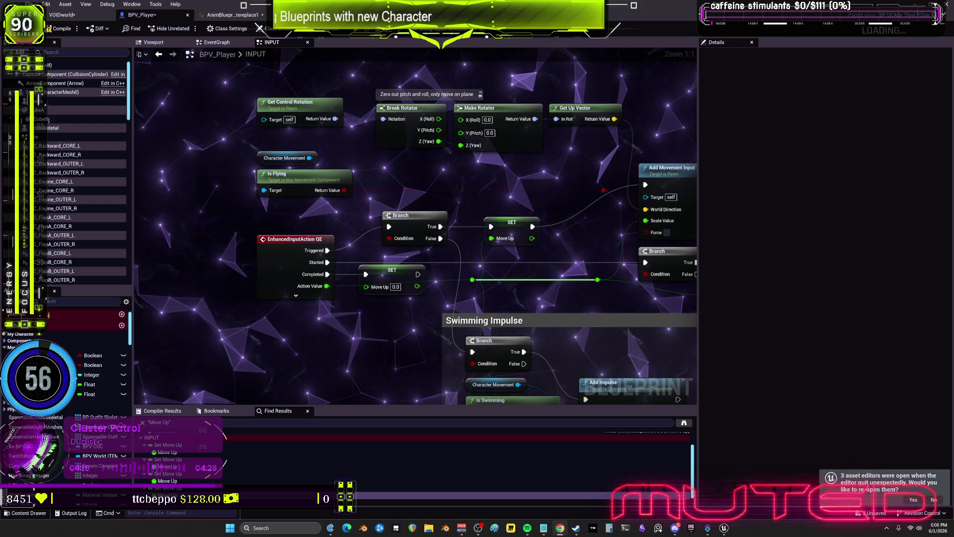
Line up both Move Up chains and delete the second QE chain's extra Move Up setter.
mouse_move(551, 288)
mouse_down()
mouse_move(467, 117)
mouse_move(227, 255)
mouse_move(13, 217)
mouse_up()
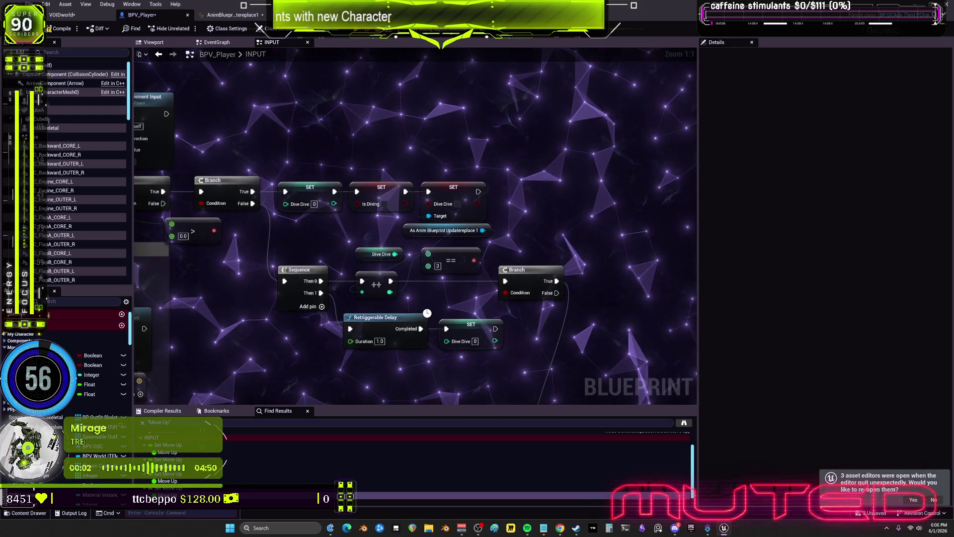
mouse_move(308, 219)
mouse_down()
mouse_move(447, 298)
mouse_move(500, 312)
mouse_move(522, 205)
mouse_move(501, 227)
mouse_move(545, 259)
mouse_up()
scroll(570, 208, up, 1)
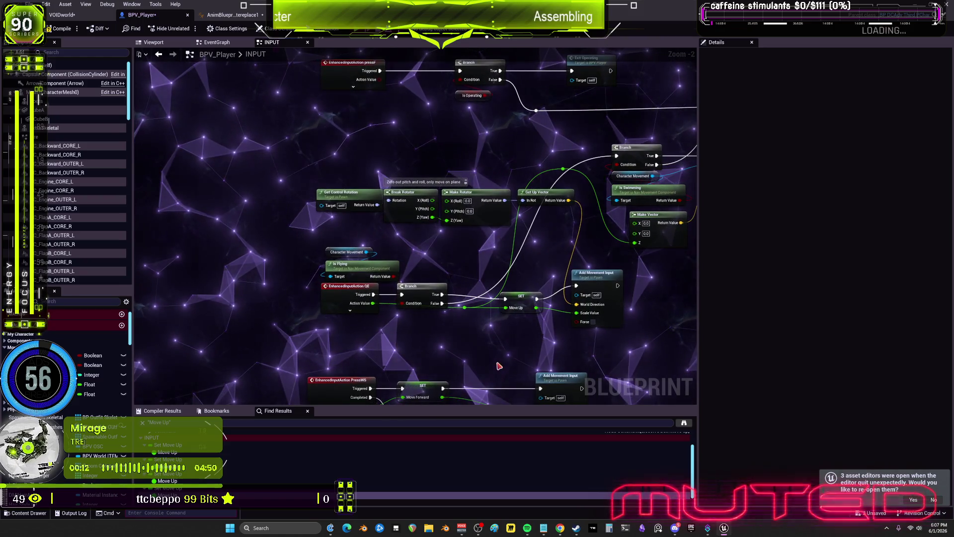
drag(515, 267, 522, 145)
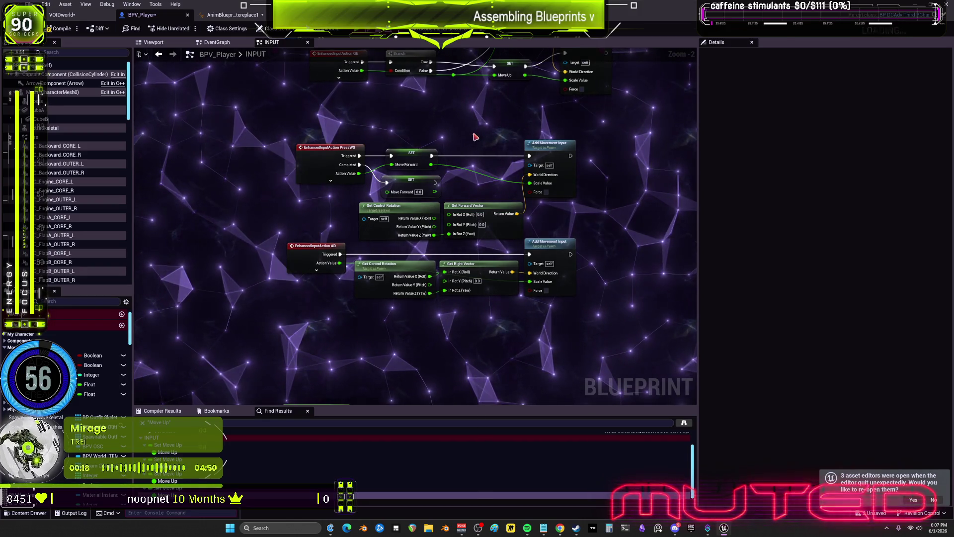
drag(462, 238, 405, 317)
drag(597, 238, 591, 159)
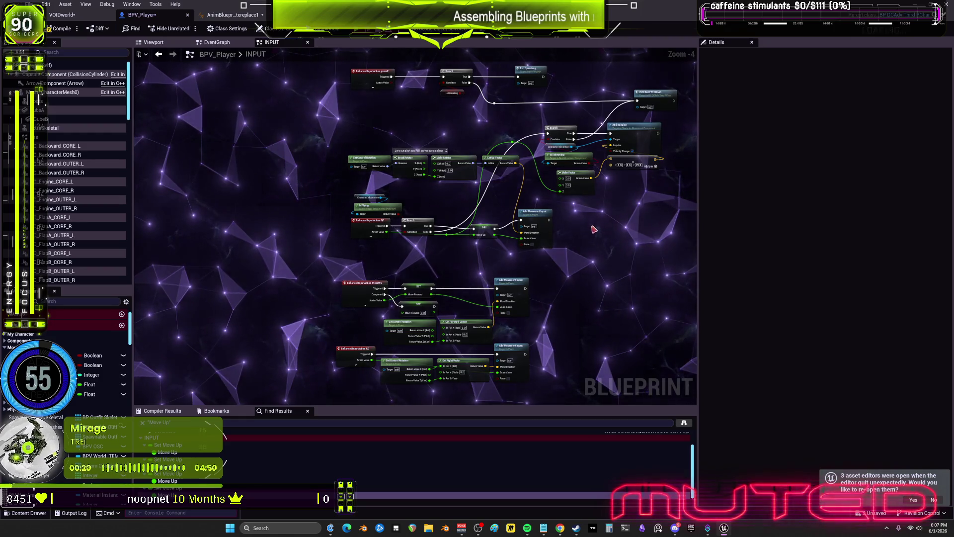
drag(355, 218, 357, 309)
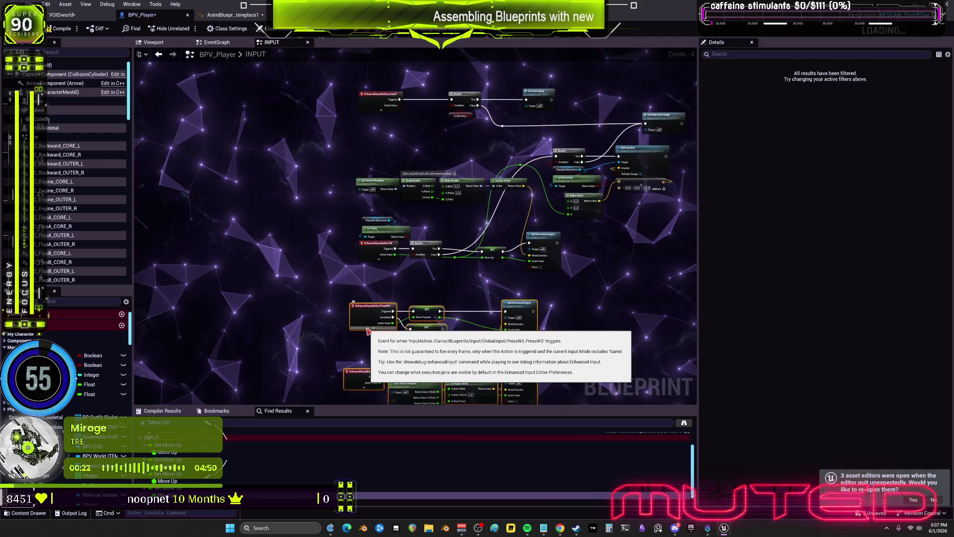
drag(374, 120, 374, 248)
scroll(499, 256, down, 3)
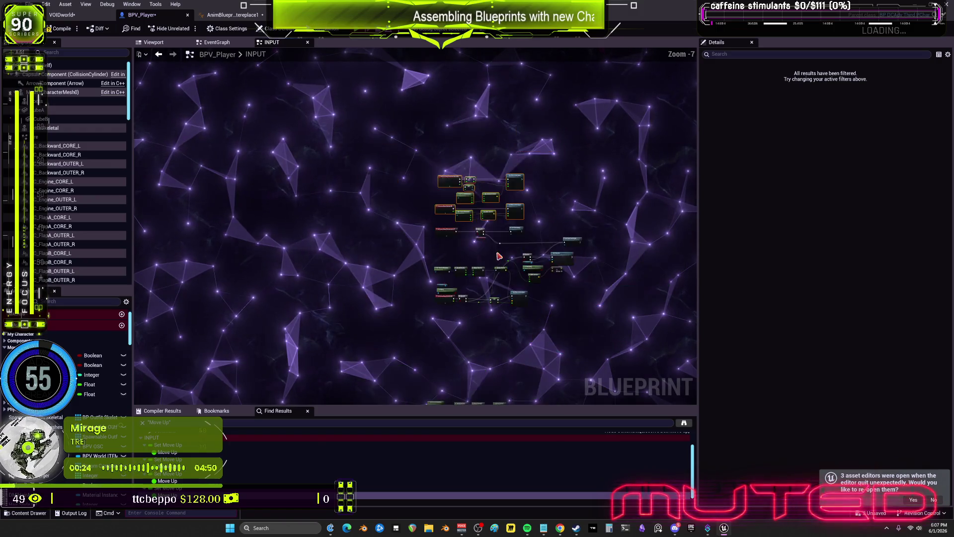
drag(492, 308, 519, 254)
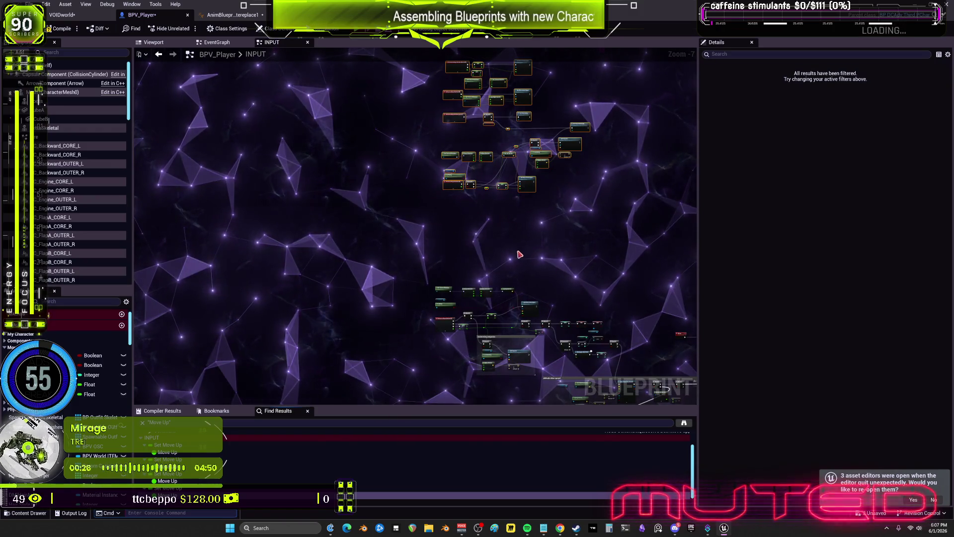
drag(453, 185, 453, 245)
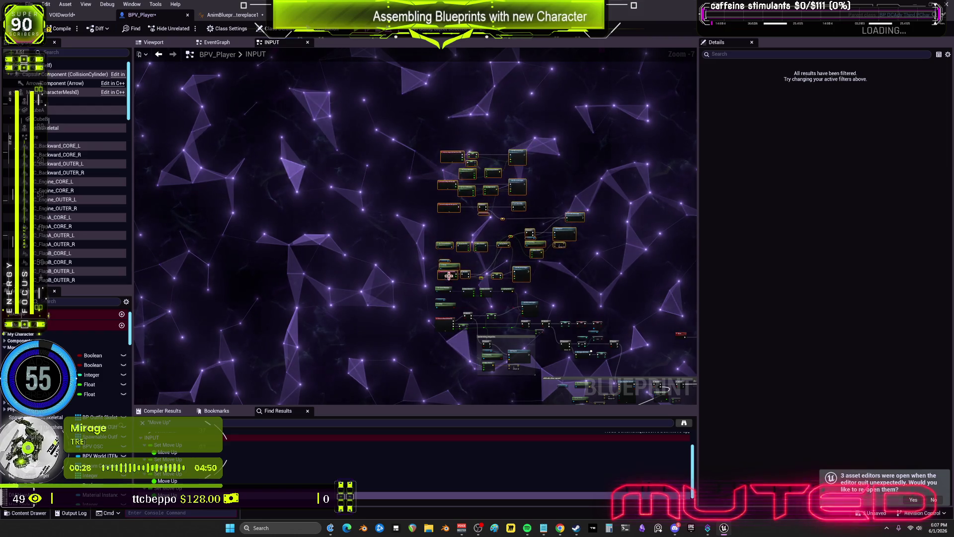
scroll(449, 275, up, 4)
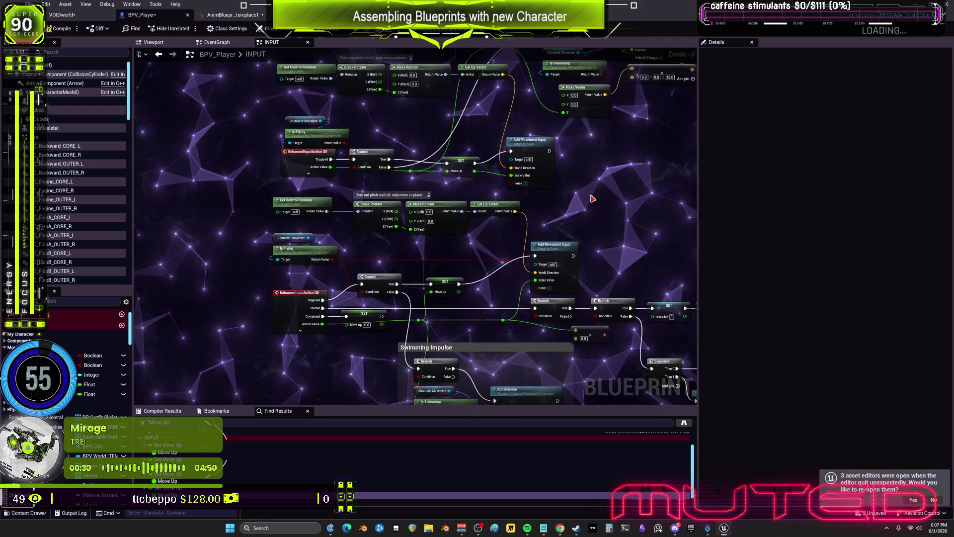
drag(570, 192, 569, 228)
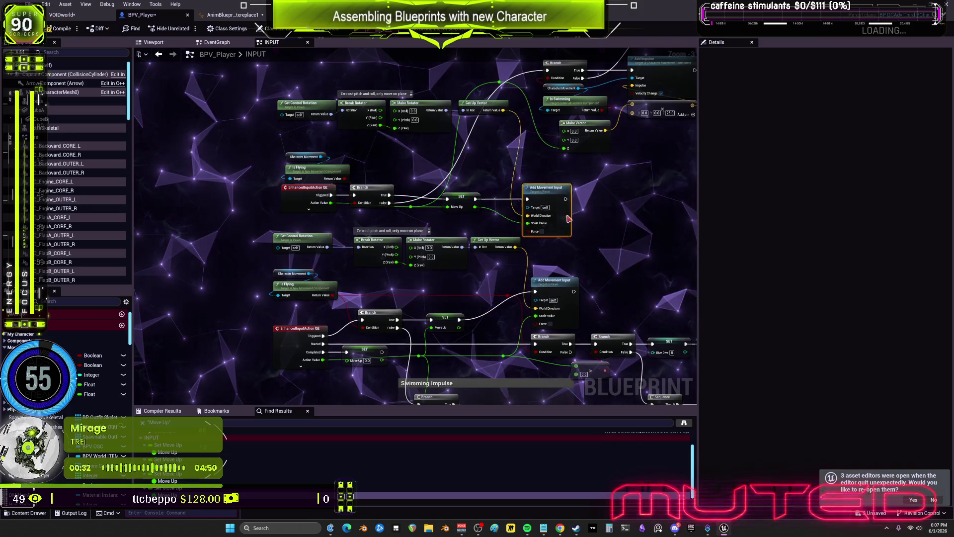
drag(462, 198, 514, 191)
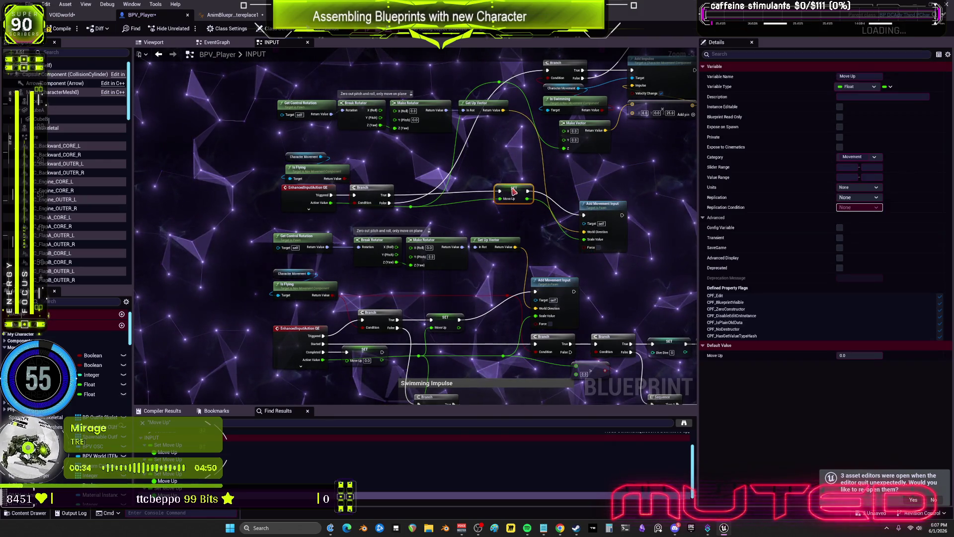
key(Delete)
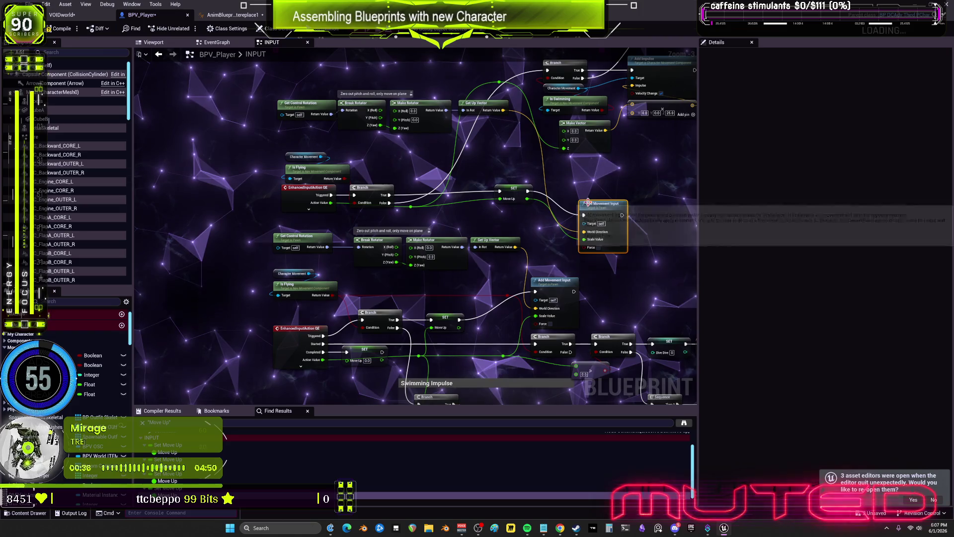
Delete the up-vector rotation node row and move the swim-check Branch and Add Impulse nodes lower.
mouse_move(491, 178)
mouse_down()
mouse_move(506, 202)
mouse_move(394, 282)
mouse_up()
click(374, 133)
key(Delete)
drag(641, 262, 385, 172)
drag(491, 183, 491, 271)
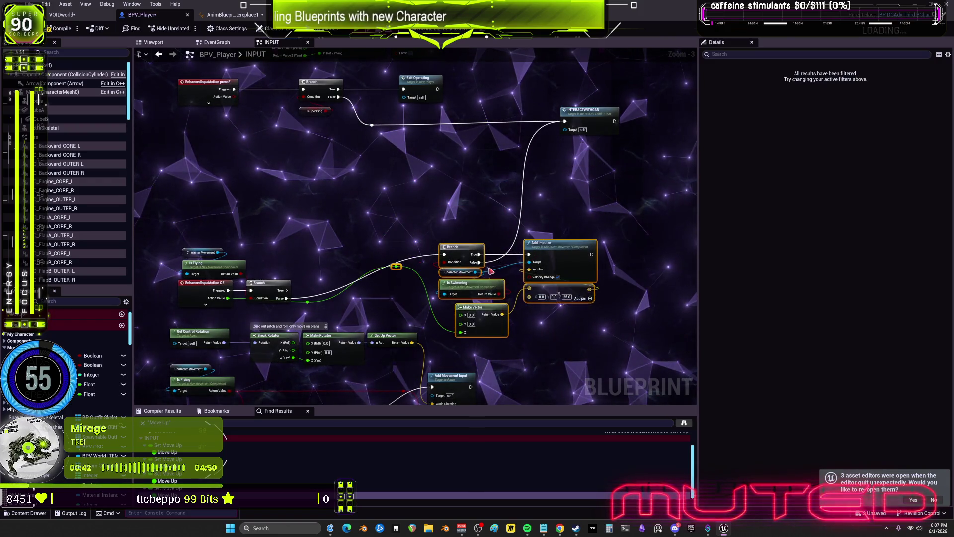
mouse_move(452, 231)
mouse_down()
mouse_move(450, 189)
mouse_move(563, 251)
mouse_move(501, 238)
mouse_up()
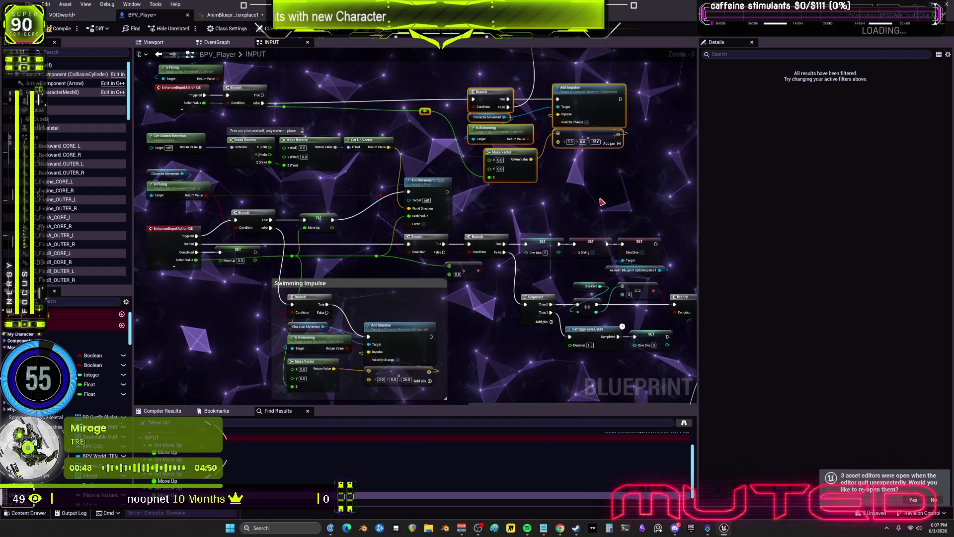
drag(380, 359, 467, 239)
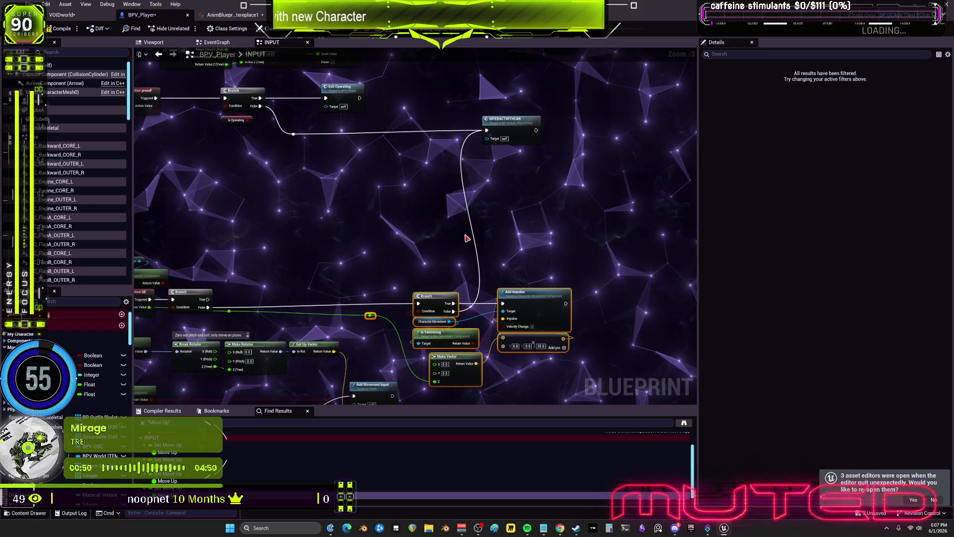
drag(425, 339, 357, 356)
mouse_move(416, 179)
mouse_down()
mouse_move(521, 170)
mouse_move(572, 114)
mouse_up()
drag(360, 171, 394, 234)
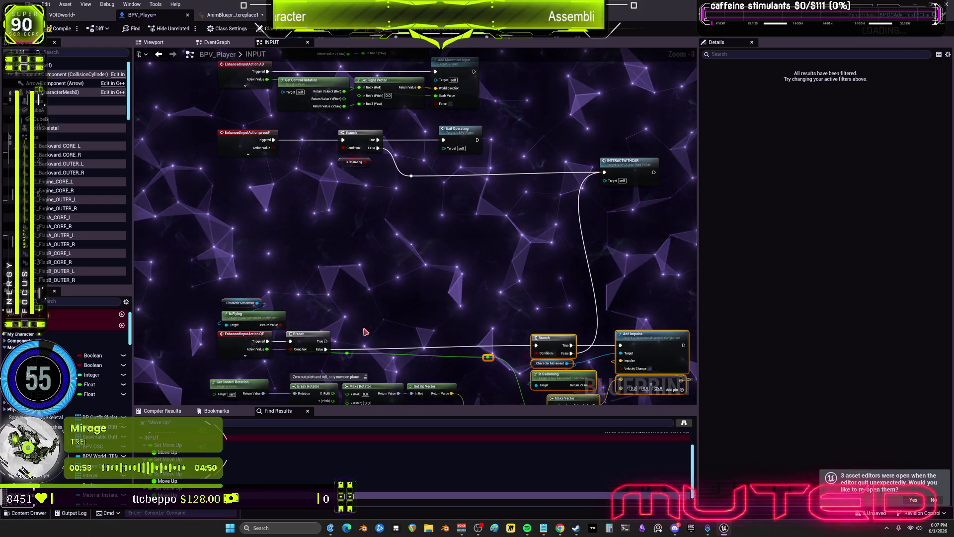
drag(538, 189, 517, 149)
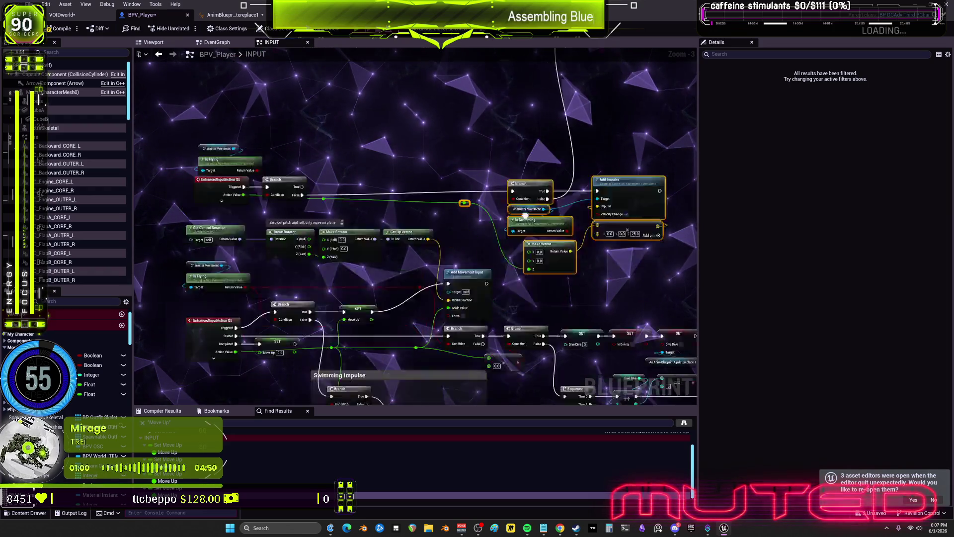
drag(514, 281, 592, 142)
mouse_move(497, 81)
mouse_down()
mouse_move(639, 75)
mouse_move(650, 149)
mouse_up()
drag(629, 216, 592, 173)
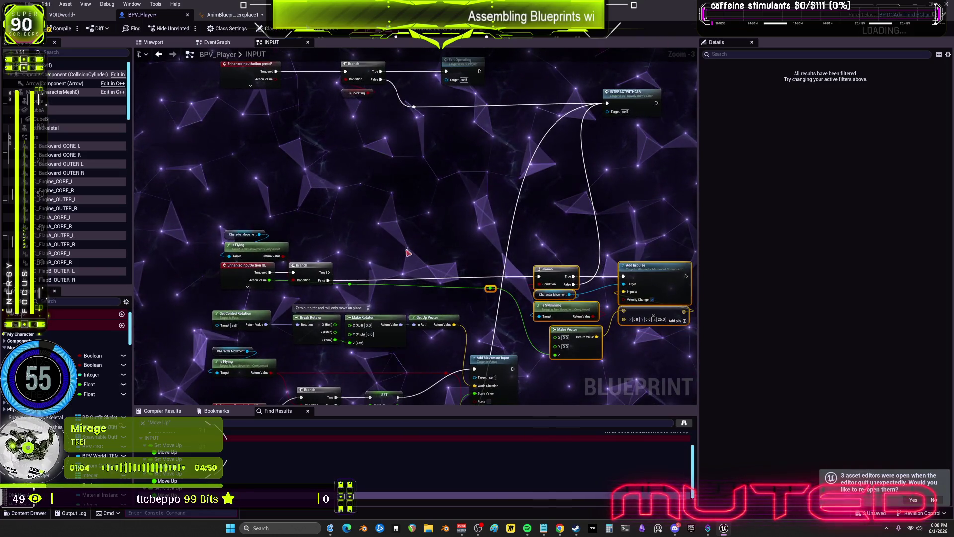
drag(439, 219, 433, 212)
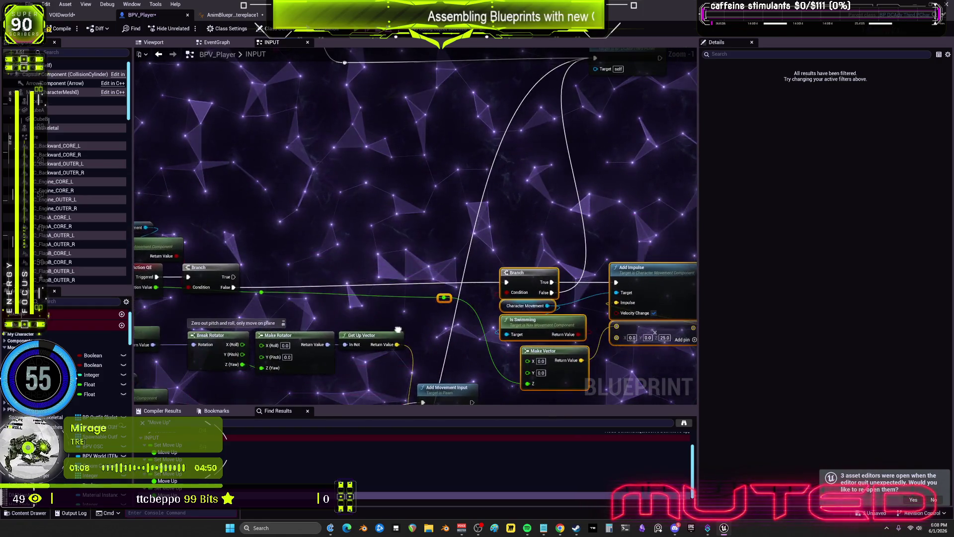
drag(453, 242, 545, 284)
drag(615, 312, 614, 235)
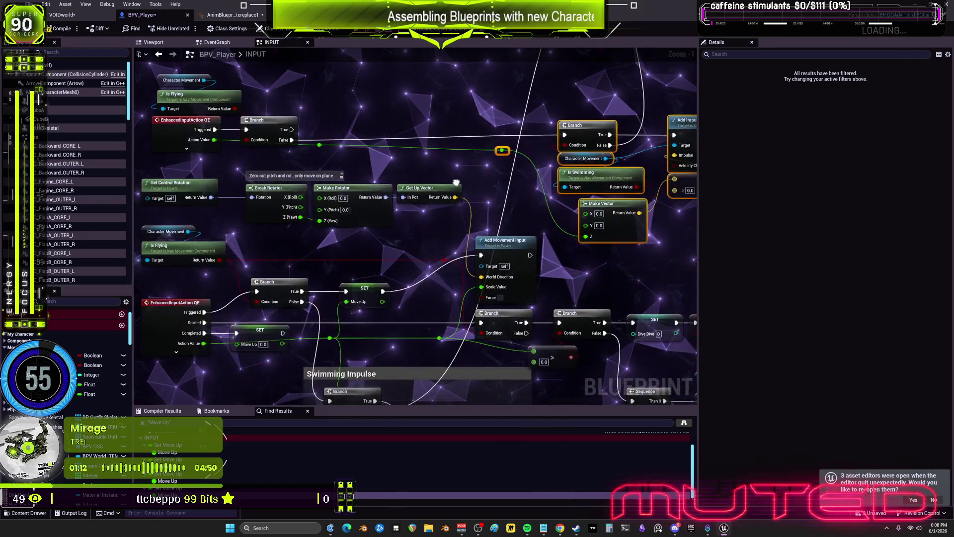
mouse_move(571, 197)
mouse_down()
mouse_move(635, 177)
mouse_move(511, 218)
mouse_move(430, 267)
mouse_move(477, 238)
mouse_move(527, 258)
mouse_move(445, 243)
mouse_up()
mouse_move(607, 259)
mouse_down()
mouse_move(539, 138)
mouse_move(421, 252)
mouse_up()
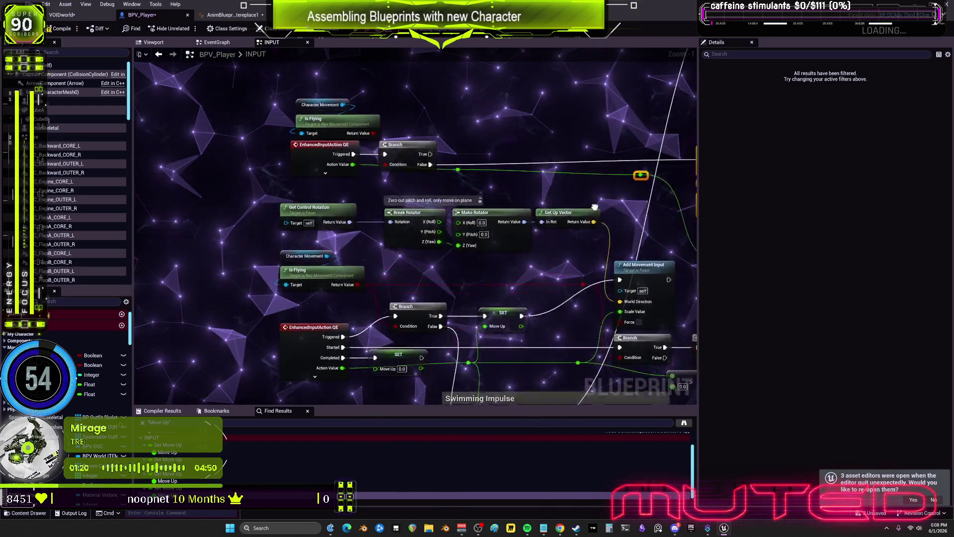
drag(614, 273, 625, 175)
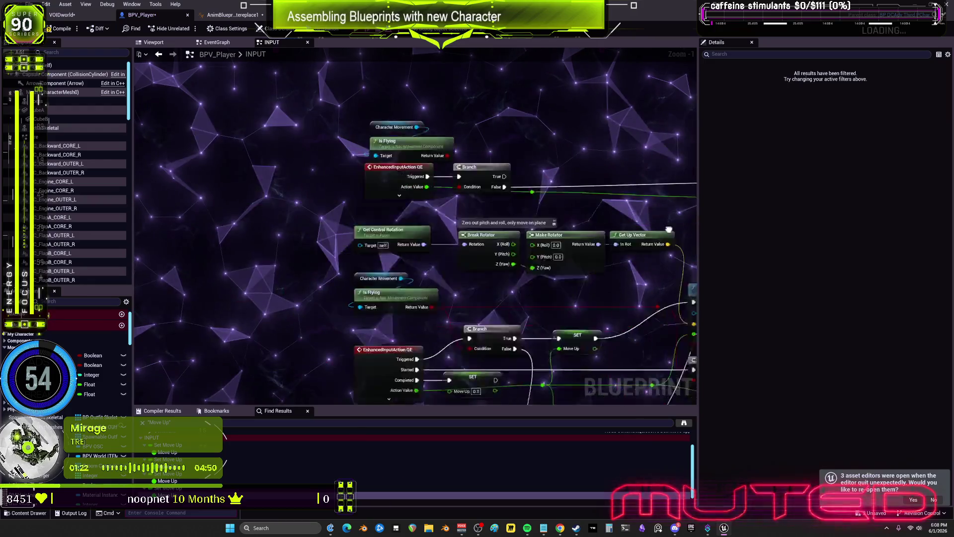
mouse_move(476, 249)
mouse_down()
mouse_move(422, 244)
mouse_move(497, 199)
mouse_move(559, 215)
mouse_up()
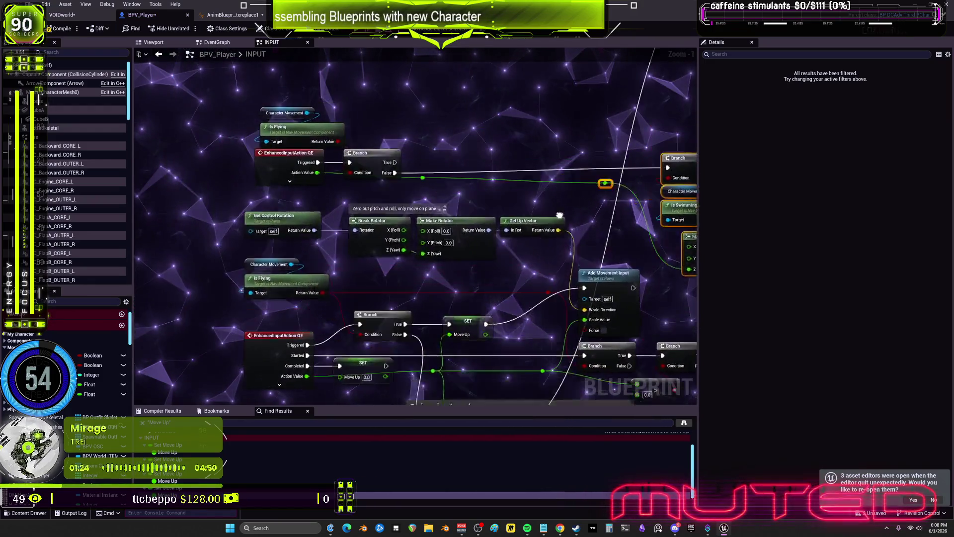
mouse_move(652, 142)
mouse_down()
mouse_move(560, 184)
mouse_move(645, 228)
mouse_up()
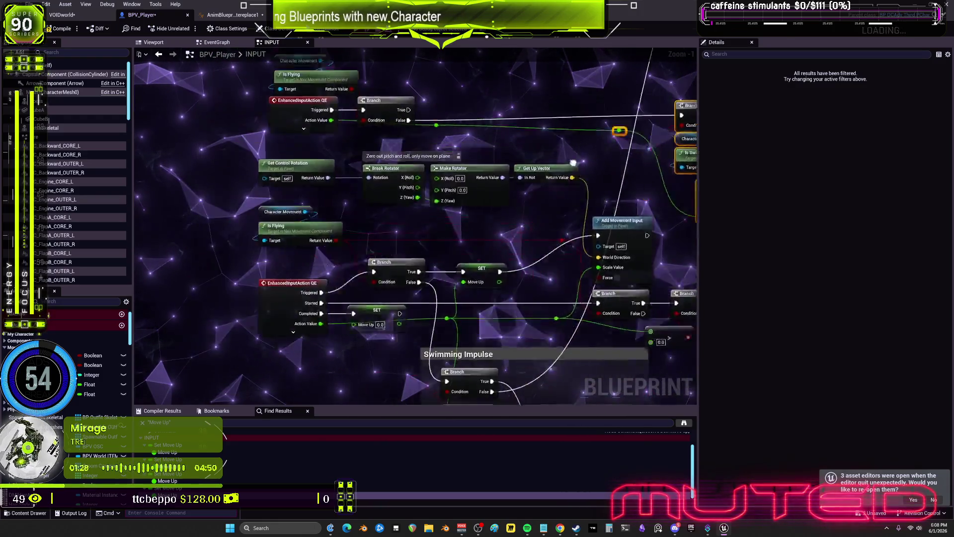
drag(679, 166, 553, 174)
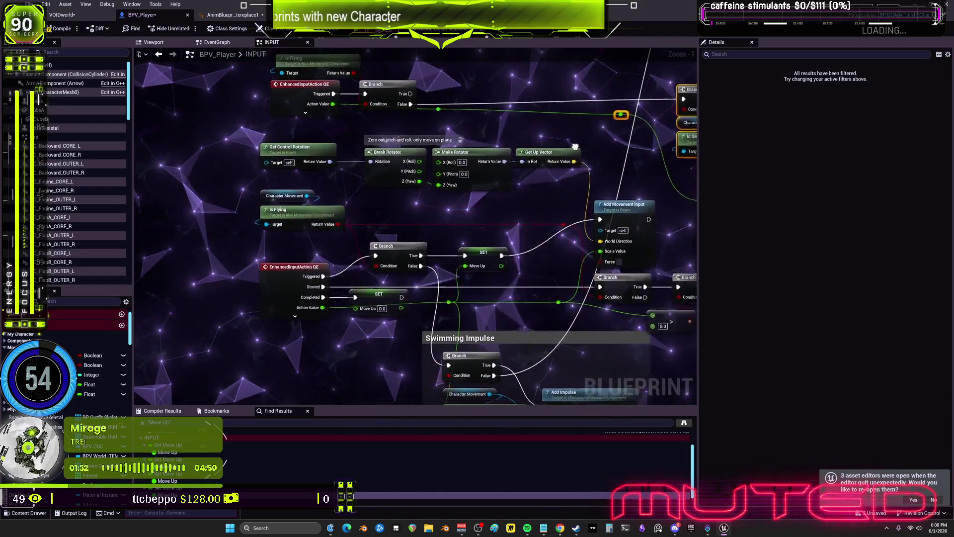
drag(554, 172, 424, 177)
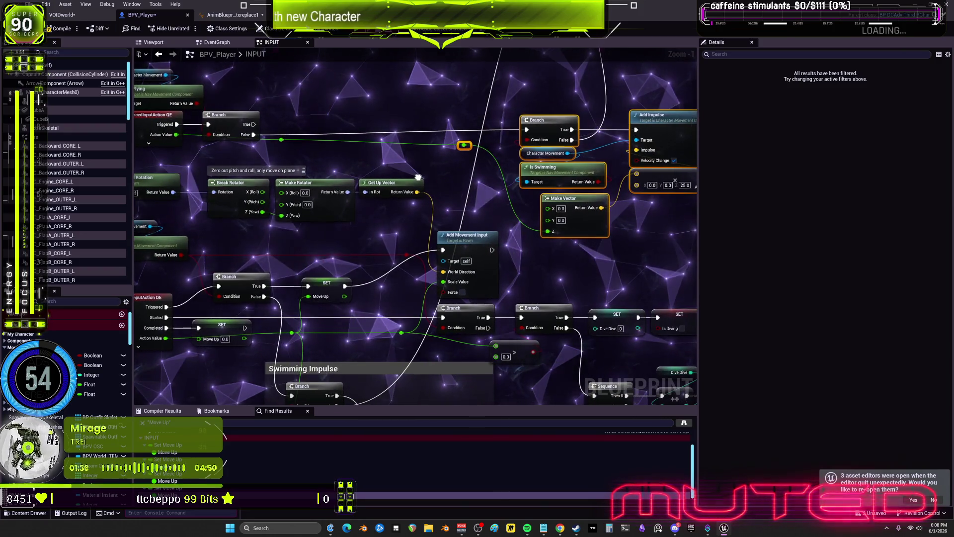
key(Delete)
mouse_move(437, 127)
mouse_down()
mouse_move(375, 170)
mouse_move(355, 247)
mouse_up()
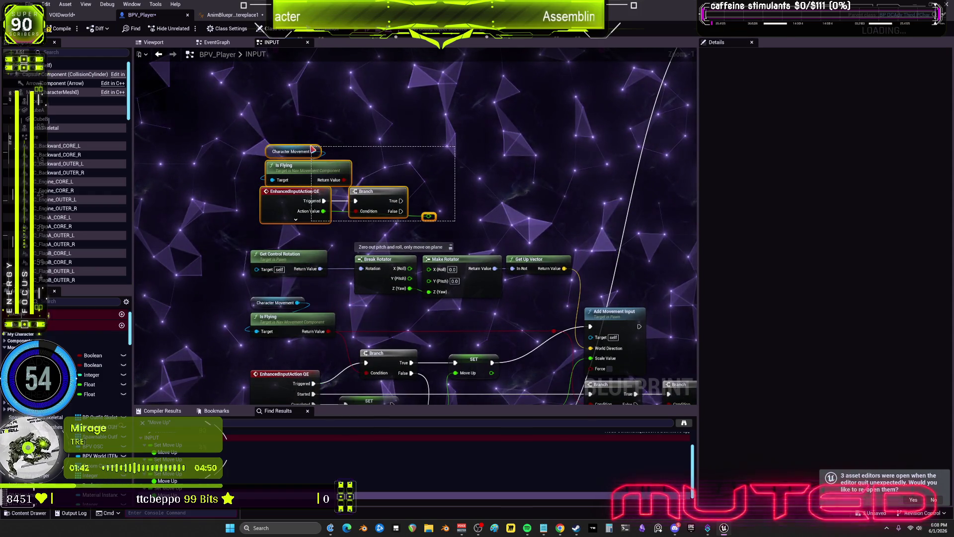
Select the Character Movement, Is Flying, GE and Branch nodes, then review the graph up to Set Movement Mode.
drag(312, 149, 312, 148)
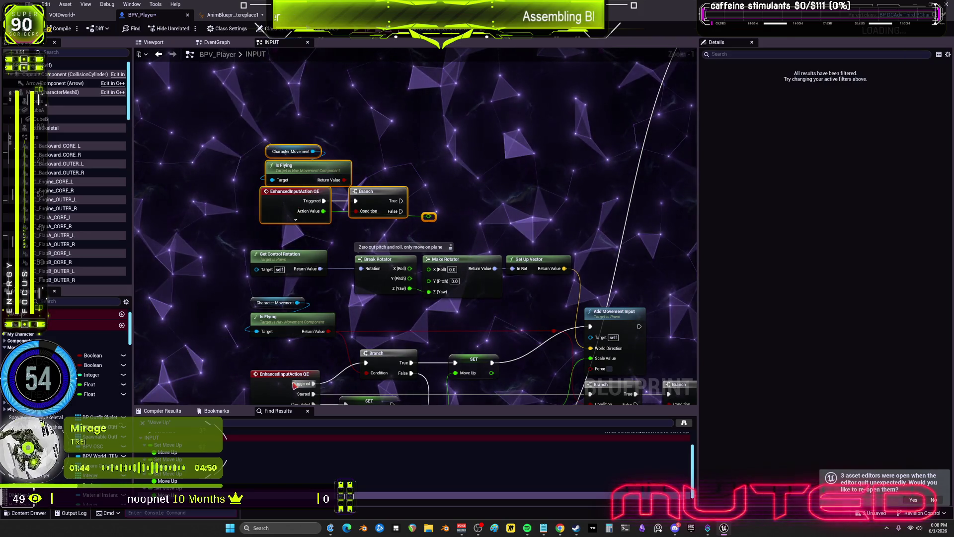
scroll(288, 239, down, 4)
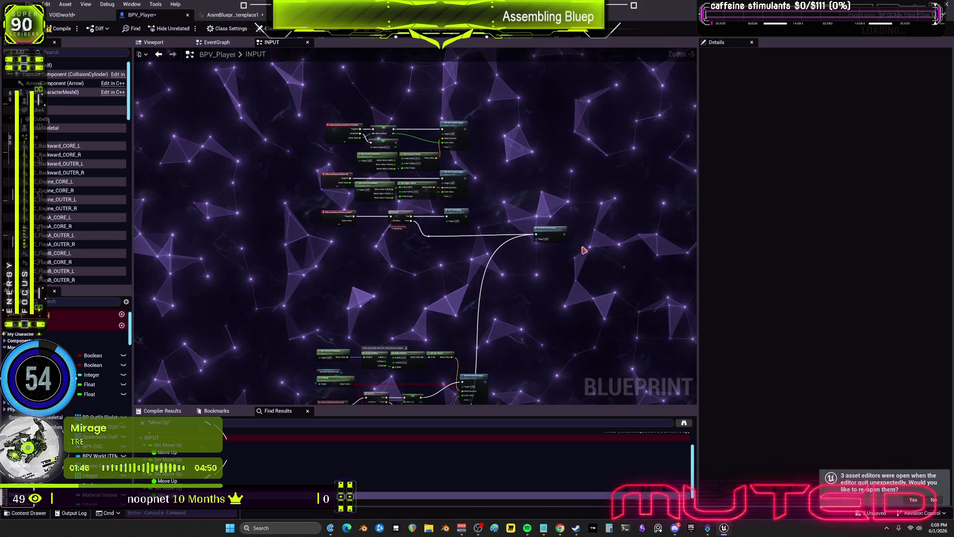
drag(301, 127, 474, 150)
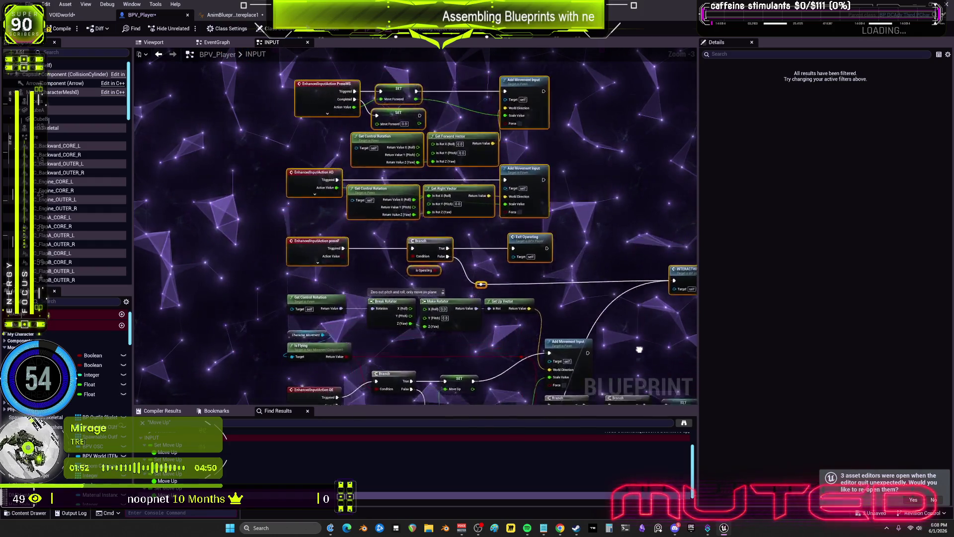
drag(538, 294, 495, 254)
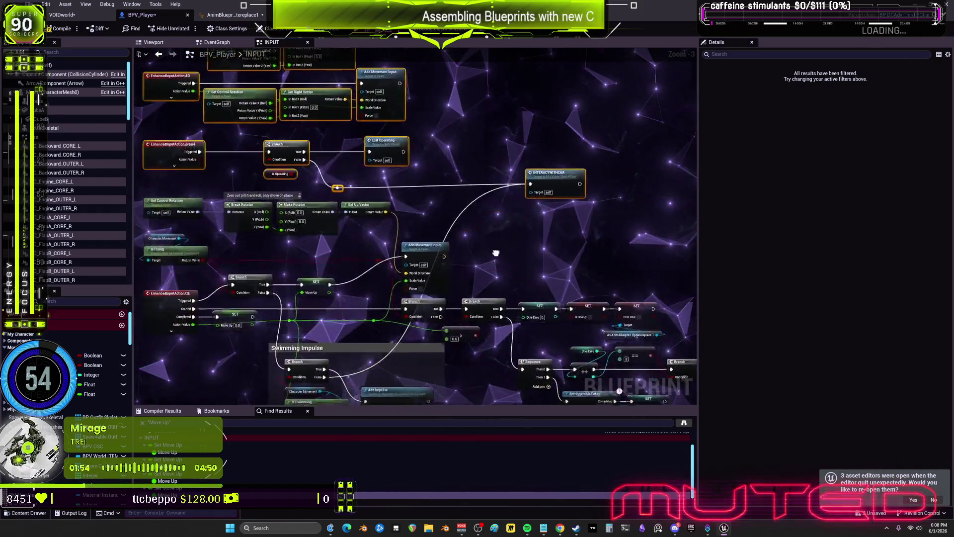
drag(444, 325, 624, 227)
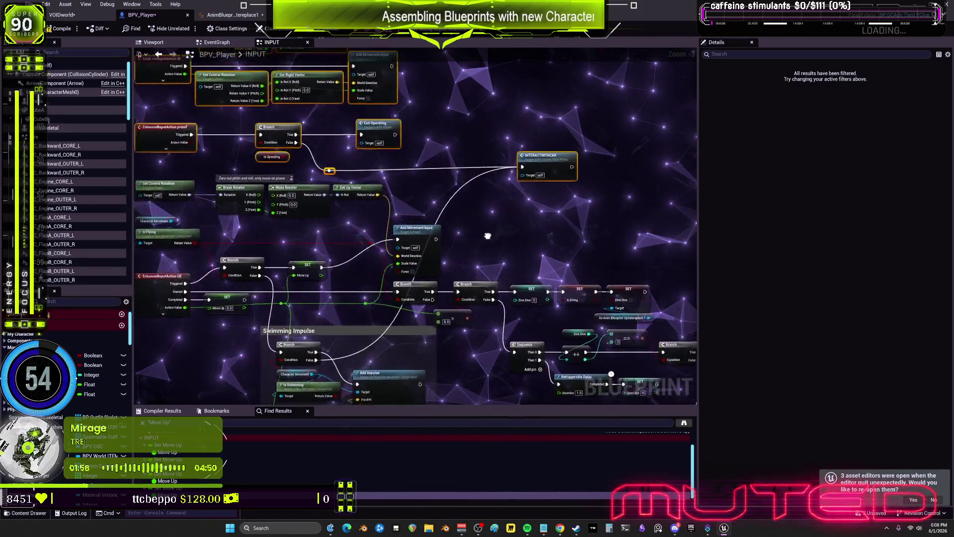
scroll(630, 284, down, 4)
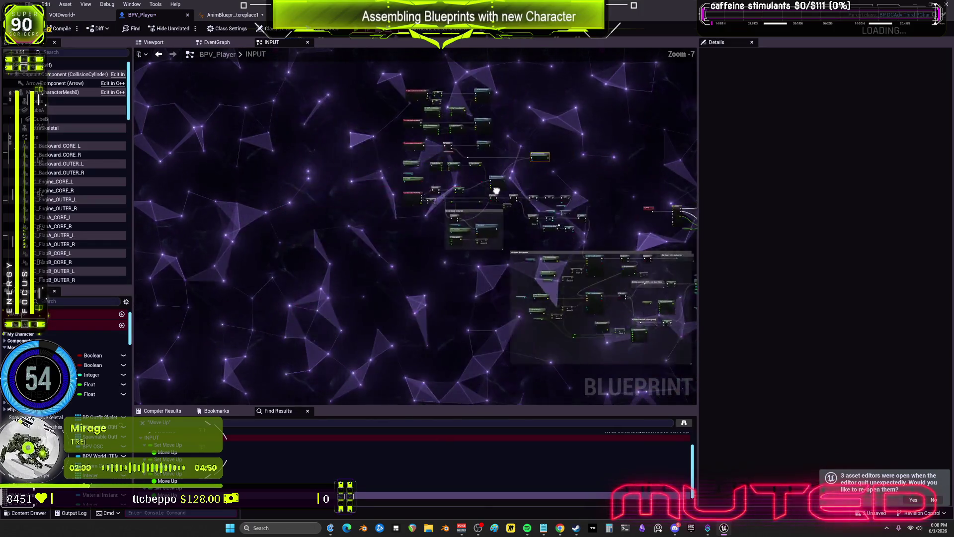
click(496, 257)
scroll(437, 239, up, 5)
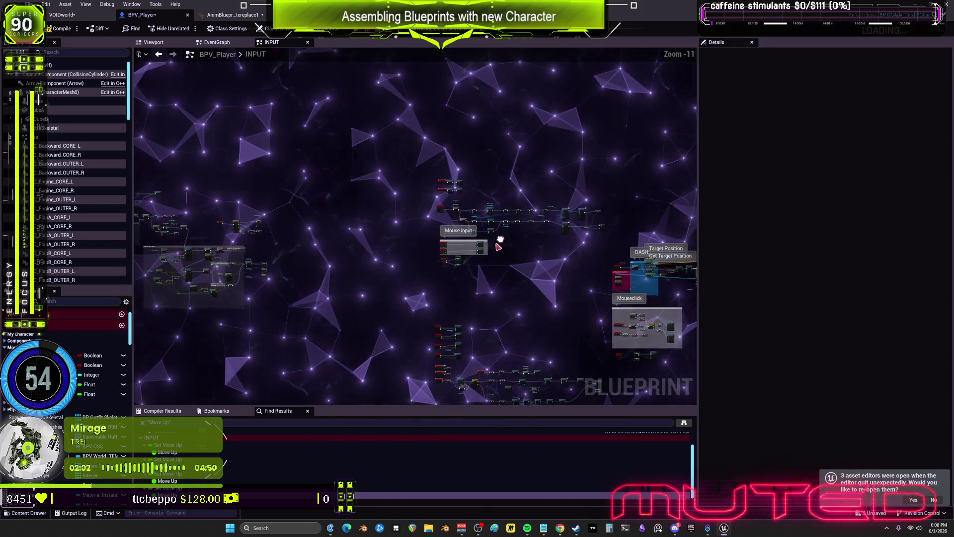
scroll(444, 172, down, 1)
drag(443, 172, 412, 190)
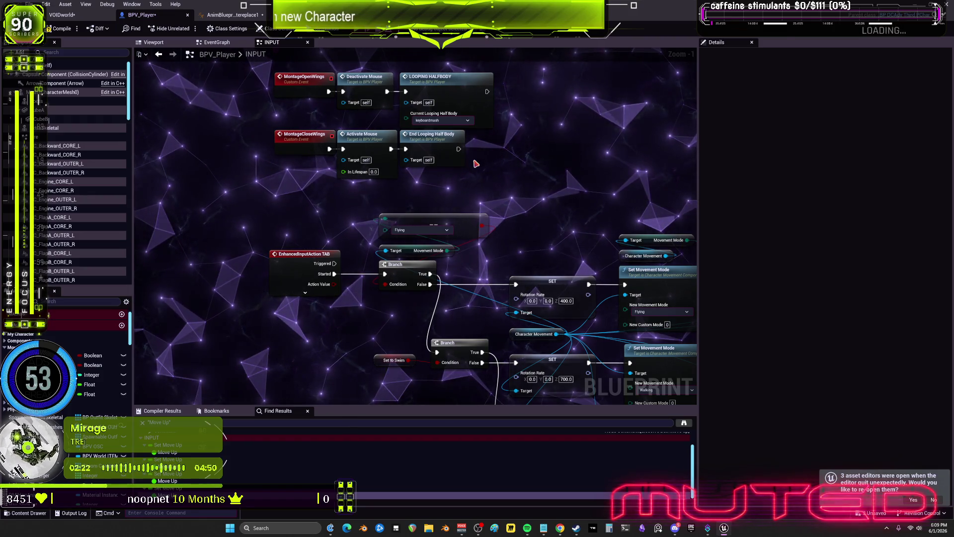
mouse_move(476, 163)
mouse_down()
mouse_move(248, 146)
mouse_move(457, 107)
mouse_up()
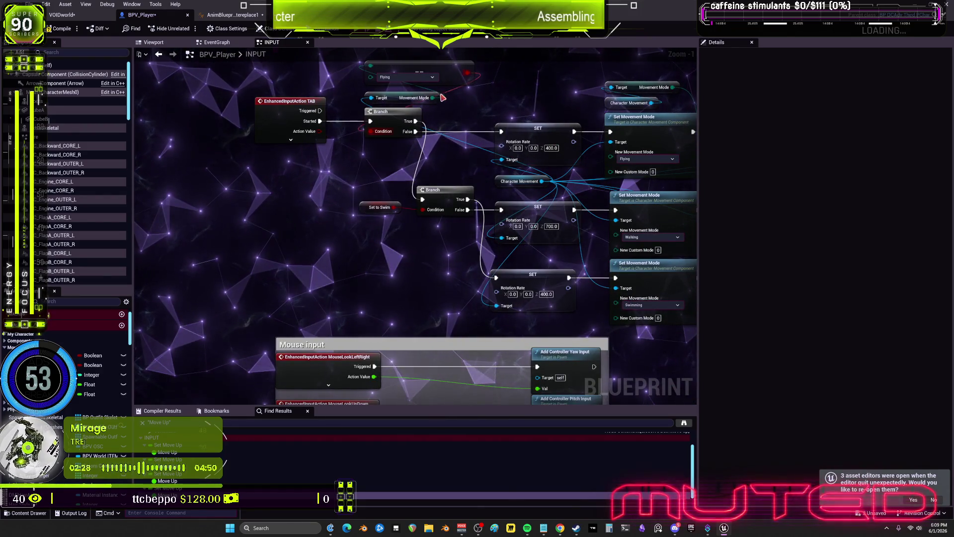
scroll(632, 278, down, 5)
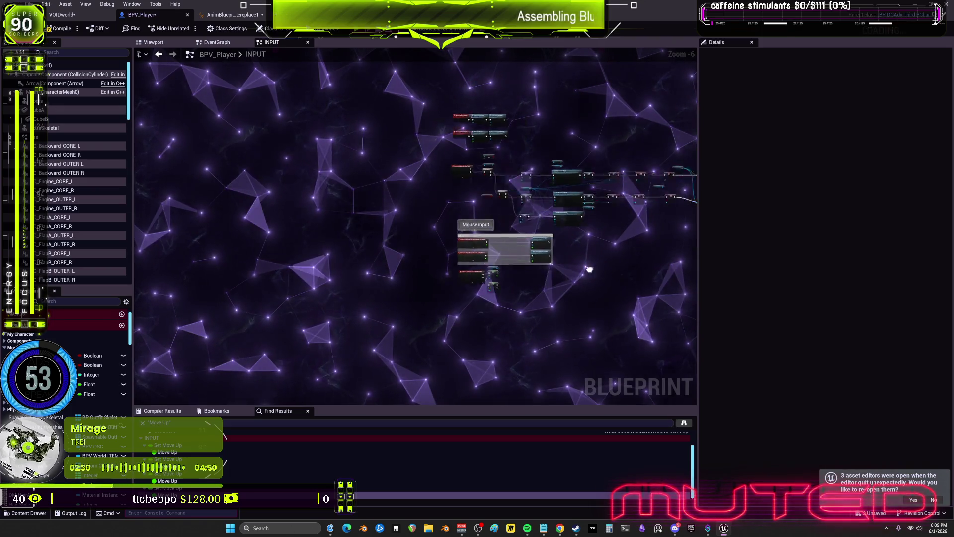
scroll(590, 270, down, 4)
drag(589, 269, 463, 293)
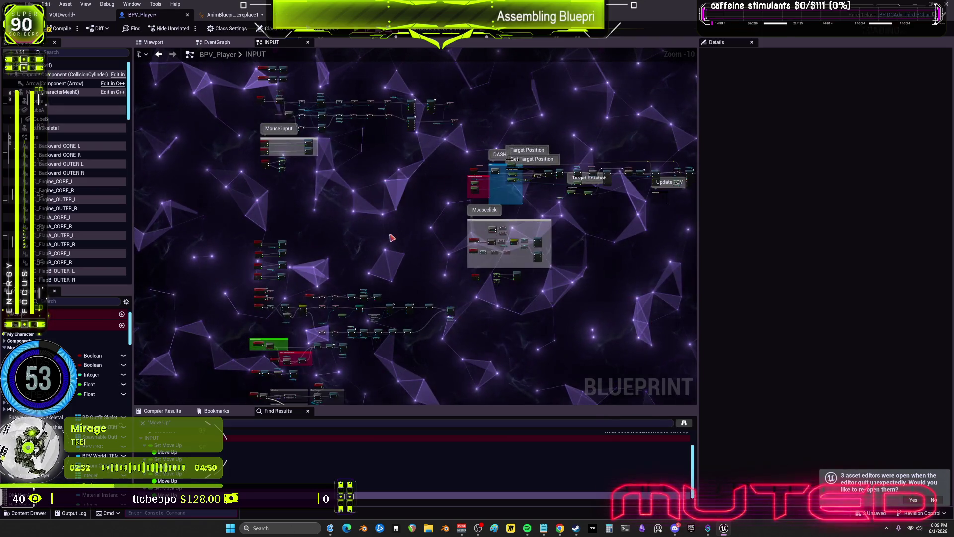
scroll(396, 231, down, 2)
drag(501, 260, 305, 172)
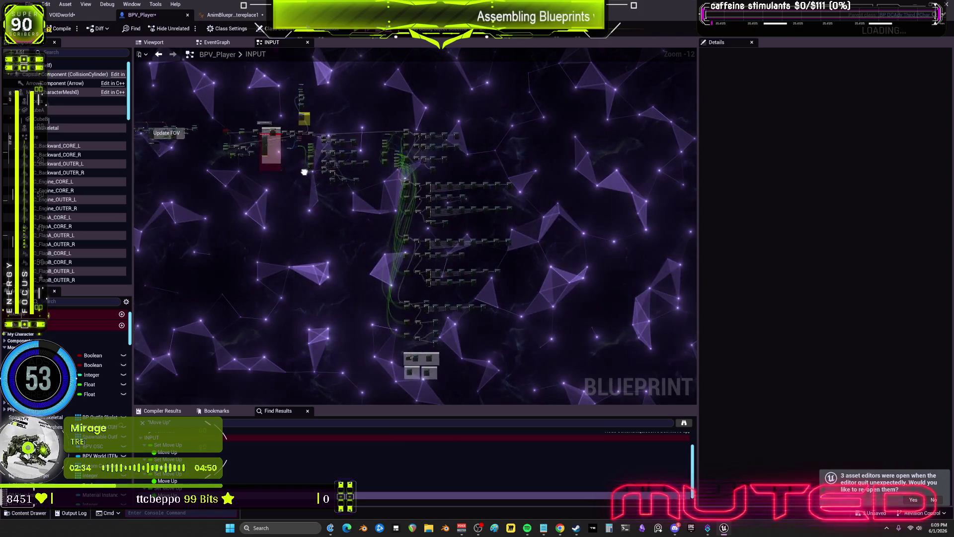
scroll(305, 172, up, 7)
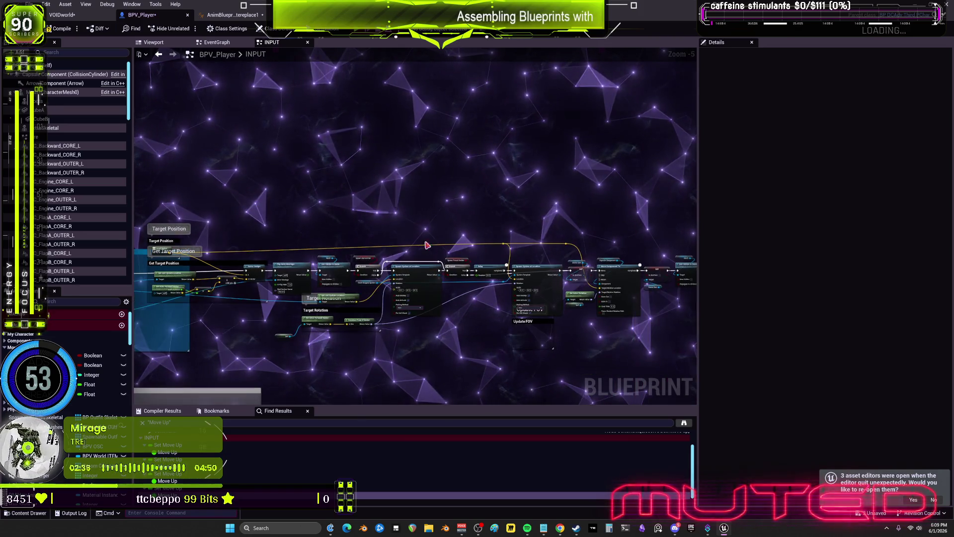
drag(150, 268, 413, 238)
scroll(398, 267, up, 6)
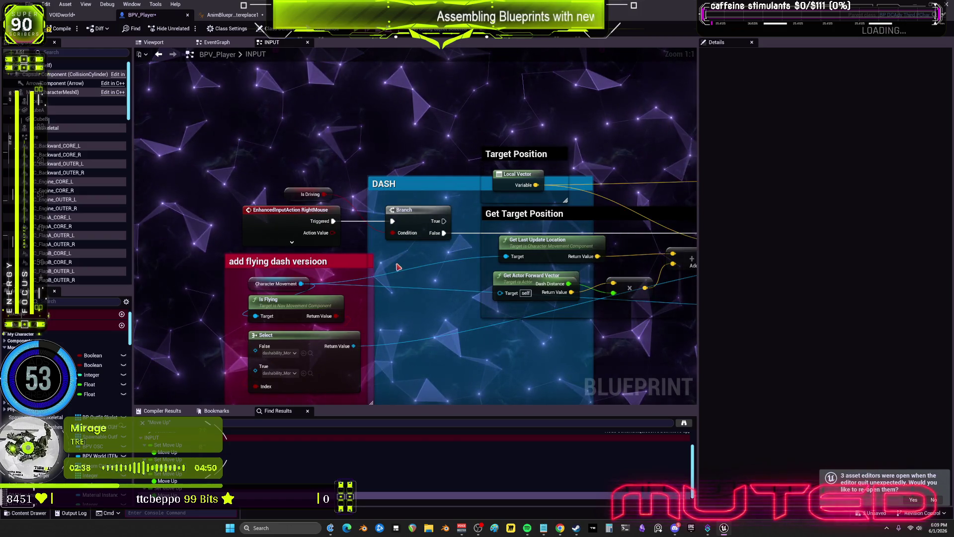
scroll(430, 290, down, 4)
mouse_move(430, 290)
mouse_down()
mouse_move(422, 282)
mouse_move(452, 80)
mouse_up()
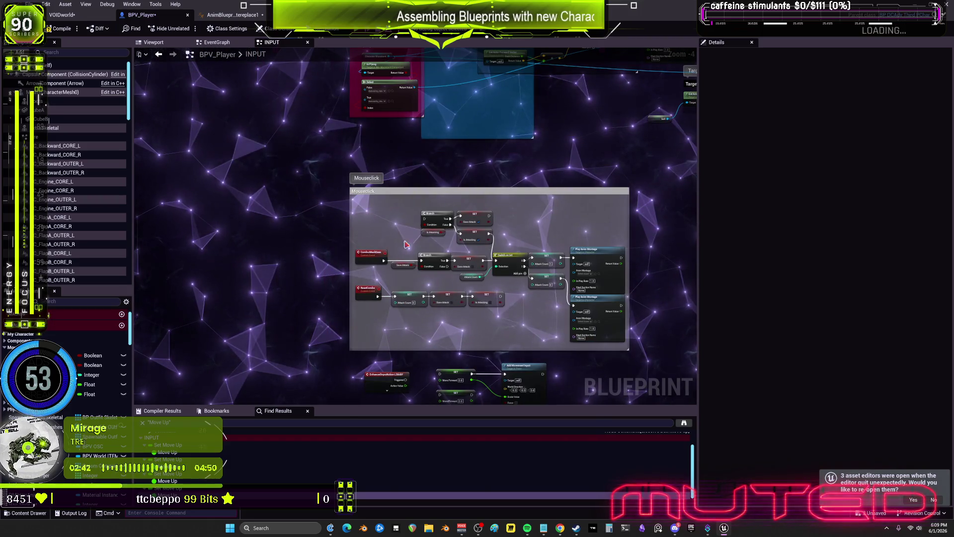
drag(544, 311, 542, 169)
scroll(389, 247, down, 2)
mouse_move(348, 238)
mouse_down()
mouse_move(489, 232)
mouse_move(443, 196)
mouse_move(464, 240)
mouse_up()
scroll(489, 232, down, 2)
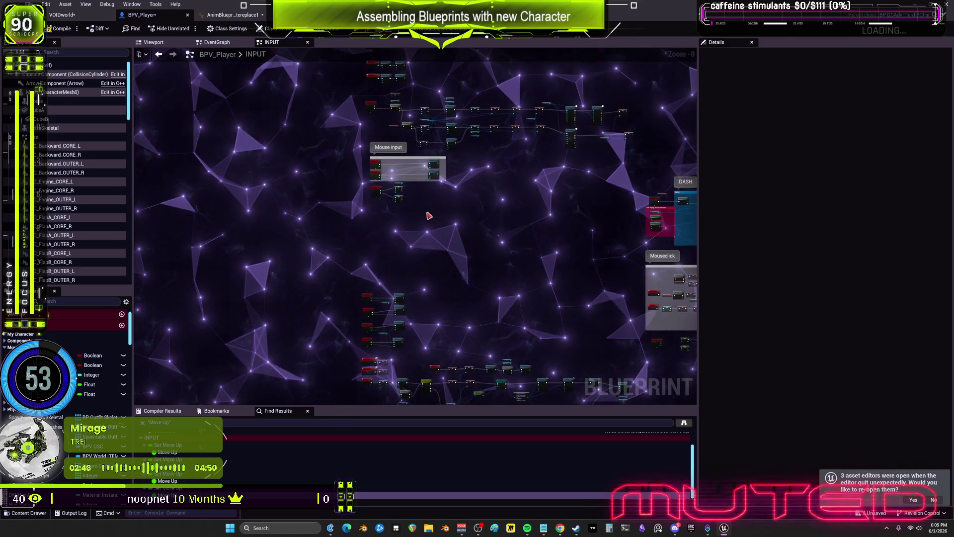
drag(426, 215, 408, 293)
scroll(365, 214, up, 6)
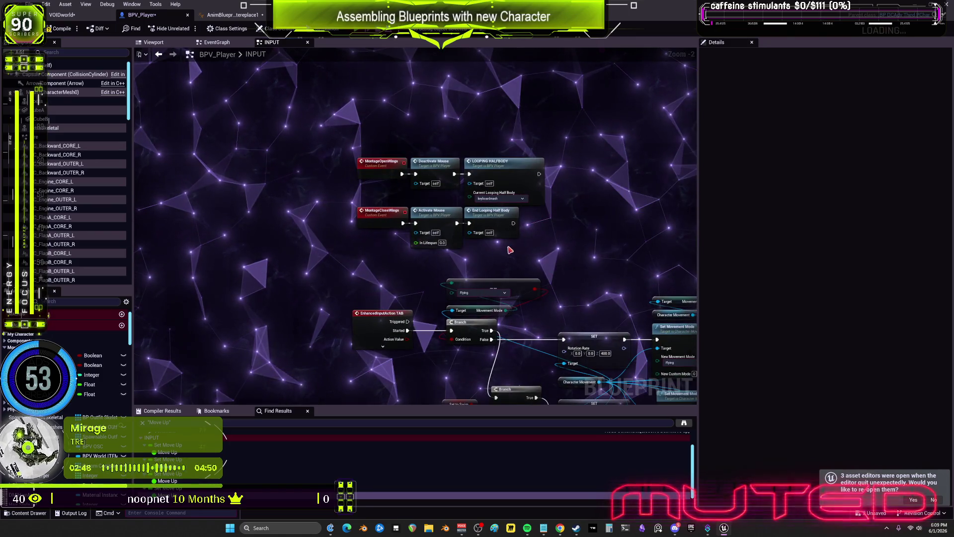
drag(591, 310, 574, 161)
mouse_move(530, 372)
mouse_down()
mouse_move(497, 149)
mouse_move(474, 361)
mouse_move(474, 195)
mouse_up()
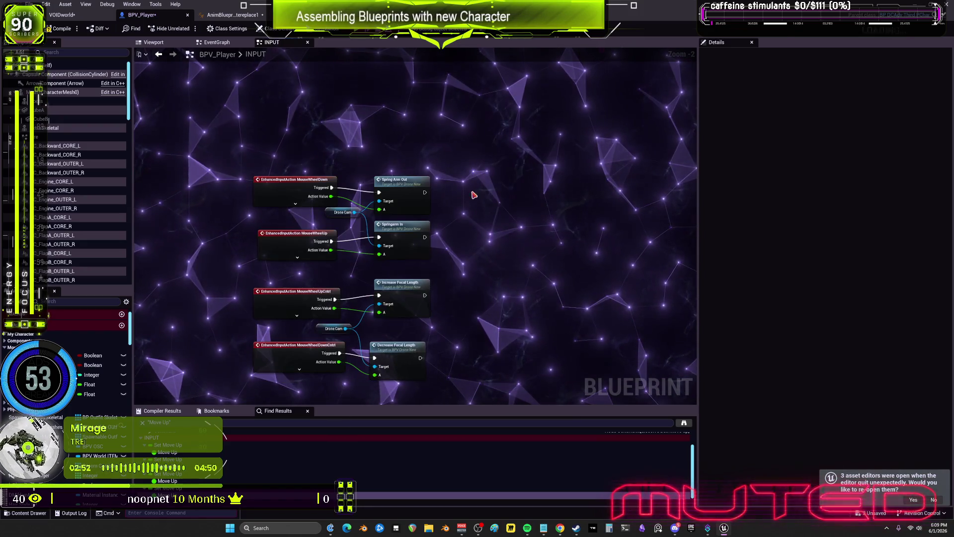
drag(481, 283, 492, 99)
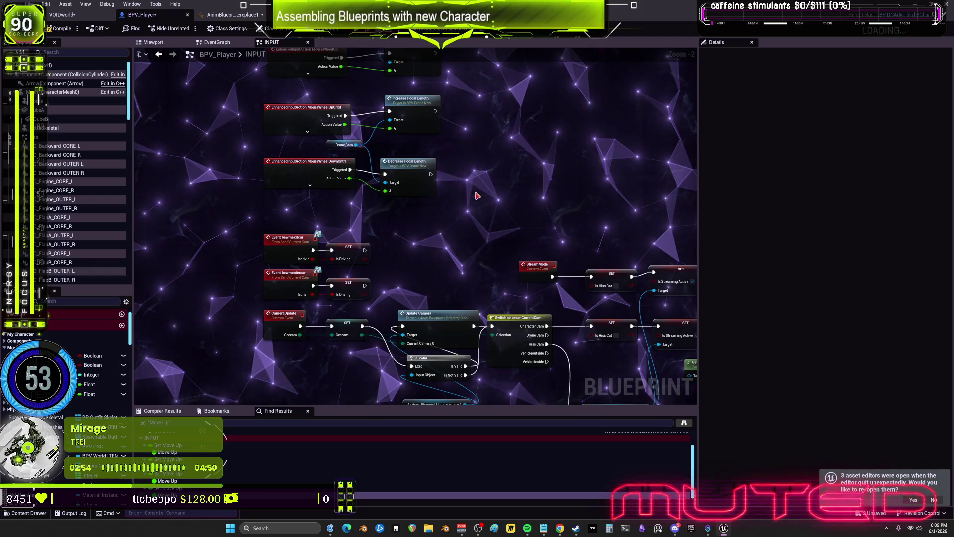
drag(492, 266, 490, 125)
drag(487, 348, 484, 299)
drag(482, 398, 480, 283)
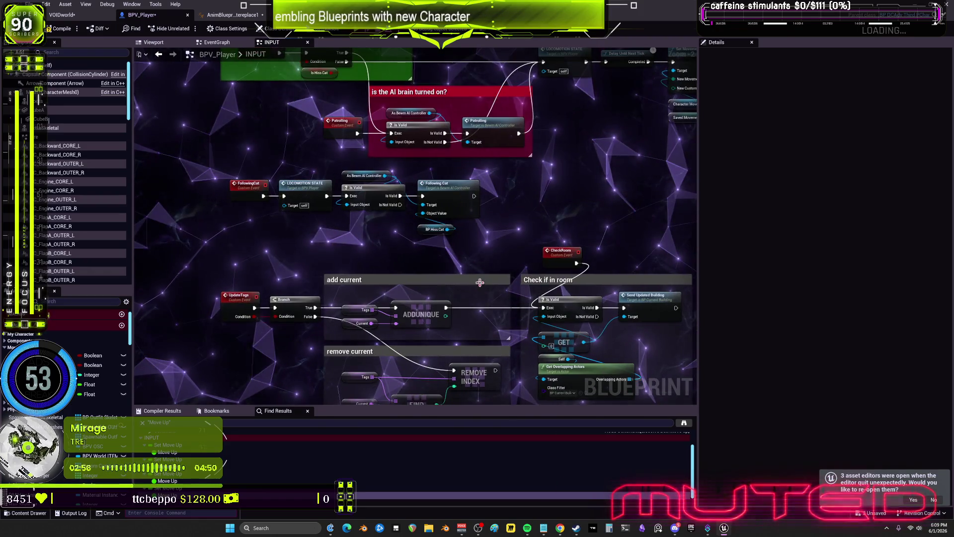
drag(511, 331, 524, 227)
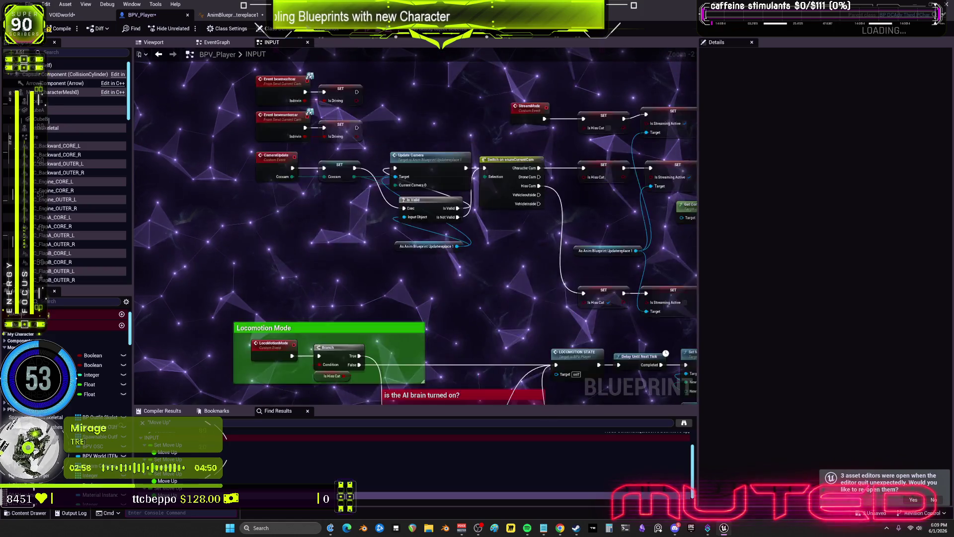
drag(472, 312, 481, 272)
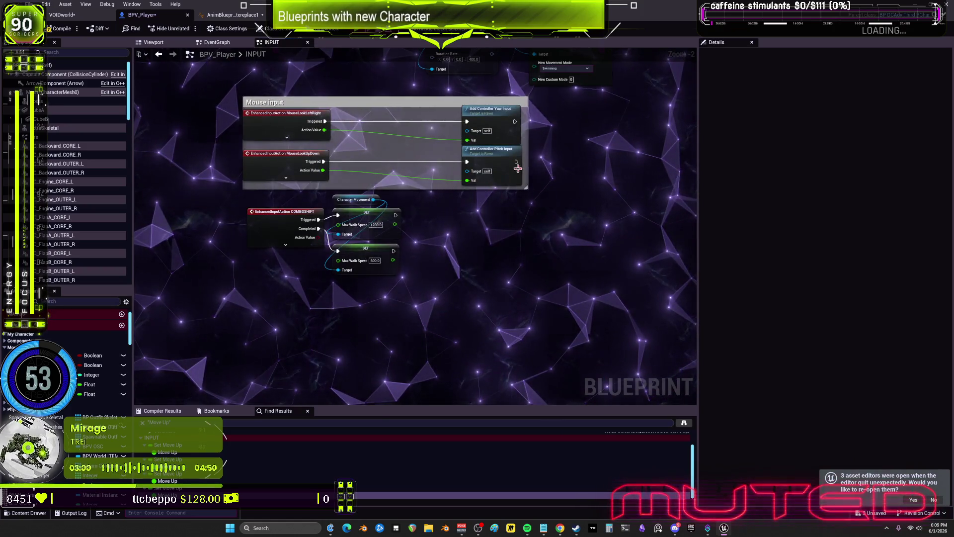
scroll(445, 308, down, 2)
scroll(438, 205, down, 2)
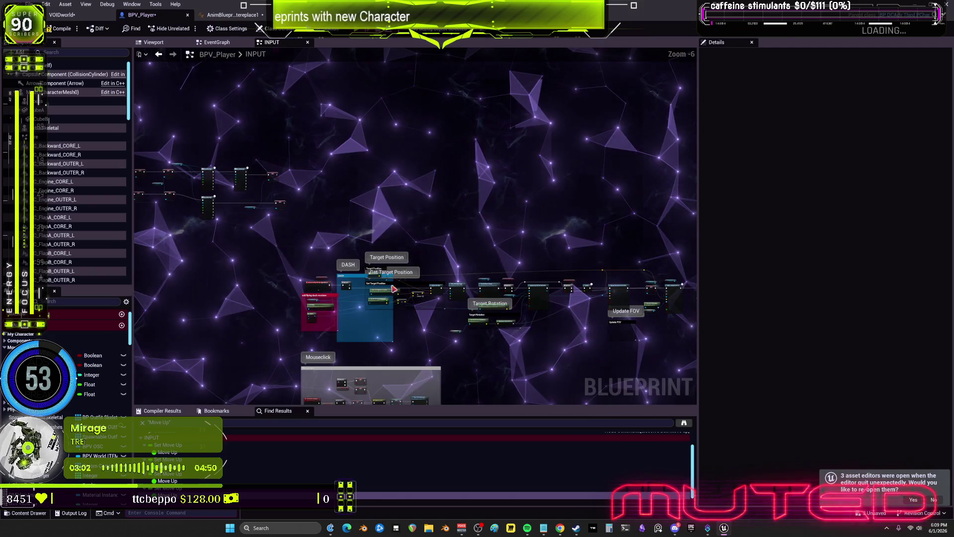
scroll(392, 288, up, 2)
scroll(341, 283, down, 4)
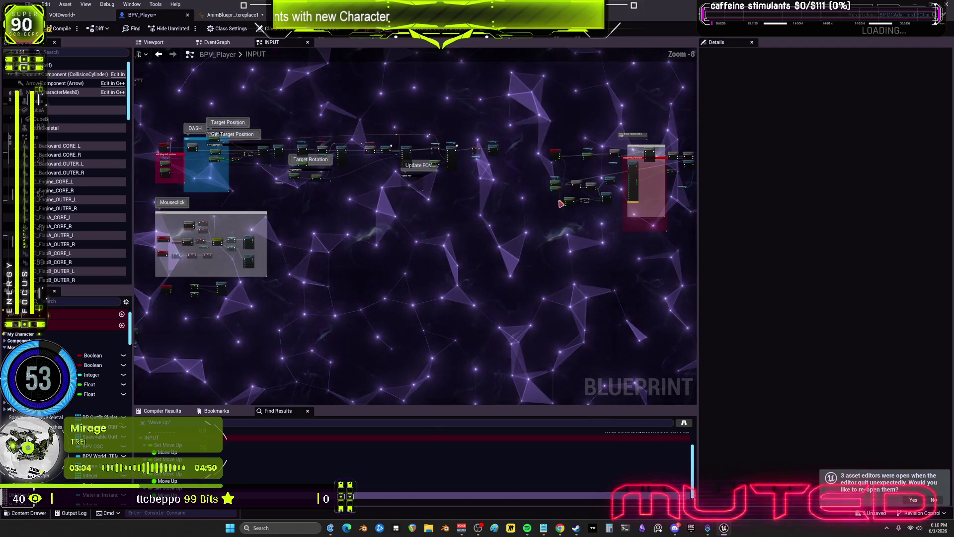
scroll(560, 203, up, 5)
scroll(435, 230, down, 4)
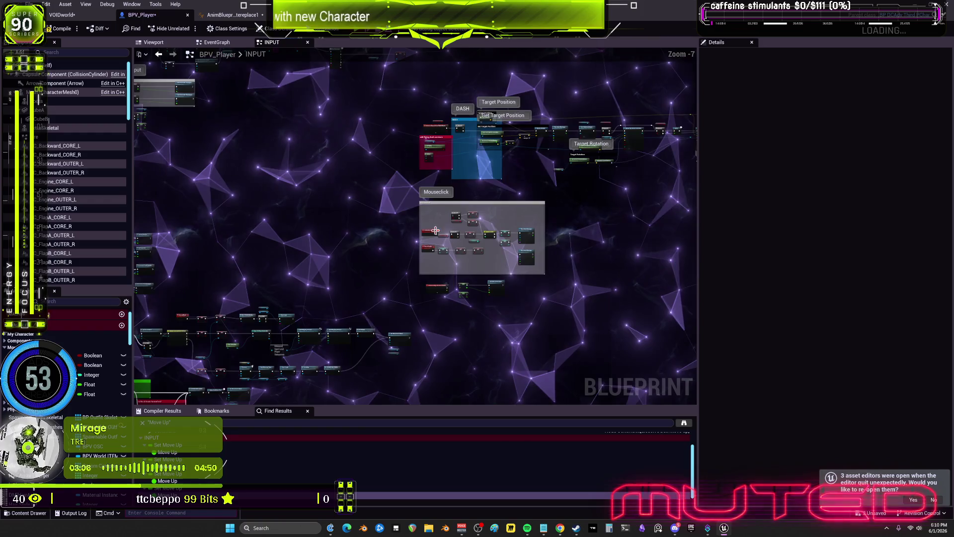
scroll(436, 230, up, 5)
scroll(422, 248, down, 5)
scroll(411, 238, up, 5)
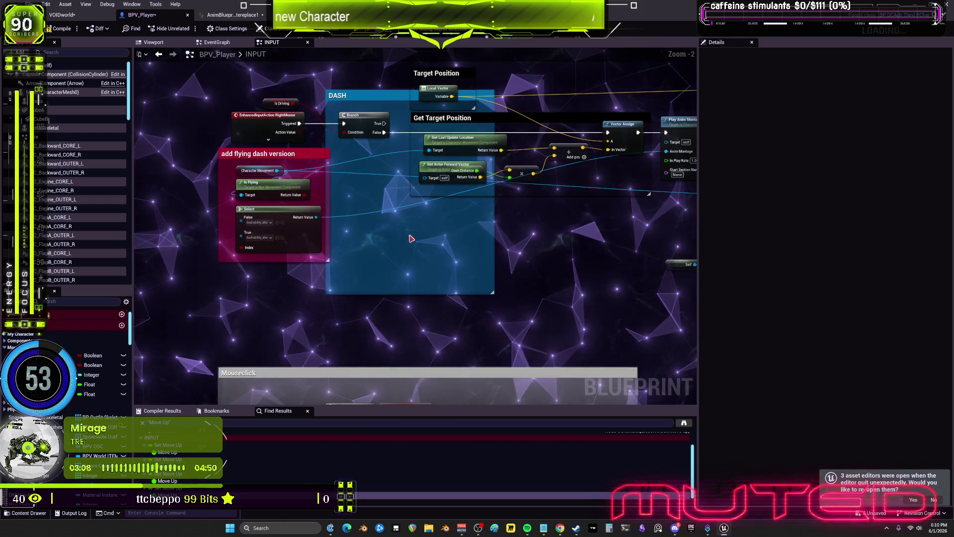
scroll(412, 238, down, 4)
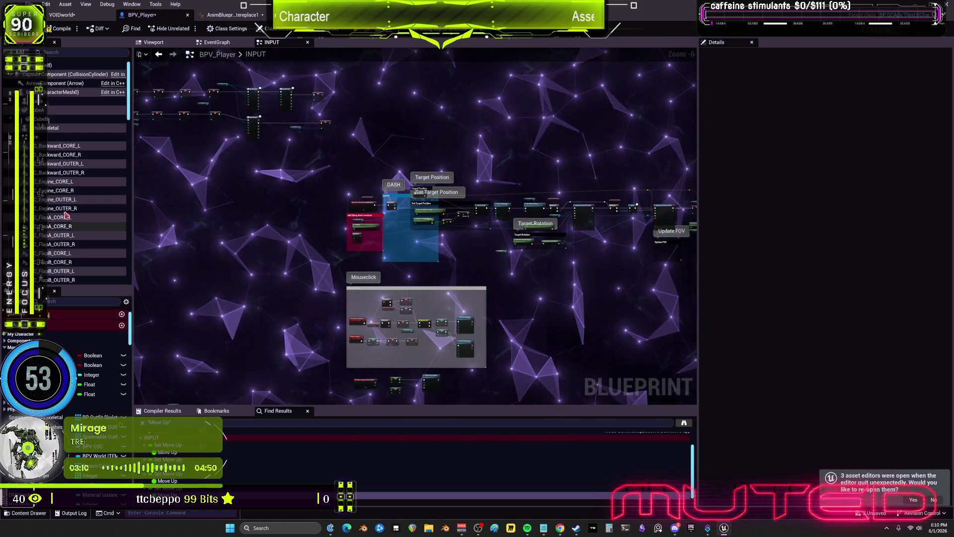
scroll(66, 215, down, 5)
scroll(65, 348, up, 2)
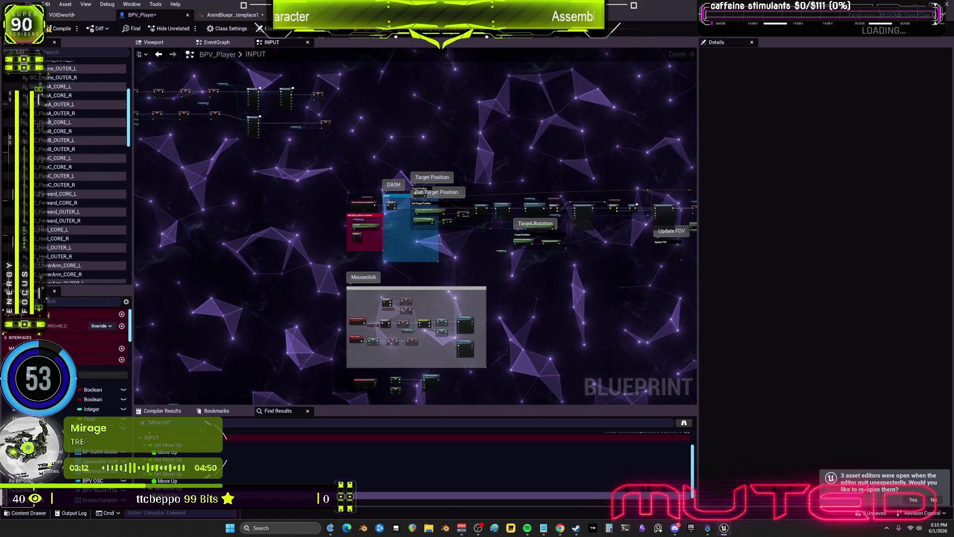
scroll(65, 348, up, 4)
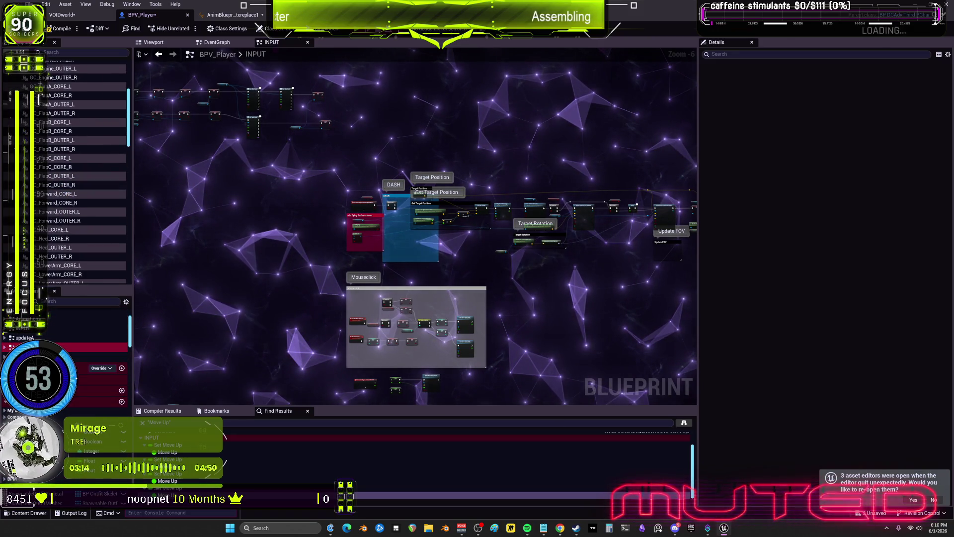
double_click(30, 346)
Pan and zoom out over updateB to survey the COMBOSHIFT chain, Branch nodes and TLBOOST timeline.
drag(434, 141, 405, 218)
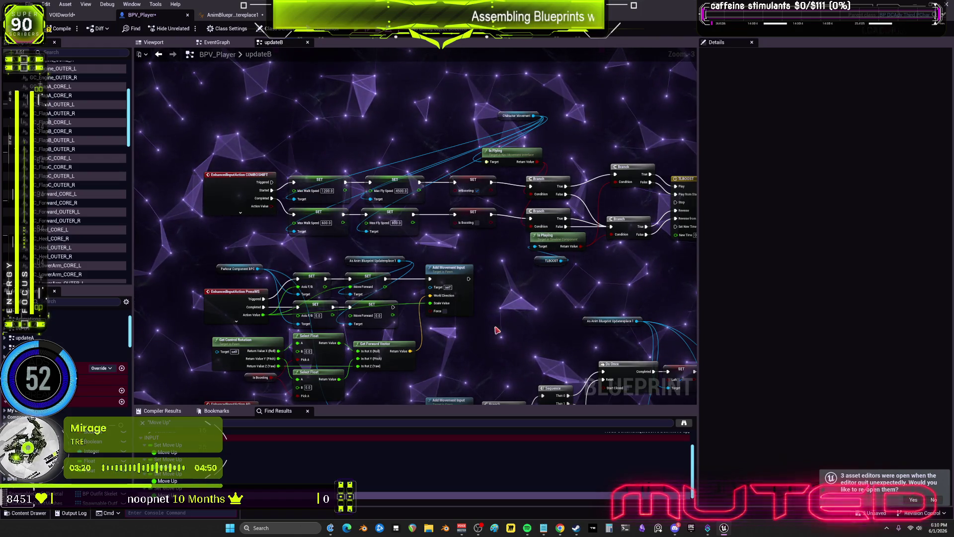
drag(494, 330, 490, 281)
drag(457, 323, 446, 205)
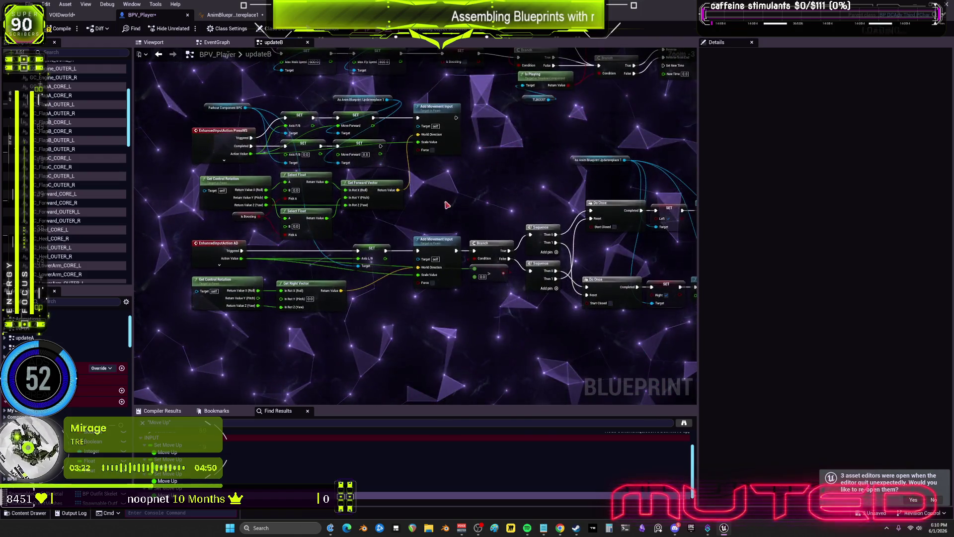
scroll(389, 258, down, 2)
drag(389, 258, 312, 267)
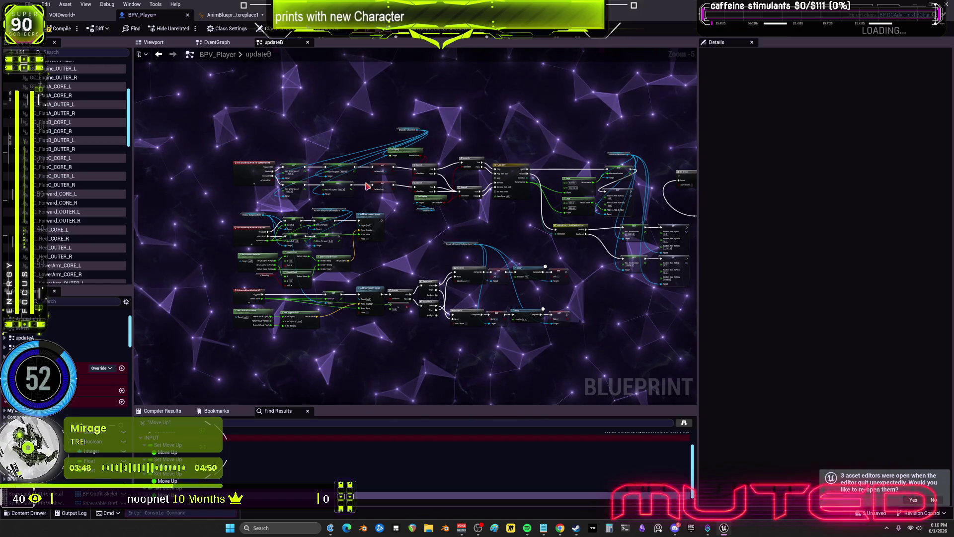
scroll(447, 130, up, 3)
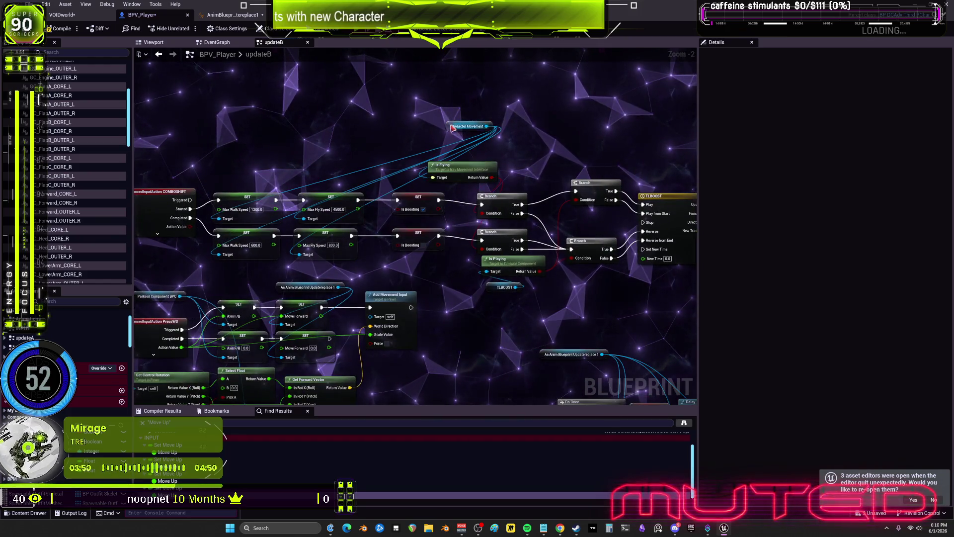
Pull Character Movement, Is Flying and the Branch nodes together and straighten their wires.
drag(452, 128, 222, 180)
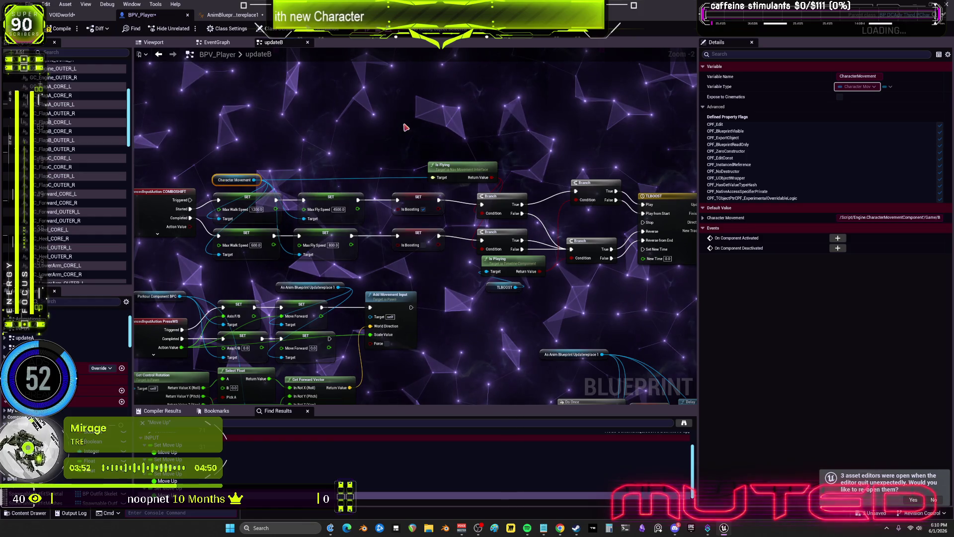
mouse_move(387, 189)
mouse_down()
mouse_move(448, 254)
mouse_move(430, 239)
mouse_up()
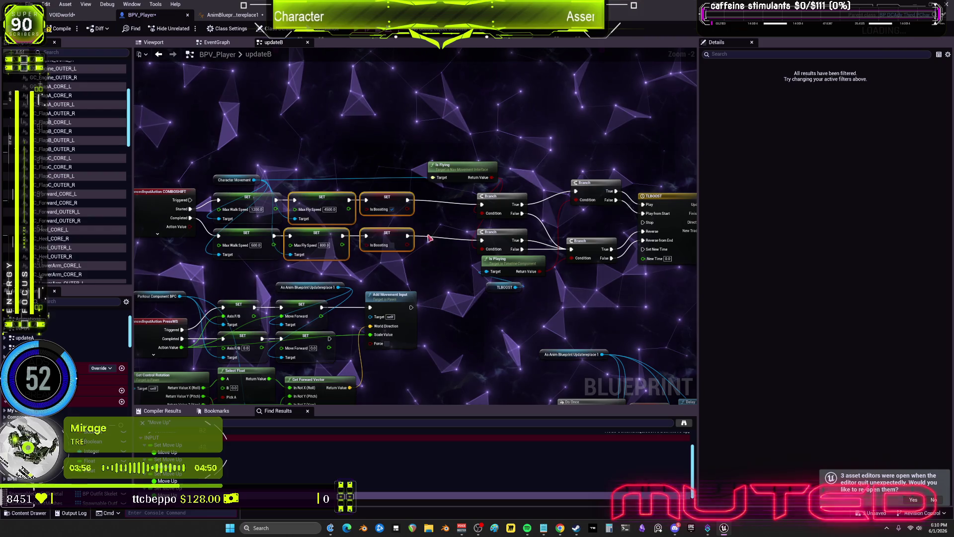
drag(454, 169, 411, 169)
drag(479, 162, 523, 315)
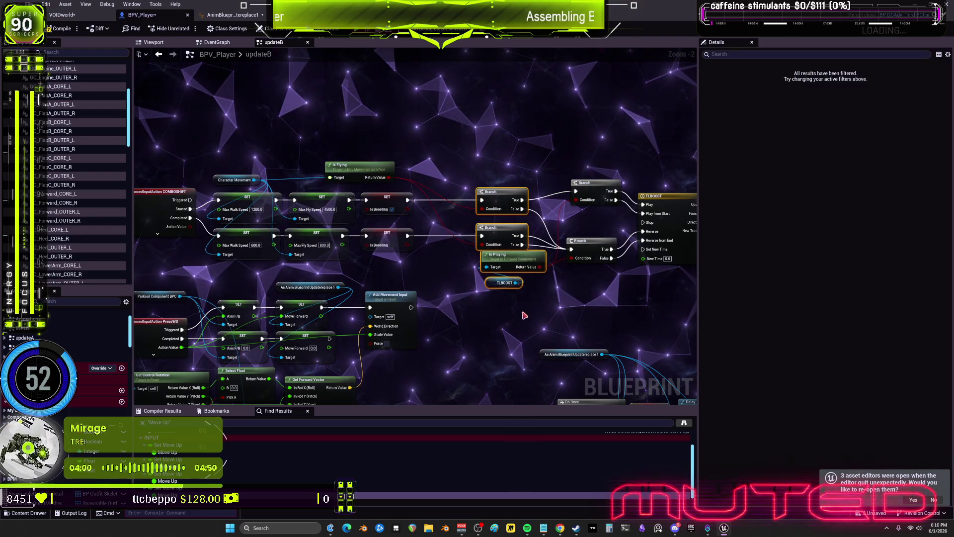
drag(497, 238, 443, 239)
mouse_move(546, 297)
mouse_down()
mouse_move(626, 179)
mouse_move(533, 187)
mouse_up()
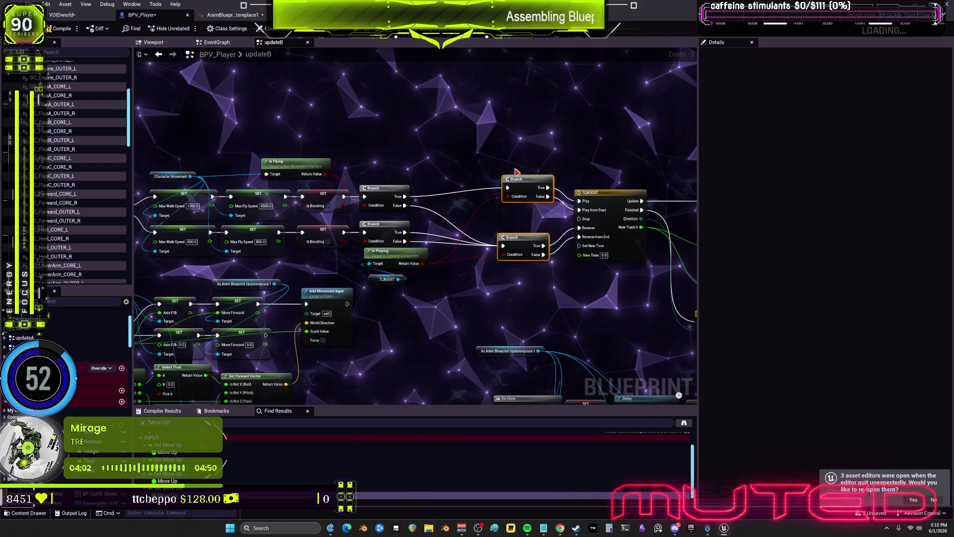
key(q)
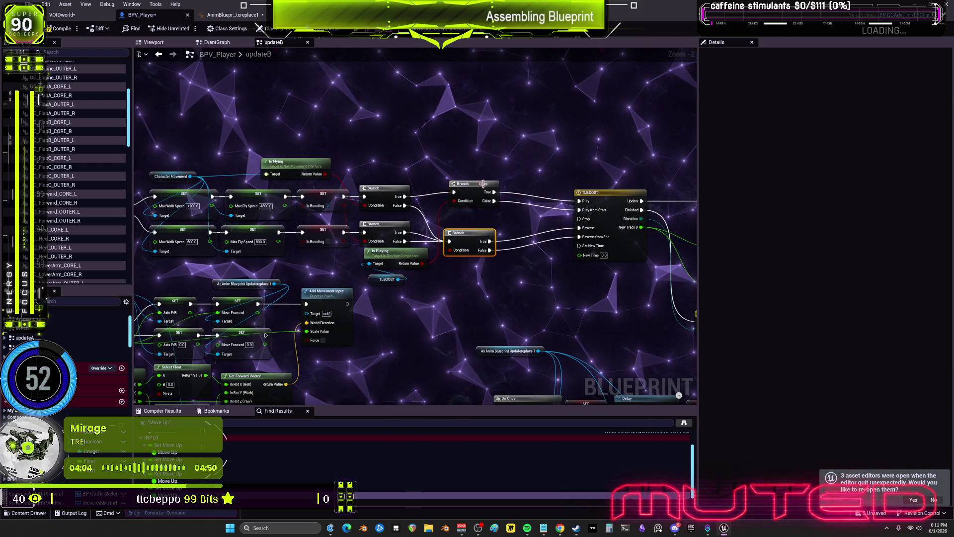
mouse_move(504, 280)
mouse_down()
mouse_move(487, 246)
mouse_move(482, 187)
mouse_up()
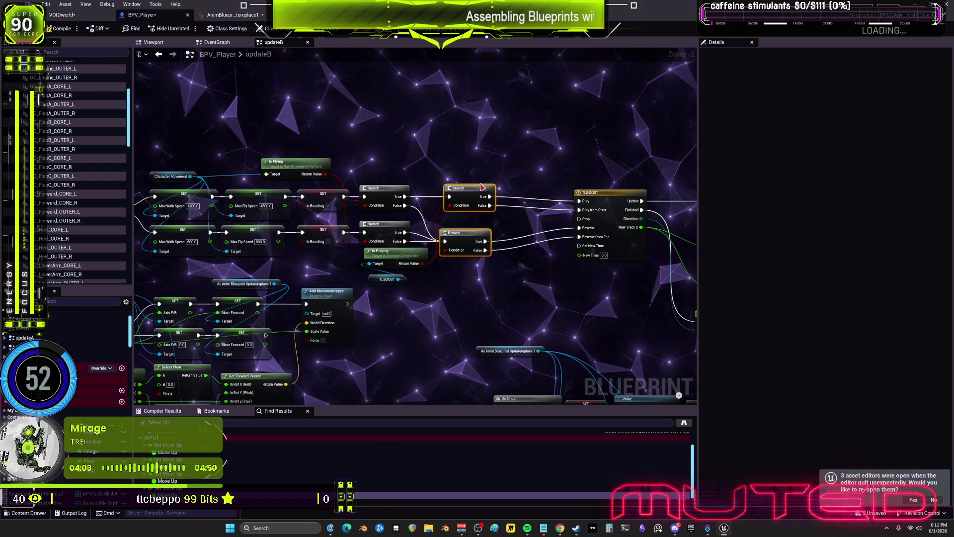
Move the As Anim Blueprint Updatereplace 1 node down and to the right.
scroll(554, 178, down, 1)
mouse_move(554, 177)
mouse_down()
mouse_move(297, 178)
mouse_move(483, 207)
mouse_up()
drag(431, 228, 448, 252)
drag(598, 264, 580, 193)
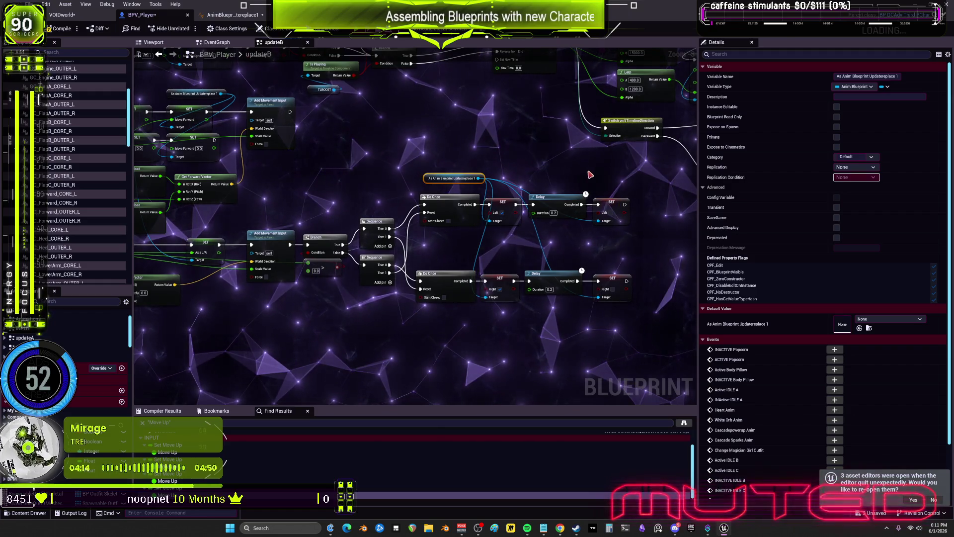
Duplicate the Left SET node and name its new variable LEFT.
mouse_move(342, 209)
mouse_down()
mouse_move(536, 342)
mouse_move(289, 159)
mouse_up()
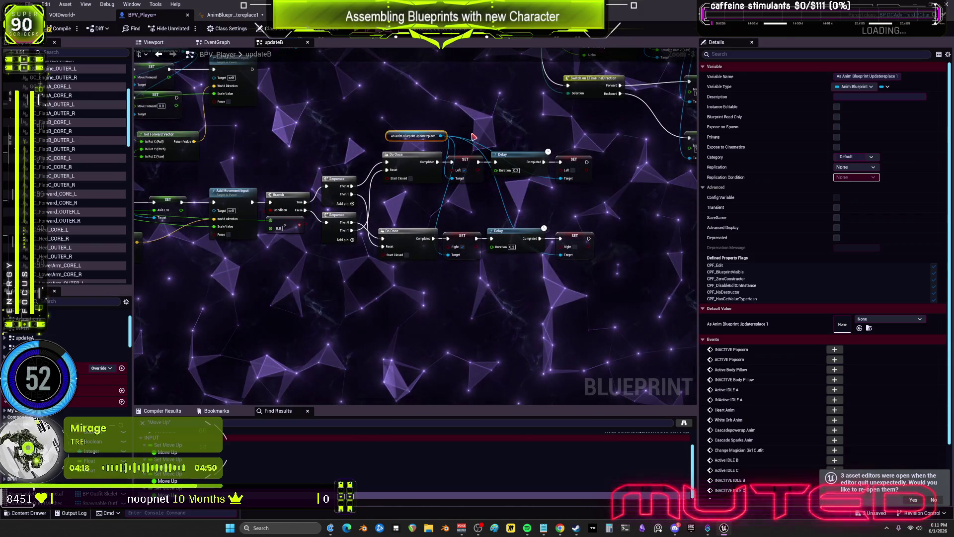
right_click(486, 130)
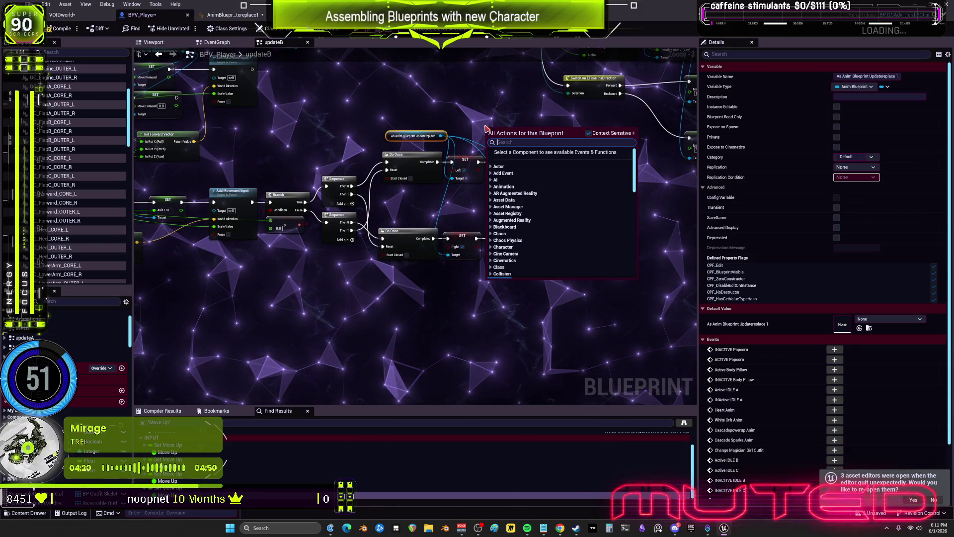
text(set left)
click(461, 115)
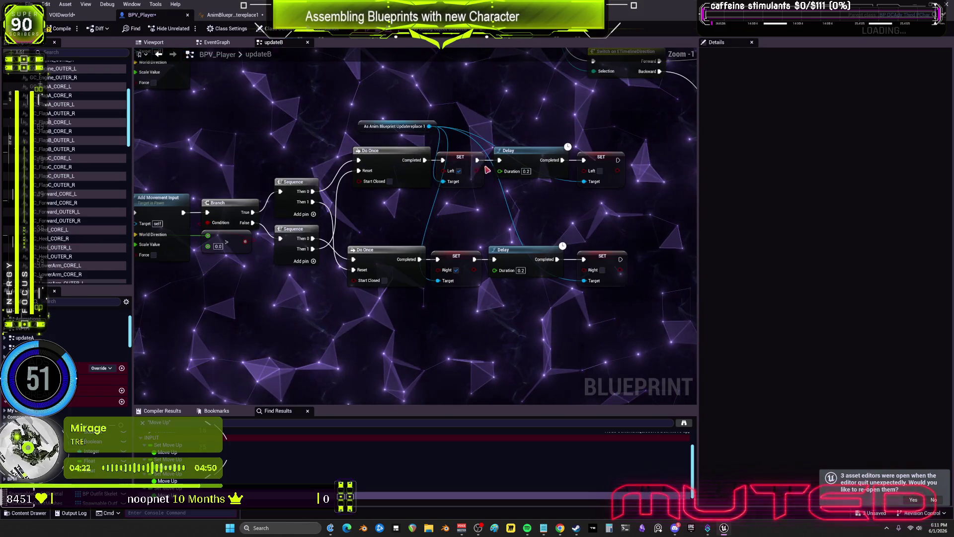
scroll(477, 170, up, 2)
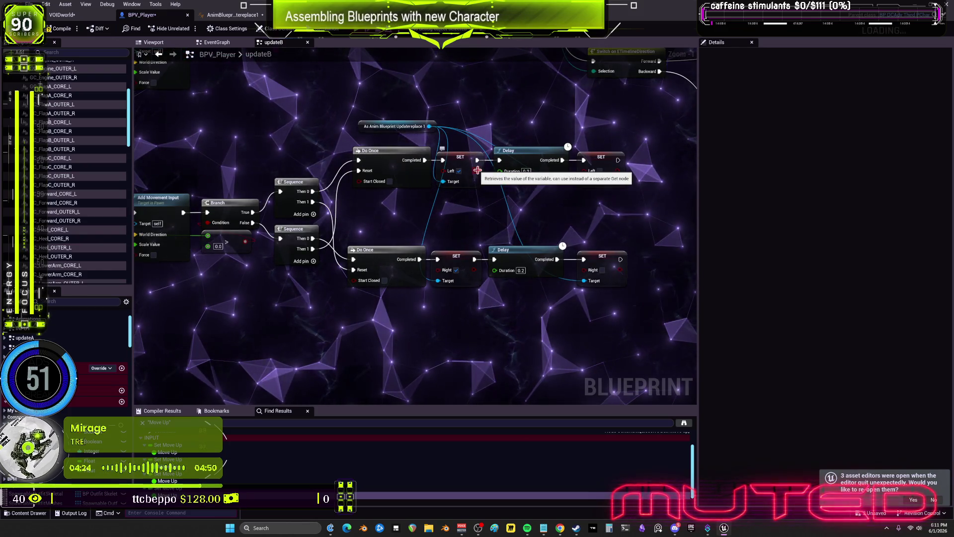
right_click(477, 171)
click(502, 197)
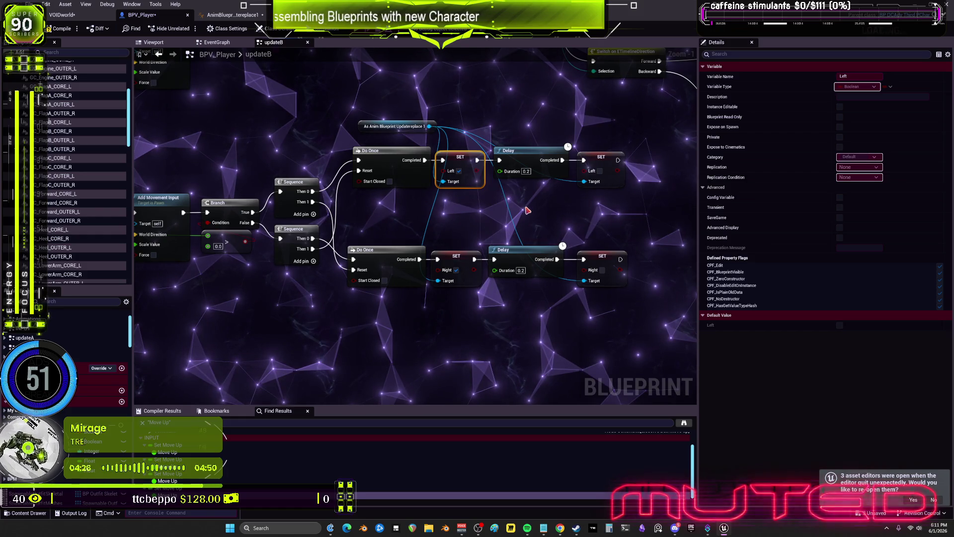
key(ctrl+c)
key(ctrl+v)
drag(602, 151, 592, 94)
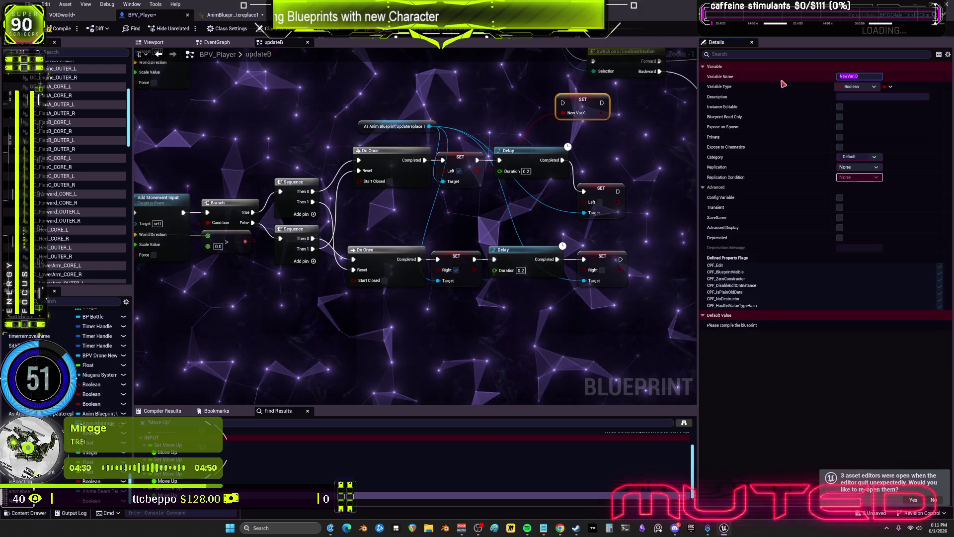
text(LEFT)
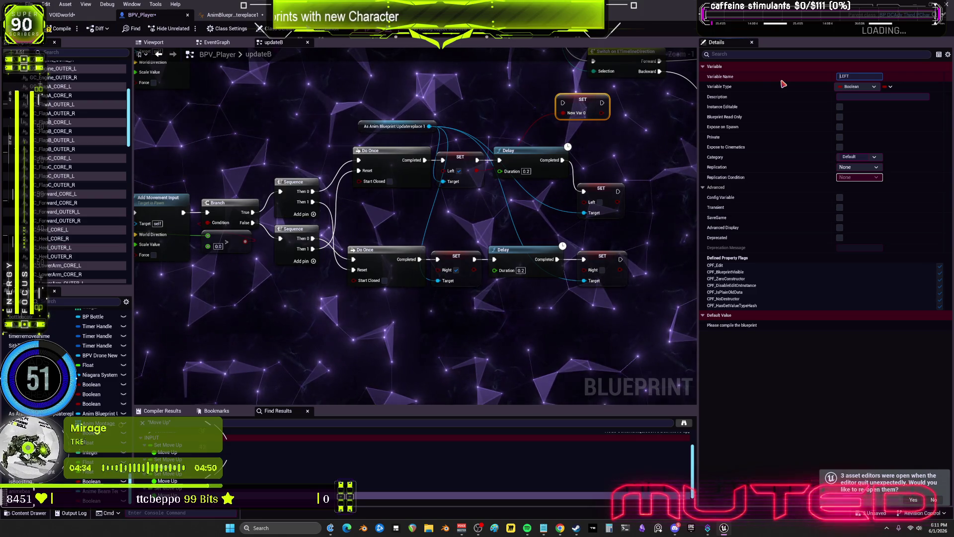
key(Return)
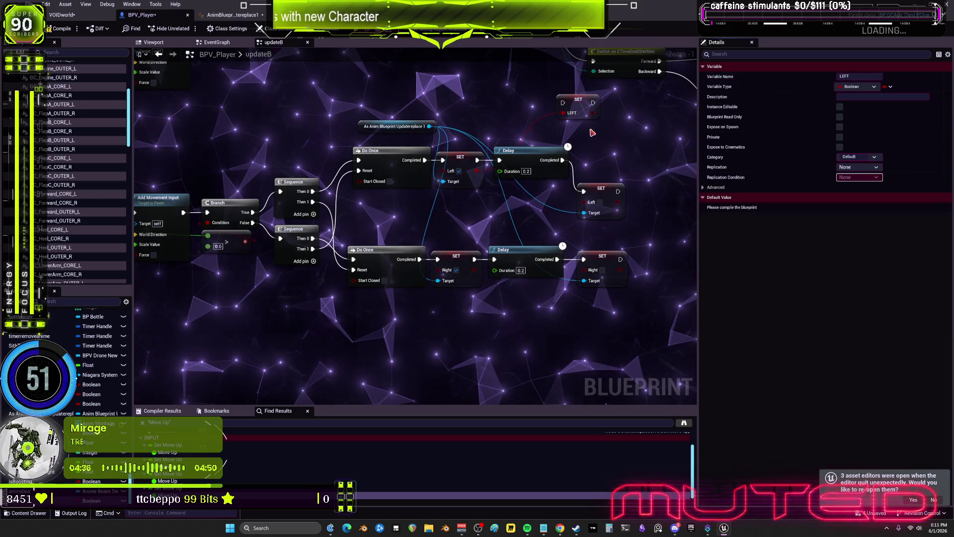
Delete the As Anim Blueprint Update node and promote a pin to a new variable RIGHT.
drag(602, 190, 602, 157)
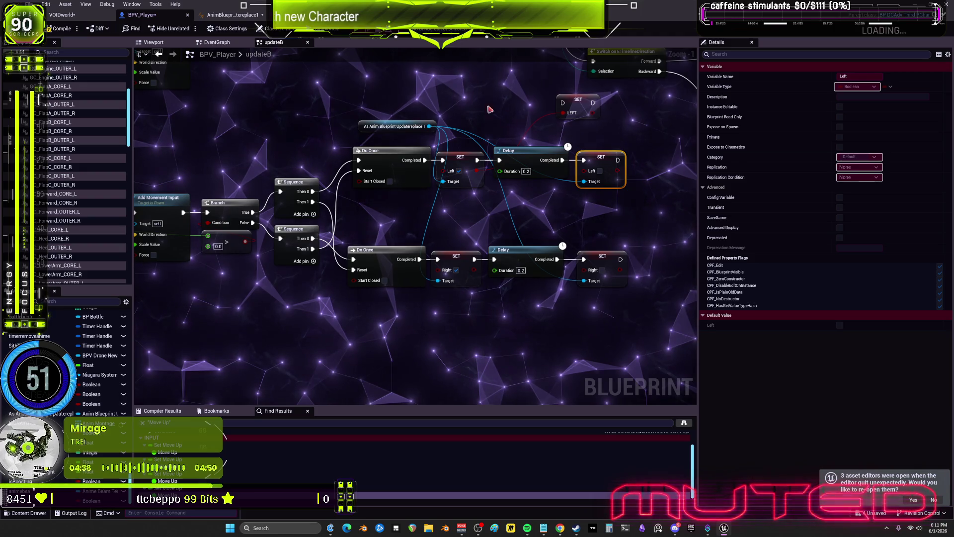
drag(428, 108, 400, 133)
key(Delete)
right_click(594, 114)
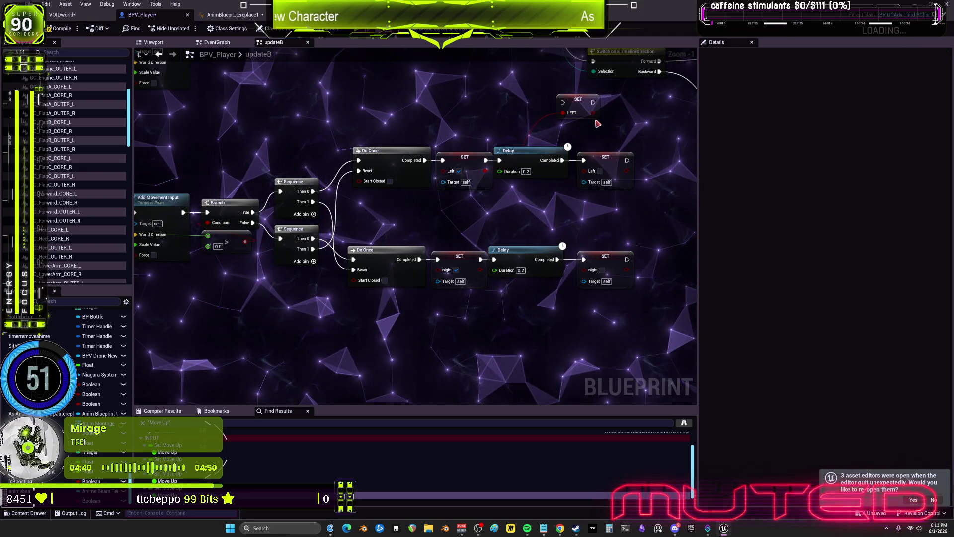
click(624, 138)
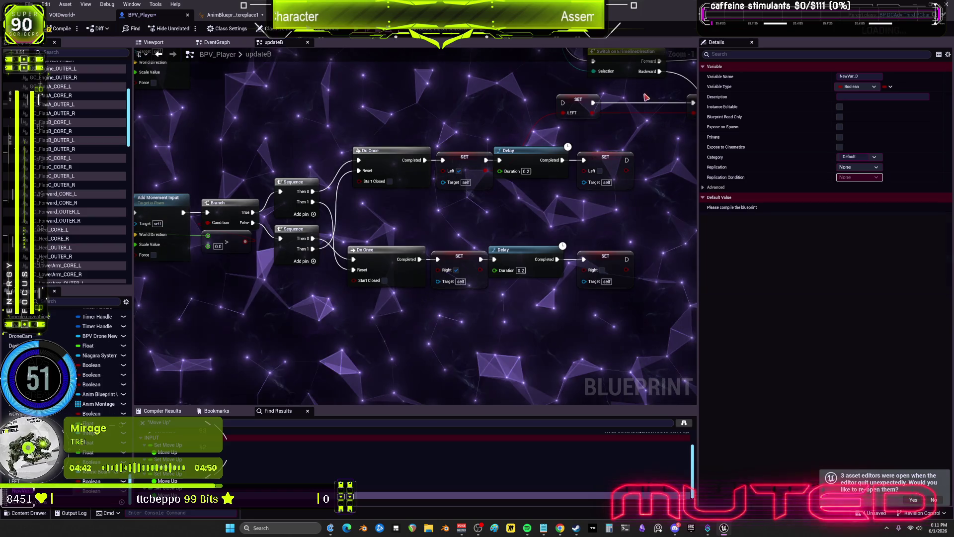
drag(663, 109, 582, 114)
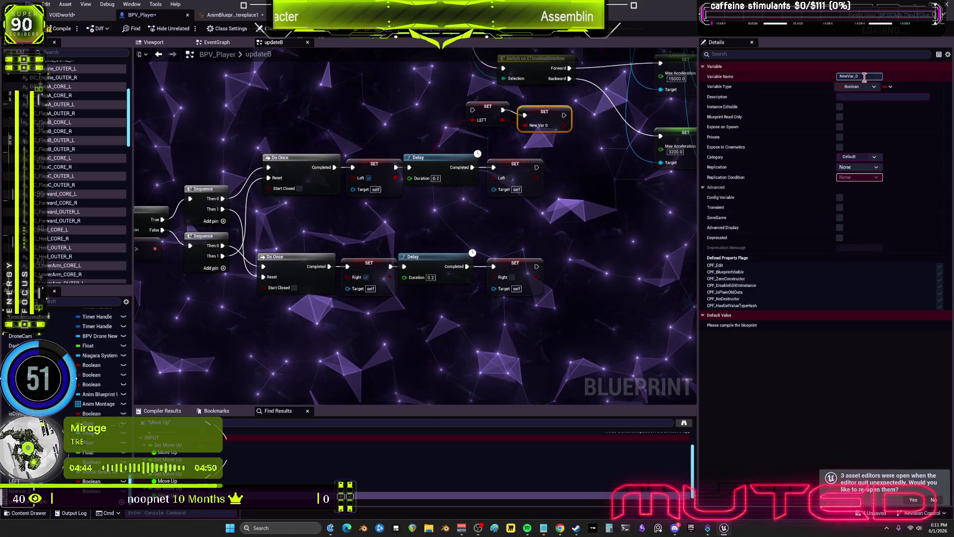
text(RIGHT)
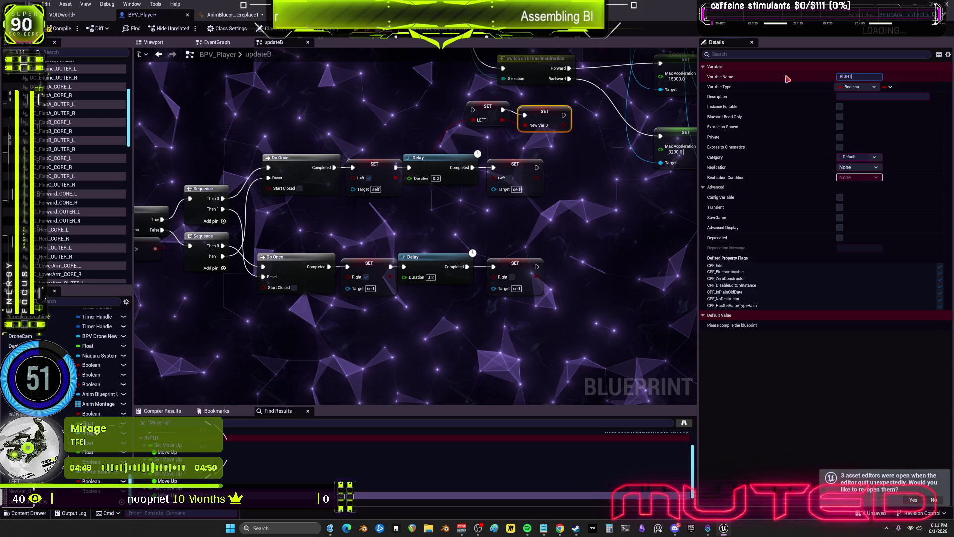
key(Return)
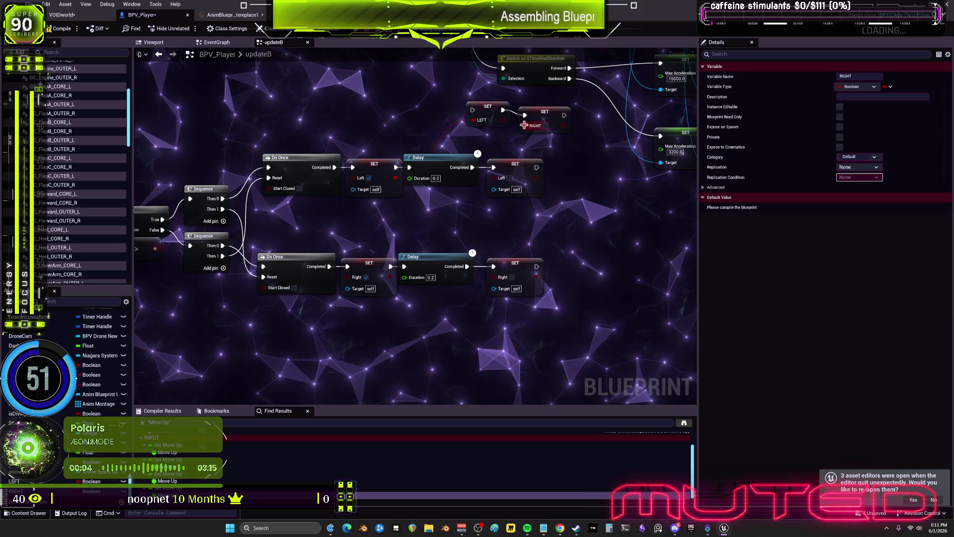
Place the LEFT and RIGHT setters, duplicate RIGHT, and delete the old Left and Right setters.
drag(489, 120, 381, 145)
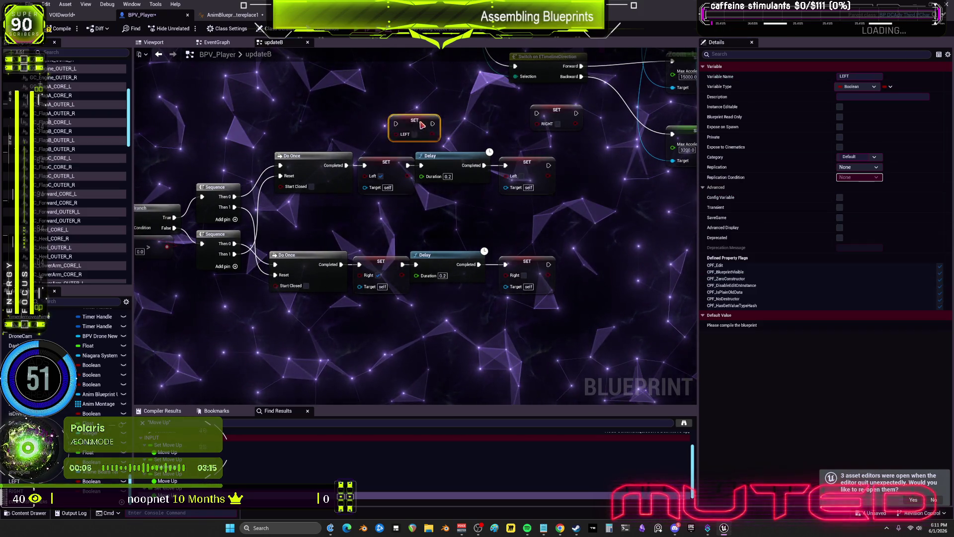
mouse_move(554, 112)
mouse_down()
mouse_move(539, 142)
mouse_move(558, 246)
mouse_move(531, 241)
mouse_up()
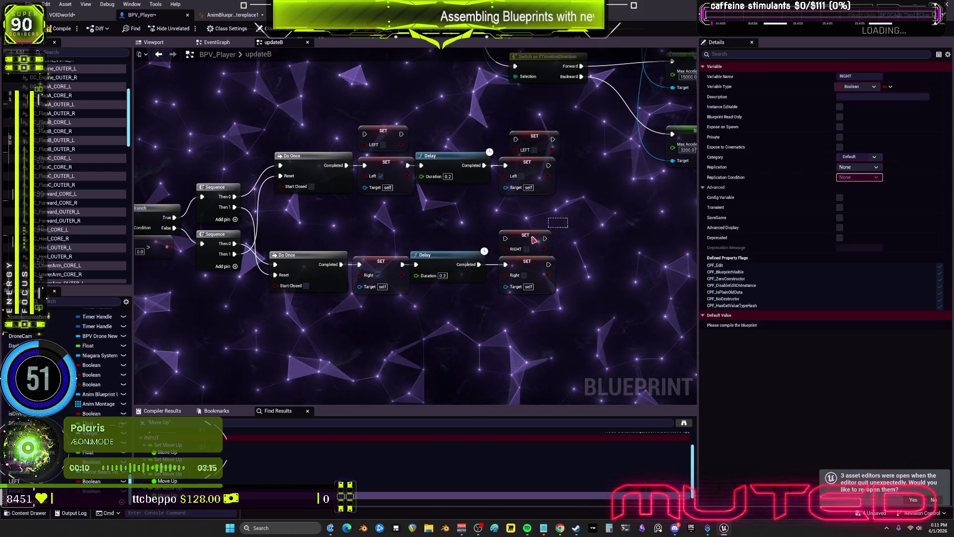
key(ctrl+d)
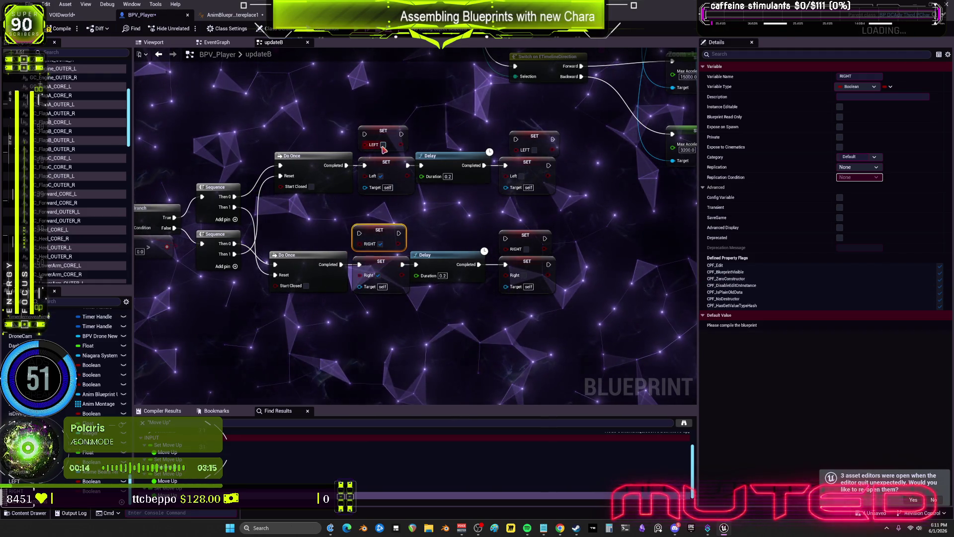
click(381, 271)
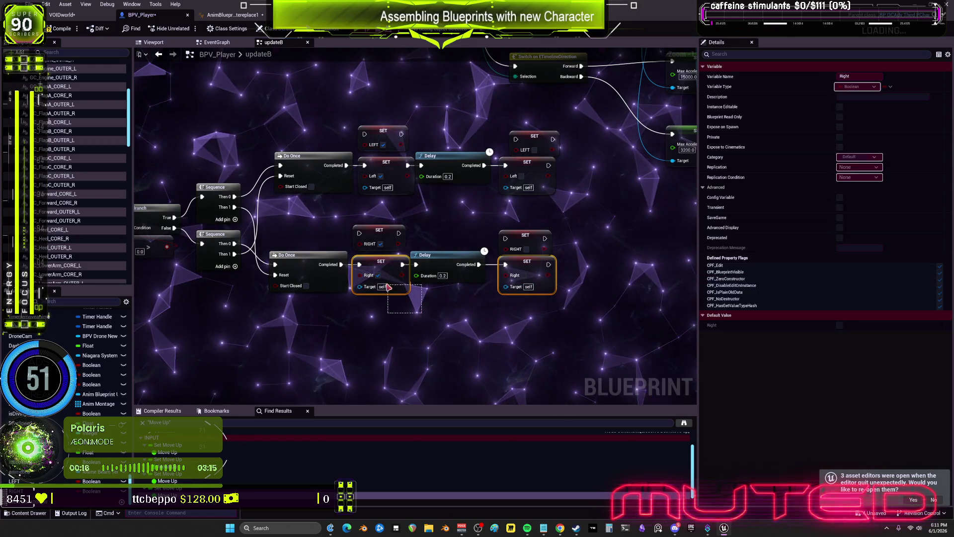
ctrl+click(526, 271)
key(Delete)
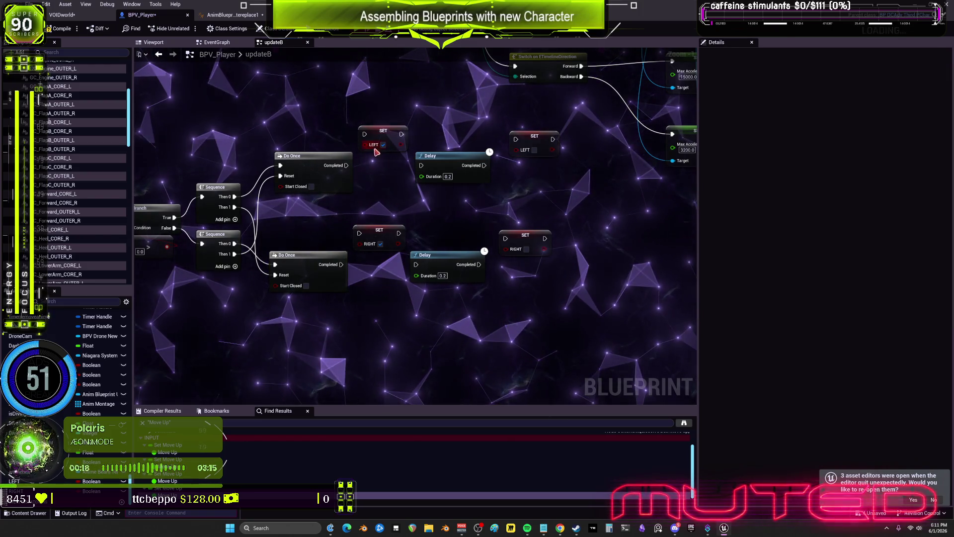
Wire the LEFT and RIGHT setters around the Delay nodes in both Do Once chains.
mouse_move(392, 137)
mouse_down()
mouse_move(408, 163)
mouse_move(392, 168)
mouse_move(421, 165)
mouse_up()
mouse_move(485, 166)
mouse_down()
mouse_move(531, 141)
mouse_move(516, 162)
mouse_up()
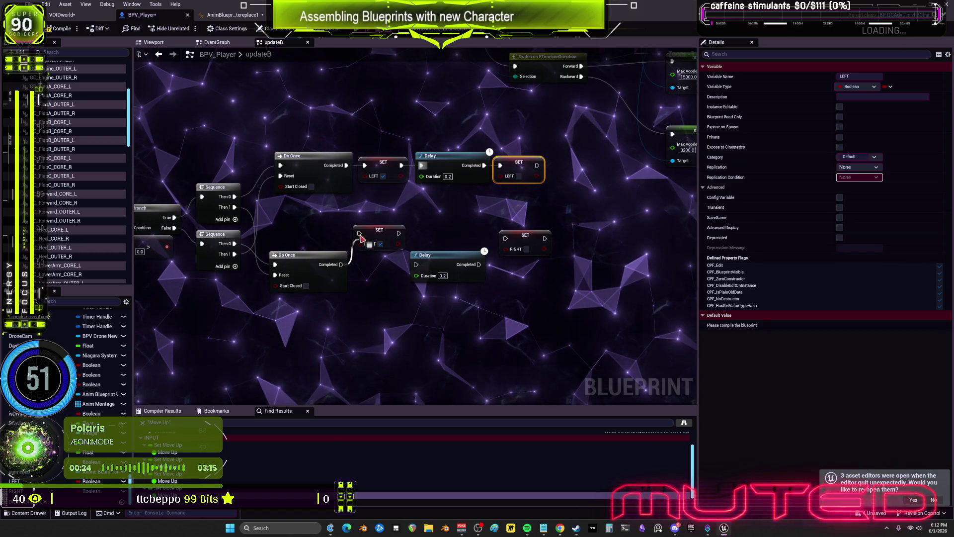
drag(361, 239, 360, 233)
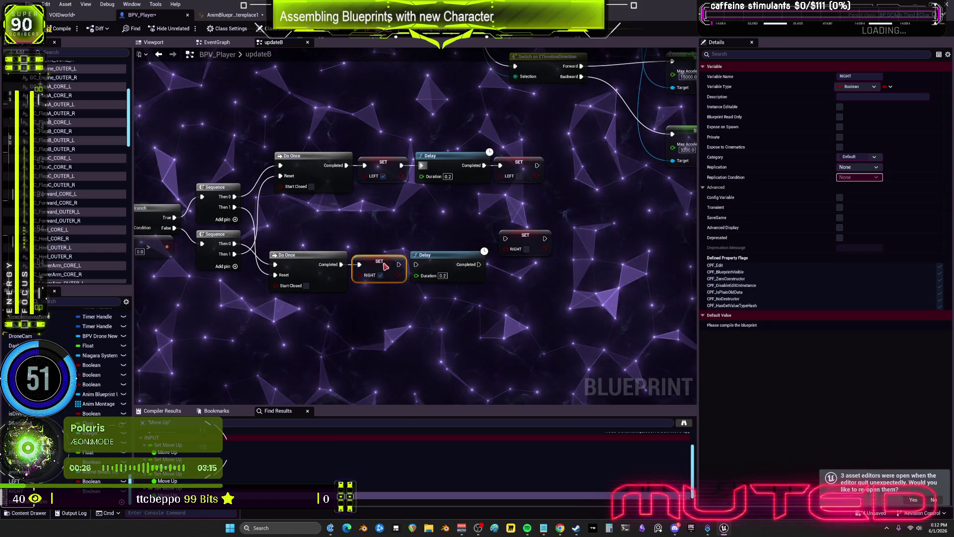
drag(399, 264, 402, 266)
mouse_move(479, 265)
mouse_down()
mouse_move(506, 241)
mouse_move(515, 270)
mouse_up()
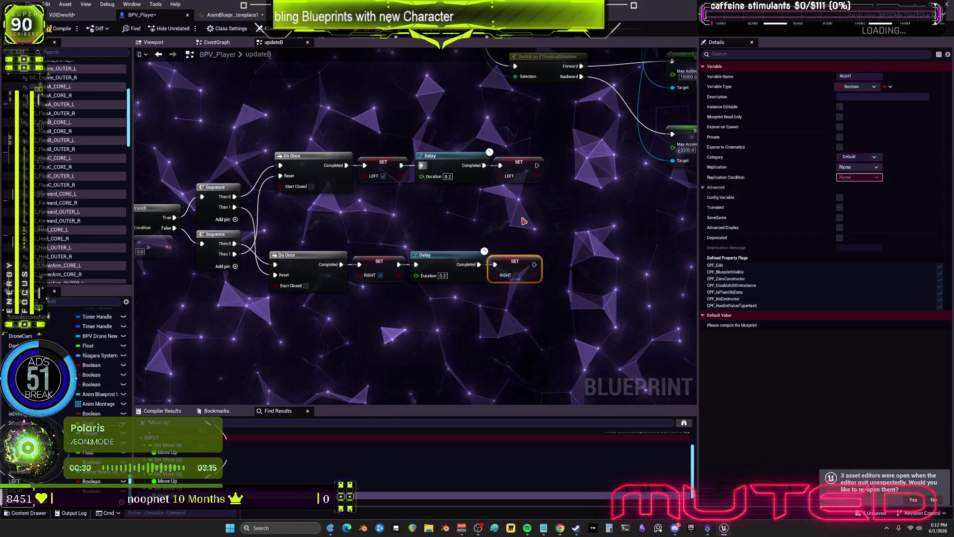
scroll(372, 211, down, 1)
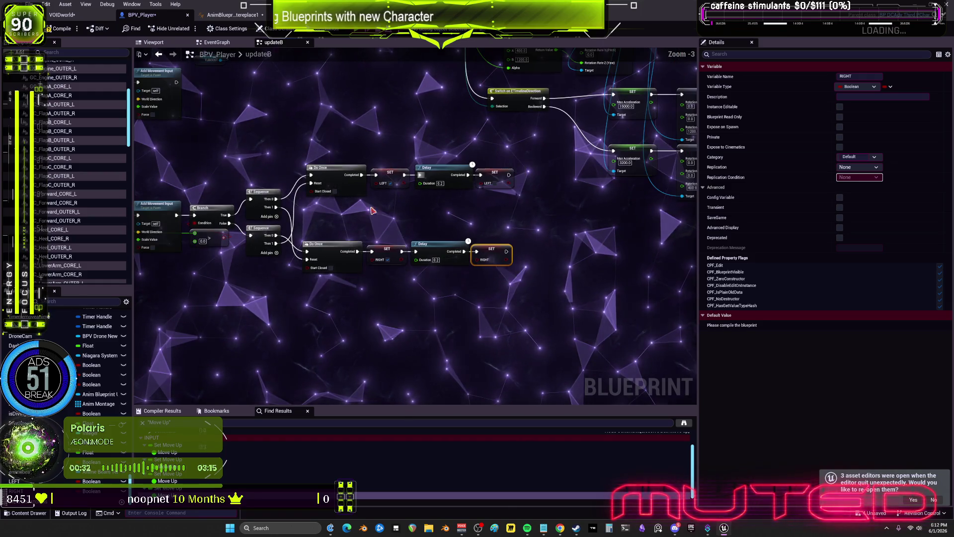
drag(320, 210, 480, 193)
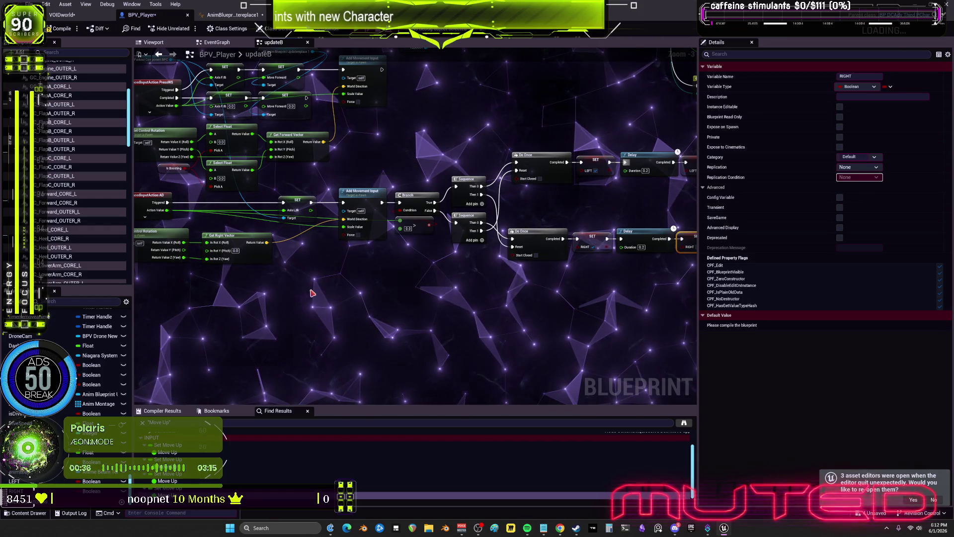
drag(314, 279, 419, 271)
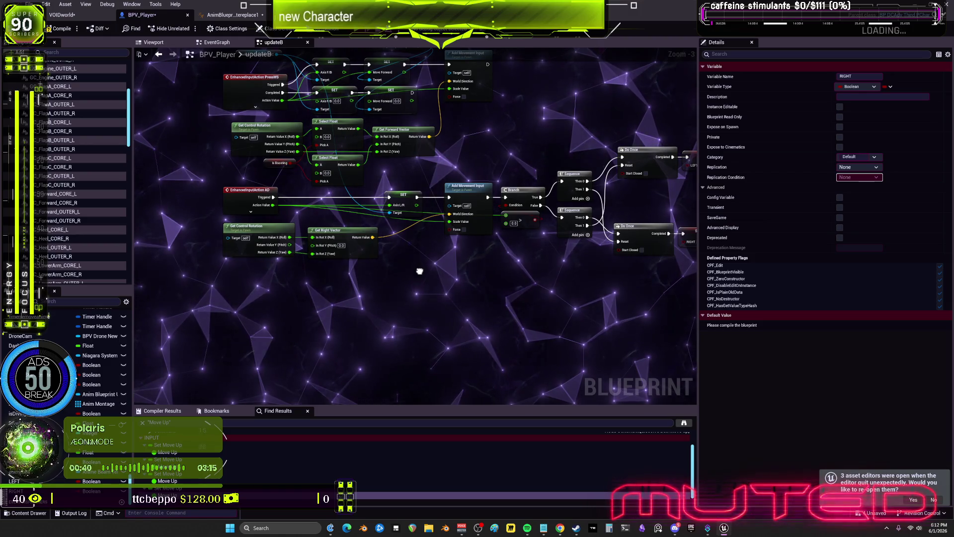
drag(420, 222, 425, 273)
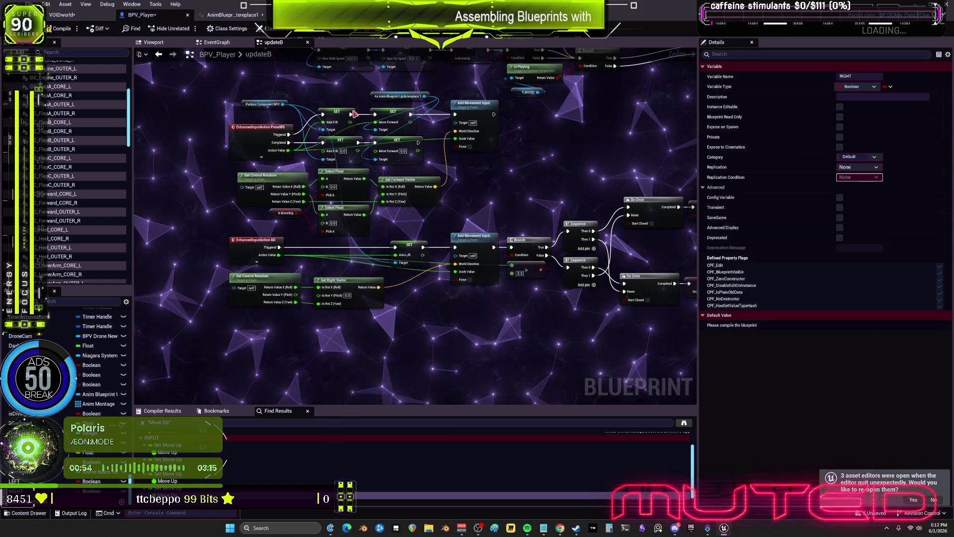
scroll(466, 203, up, 1)
scroll(467, 203, down, 5)
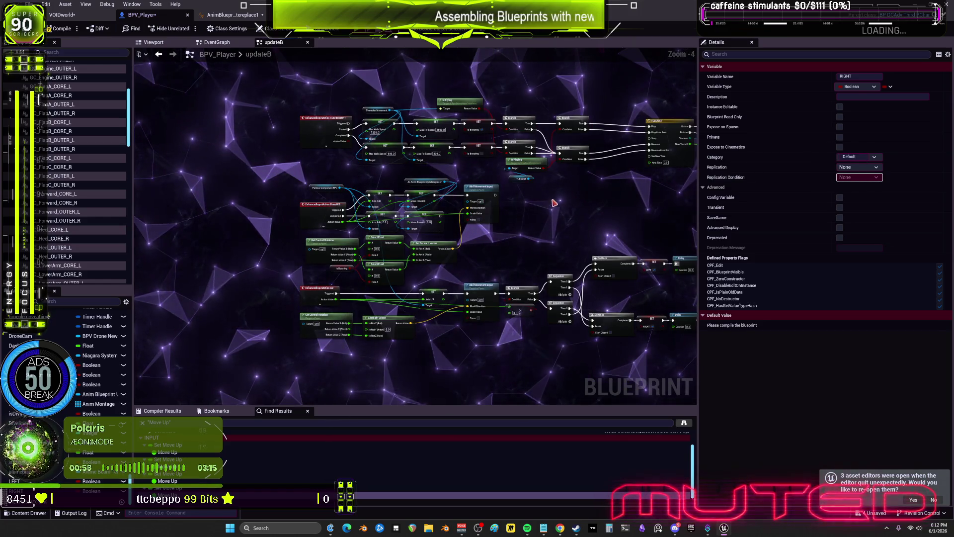
scroll(445, 315, up, 2)
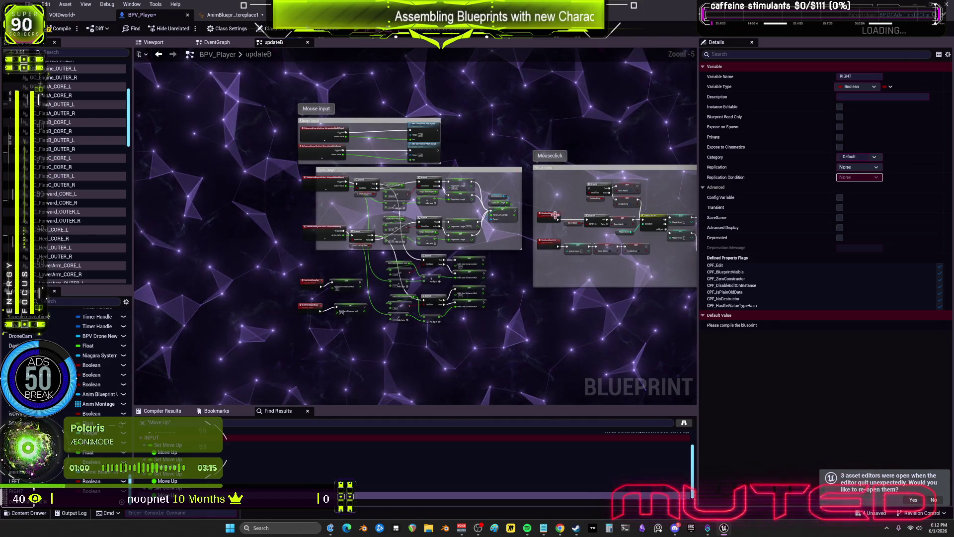
drag(487, 147, 375, 150)
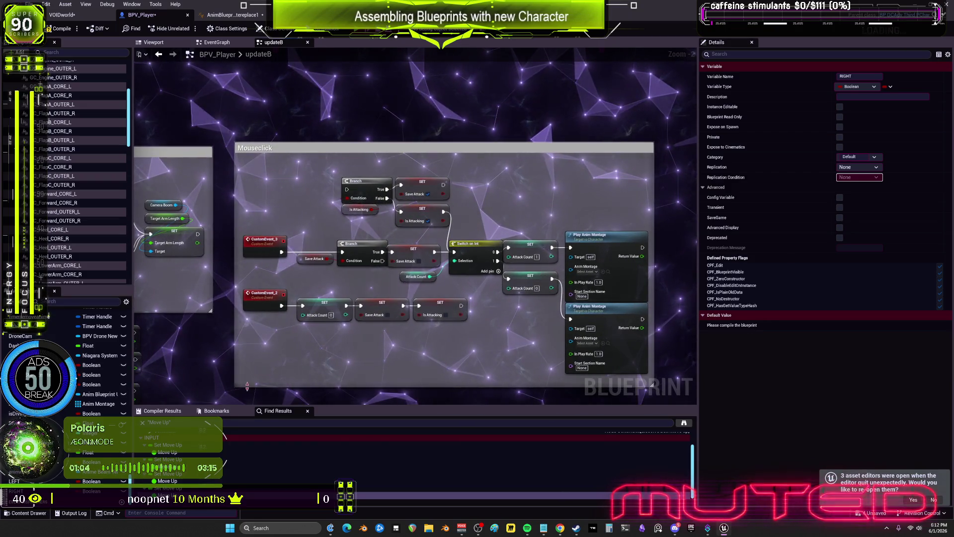
drag(625, 351, 625, 351)
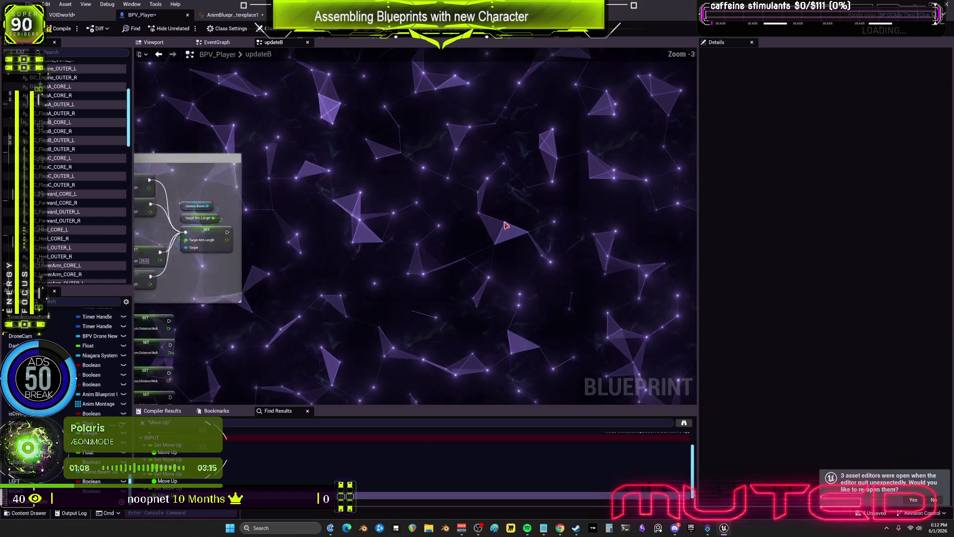
scroll(461, 264, down, 5)
scroll(514, 189, up, 4)
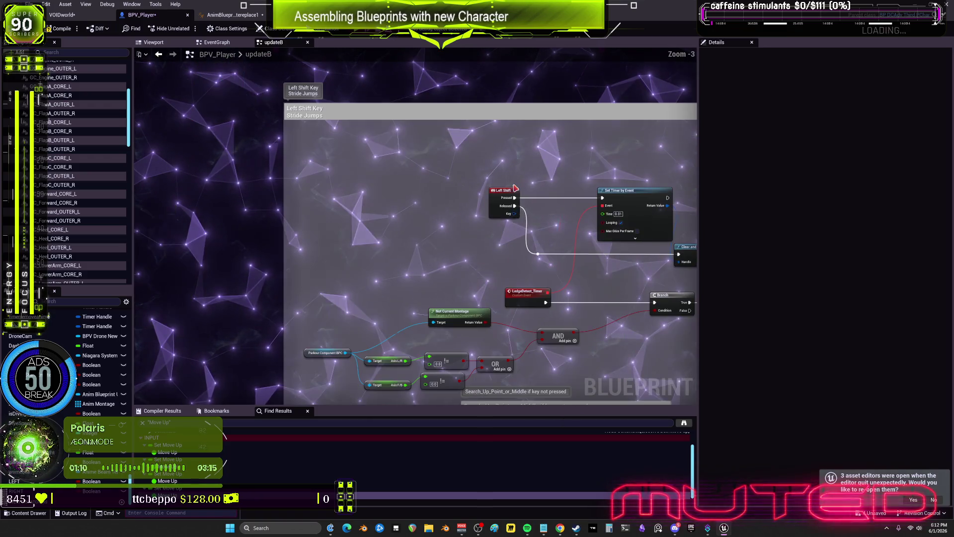
drag(587, 264, 606, 89)
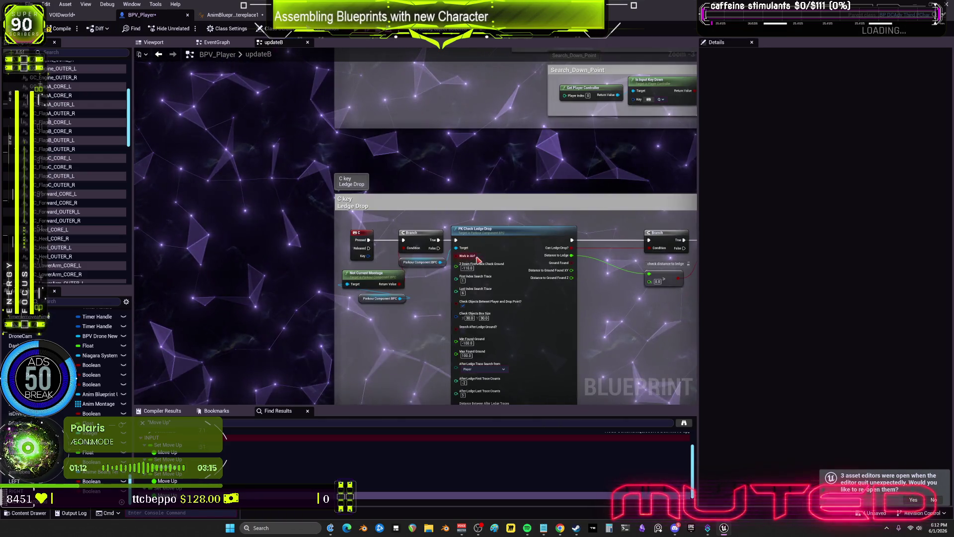
scroll(477, 258, down, 3)
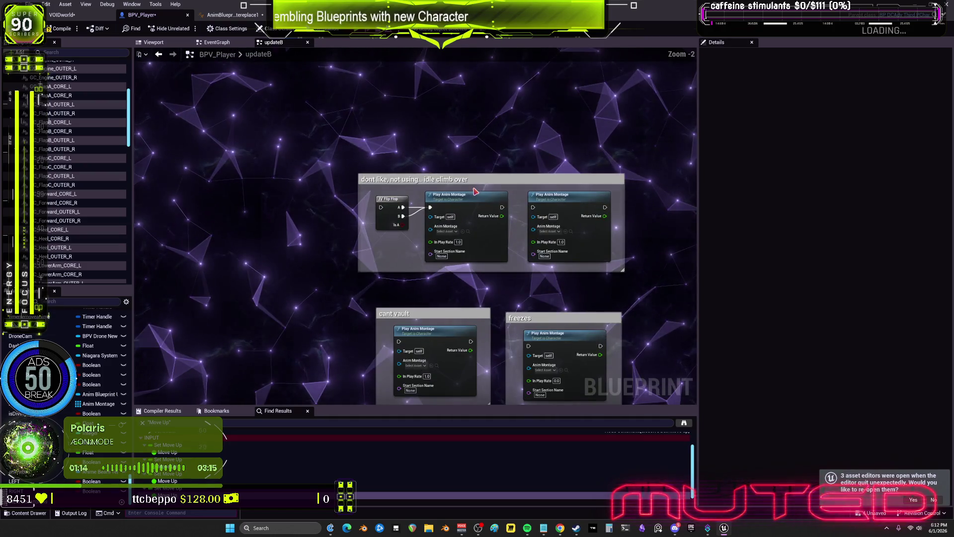
drag(312, 128, 332, 322)
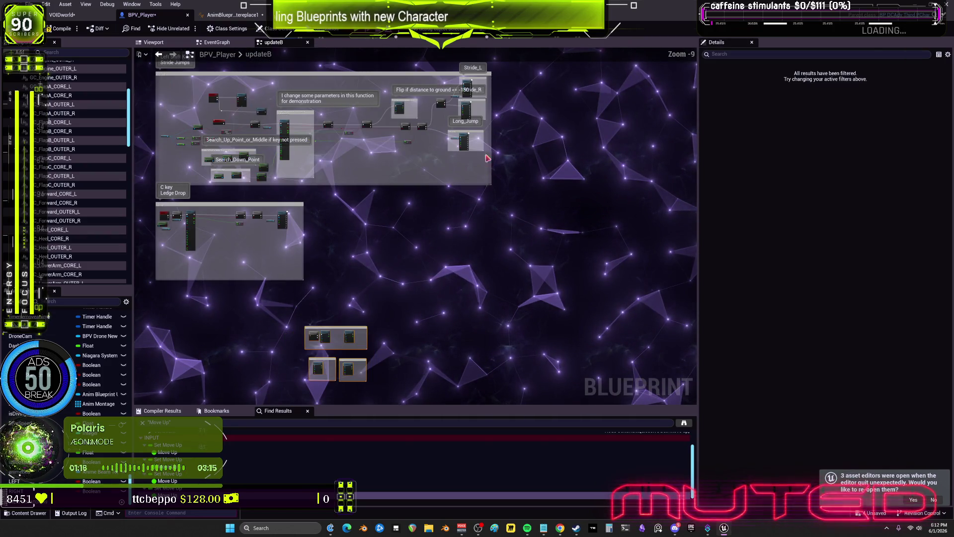
scroll(573, 231, down, 3)
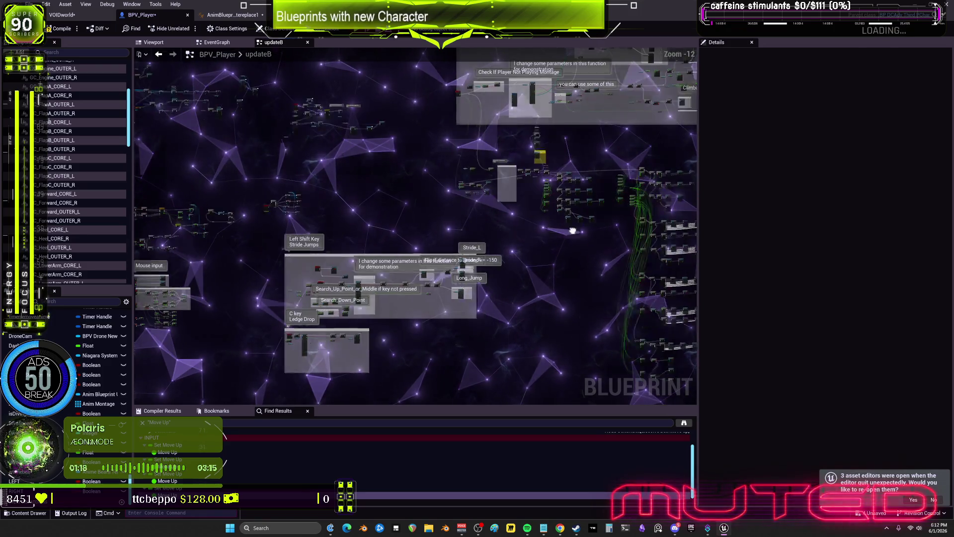
mouse_move(540, 276)
mouse_down()
mouse_move(404, 281)
mouse_move(308, 249)
mouse_move(407, 291)
mouse_up()
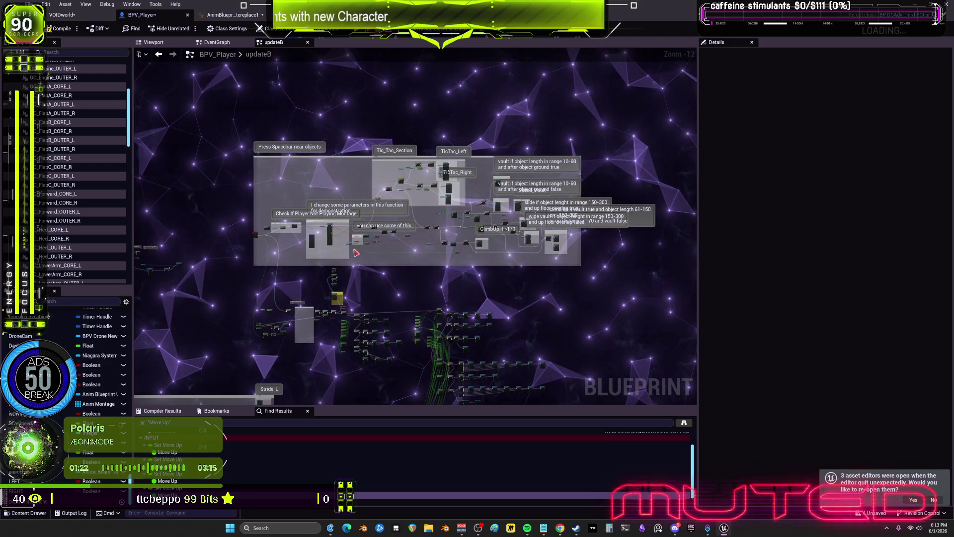
scroll(310, 246, up, 5)
scroll(353, 235, up, 4)
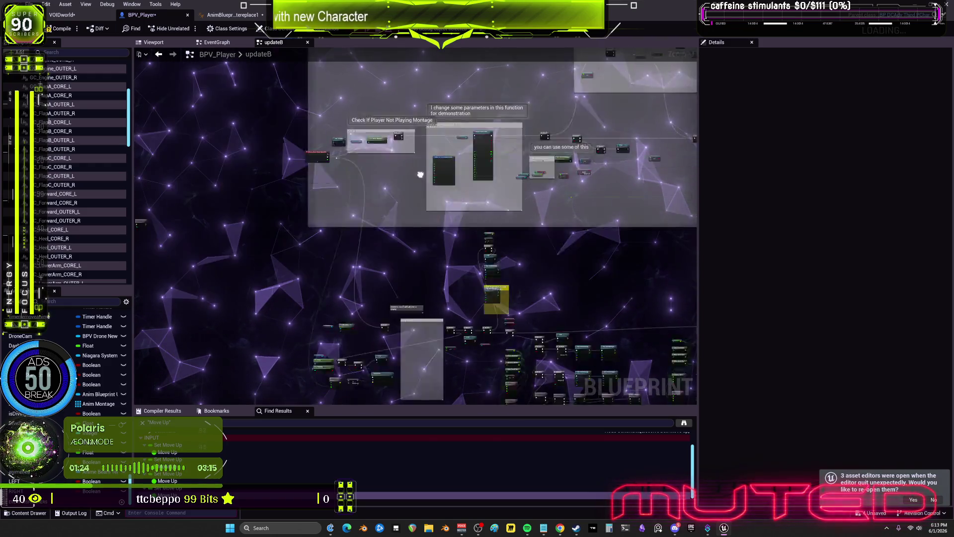
mouse_move(352, 235)
mouse_down()
mouse_move(333, 161)
mouse_move(431, 230)
mouse_move(417, 294)
mouse_move(400, 289)
mouse_up()
scroll(490, 142, down, 2)
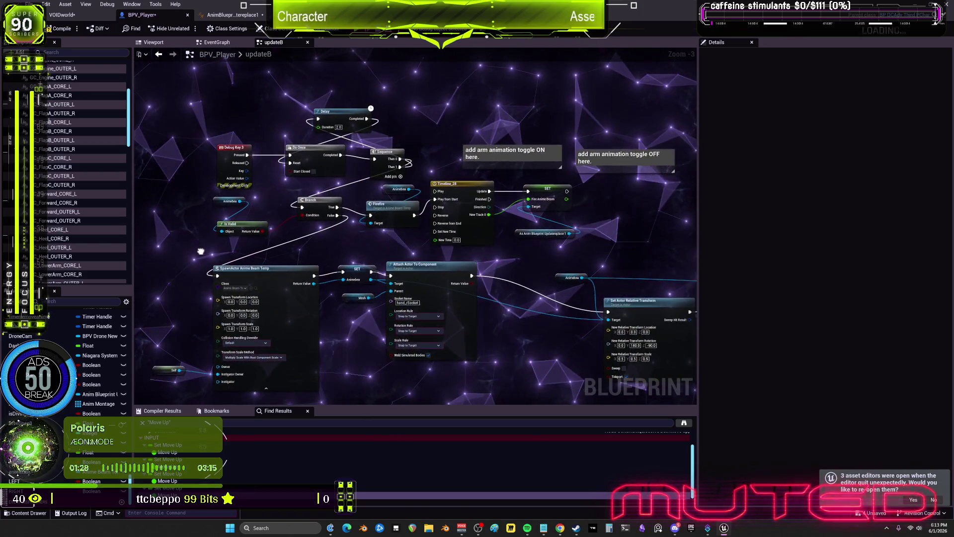
scroll(490, 143, down, 3)
scroll(490, 143, up, 5)
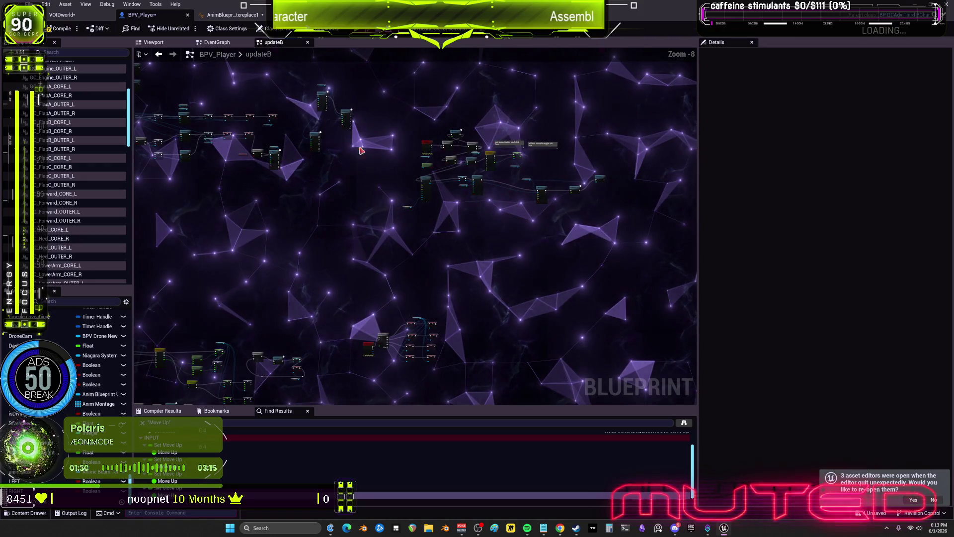
scroll(433, 198, up, 2)
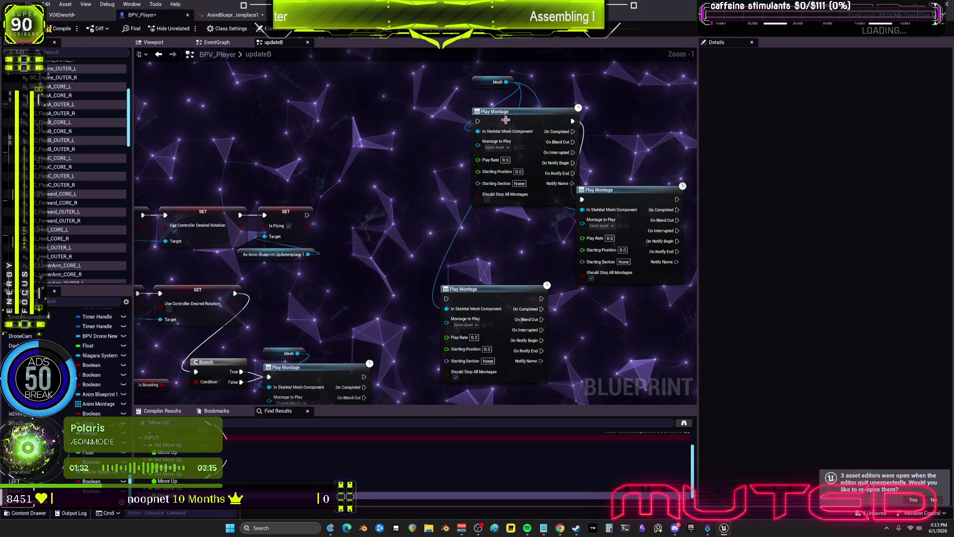
drag(586, 318, 483, 127)
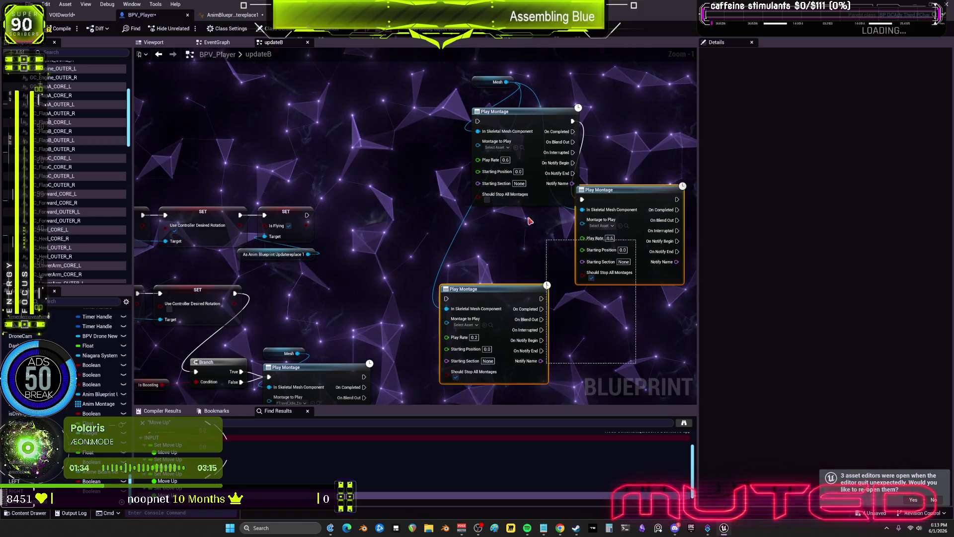
key(Delete)
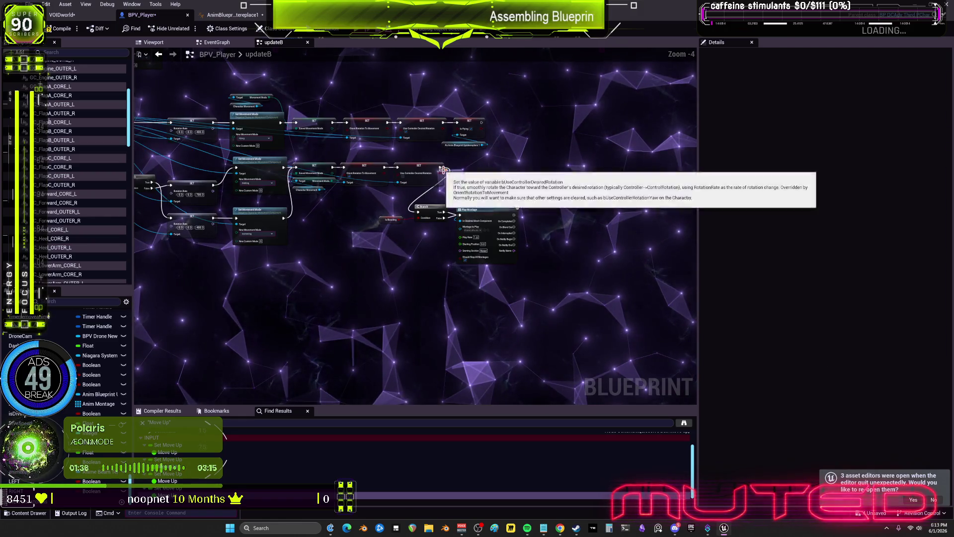
drag(130, 188, 283, 202)
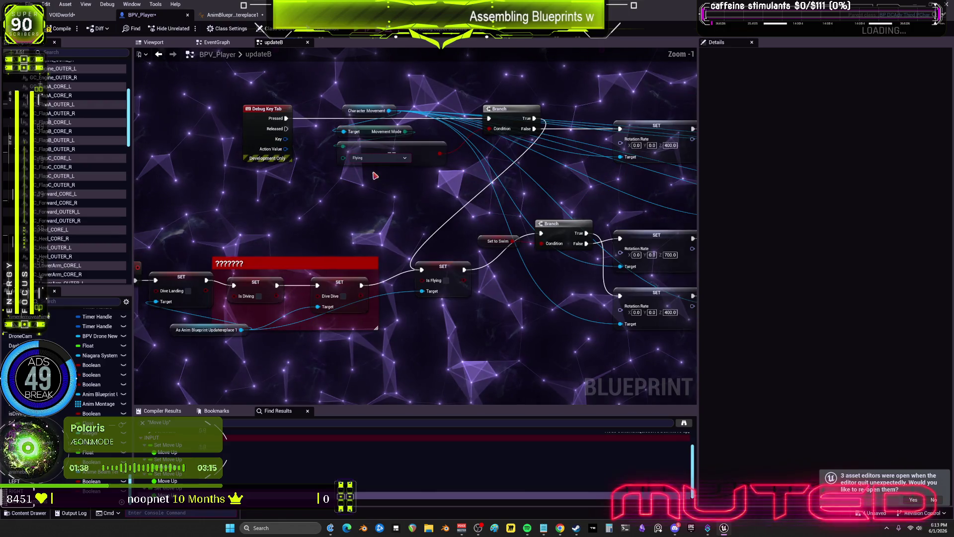
scroll(353, 211, down, 2)
drag(347, 215, 379, 202)
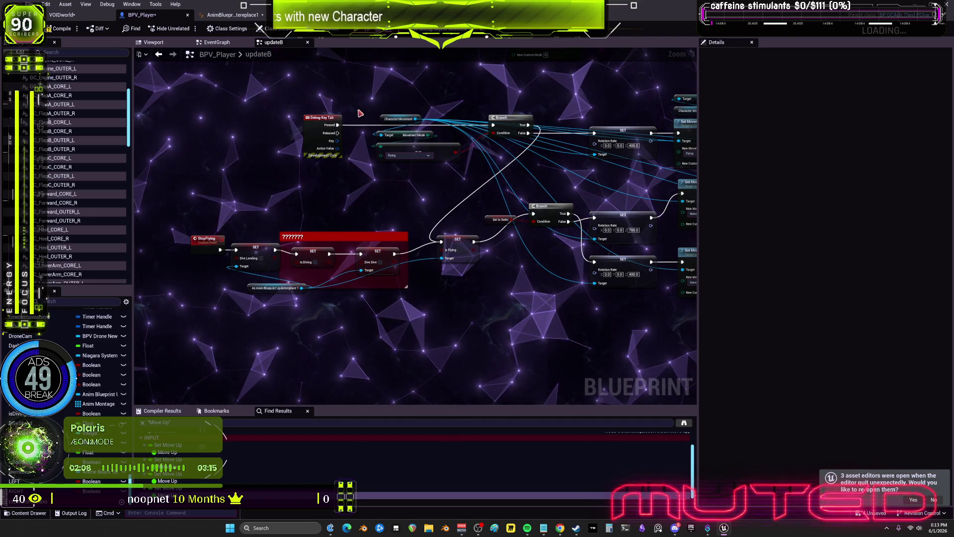
scroll(364, 180, down, 9)
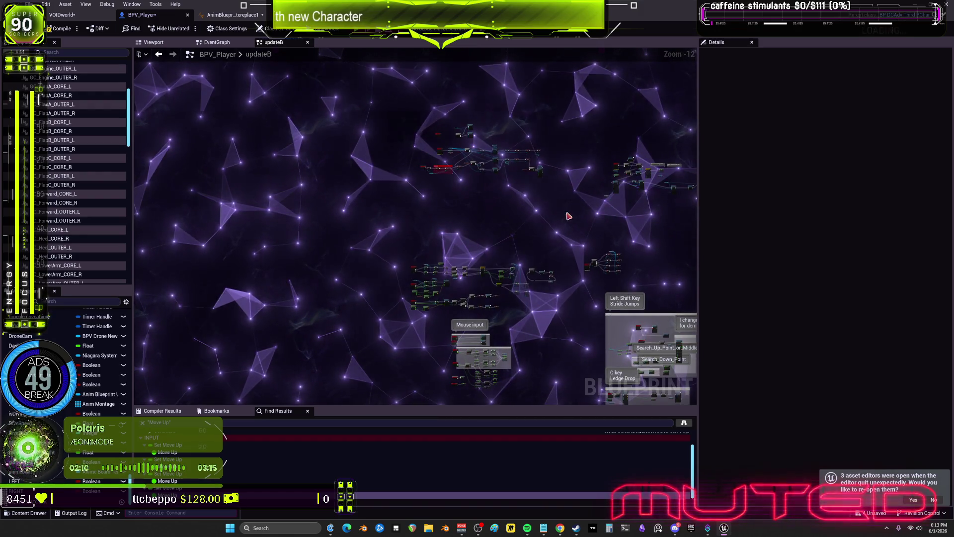
drag(392, 105, 395, 108)
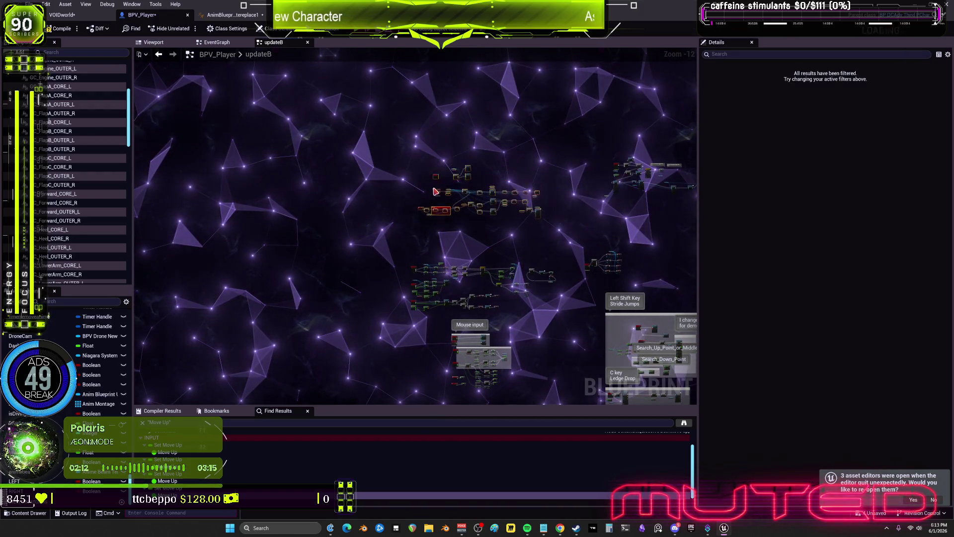
scroll(427, 209, up, 10)
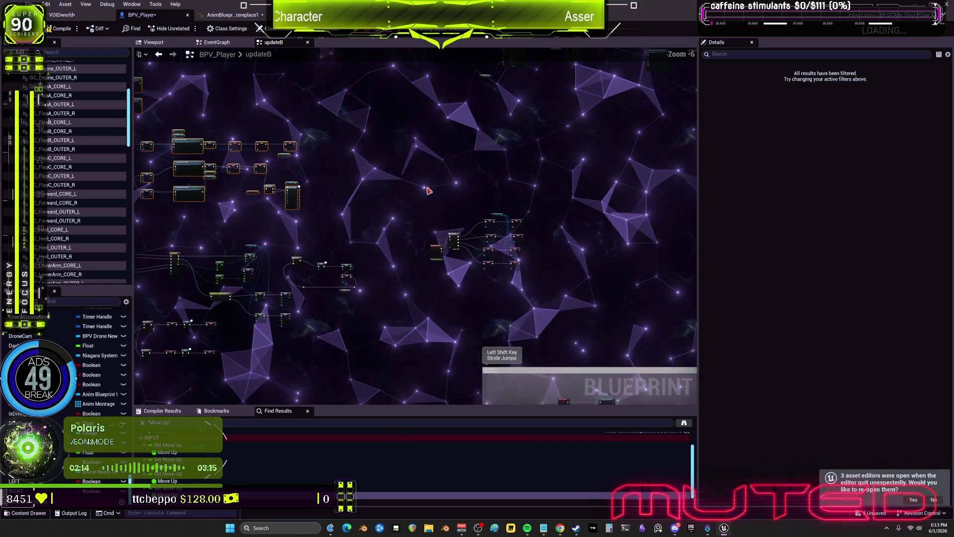
Delete the Debug Key 5 MultiGate rotation-toggle nodes.
click(398, 268)
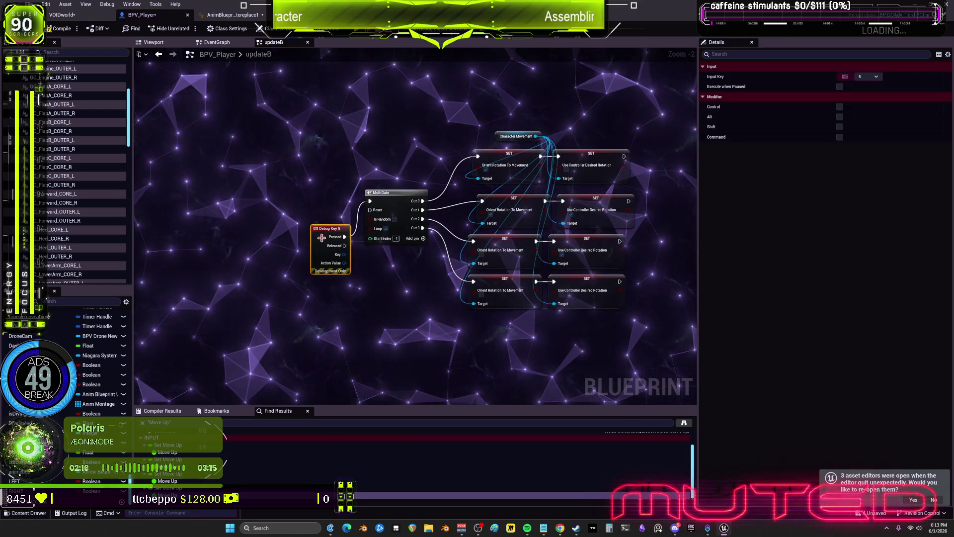
drag(612, 327, 612, 327)
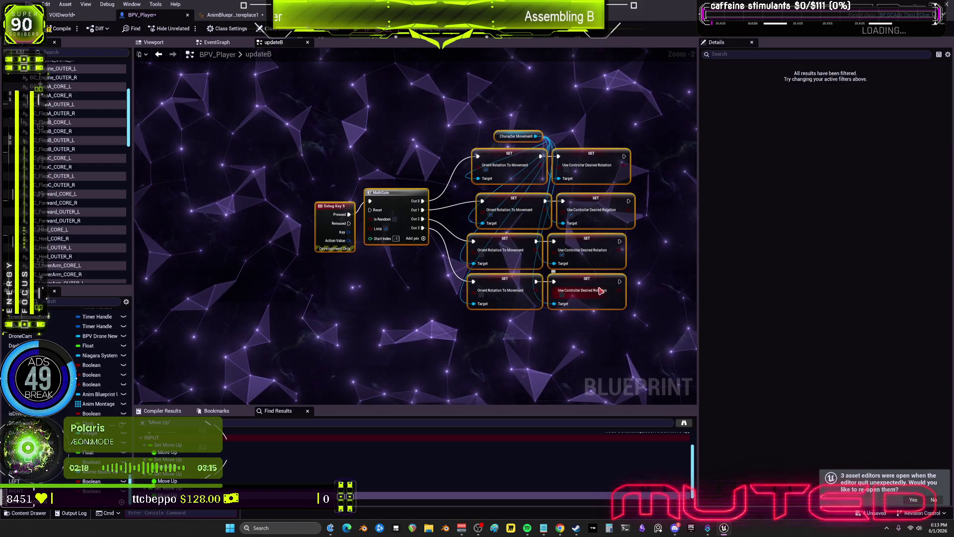
key(Delete)
scroll(500, 254, up, 4)
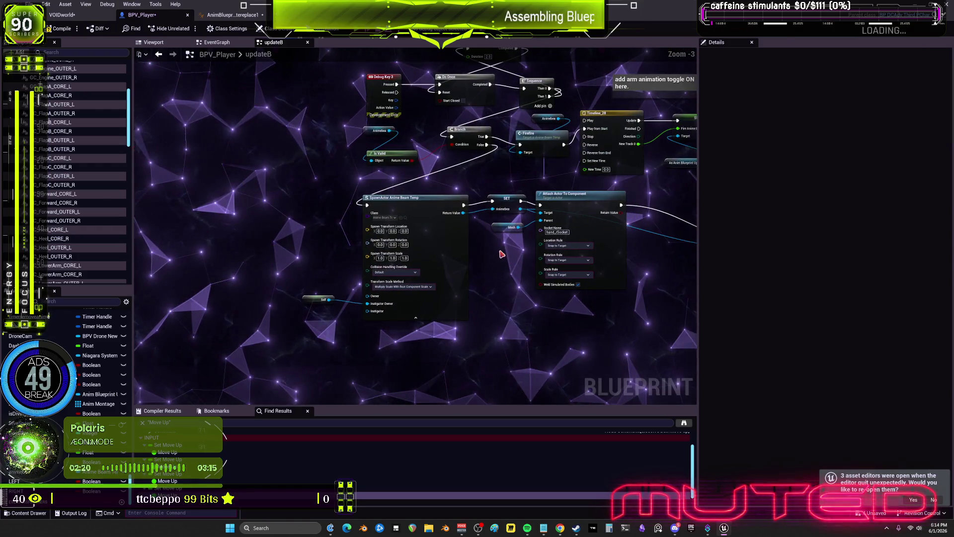
scroll(501, 252, down, 7)
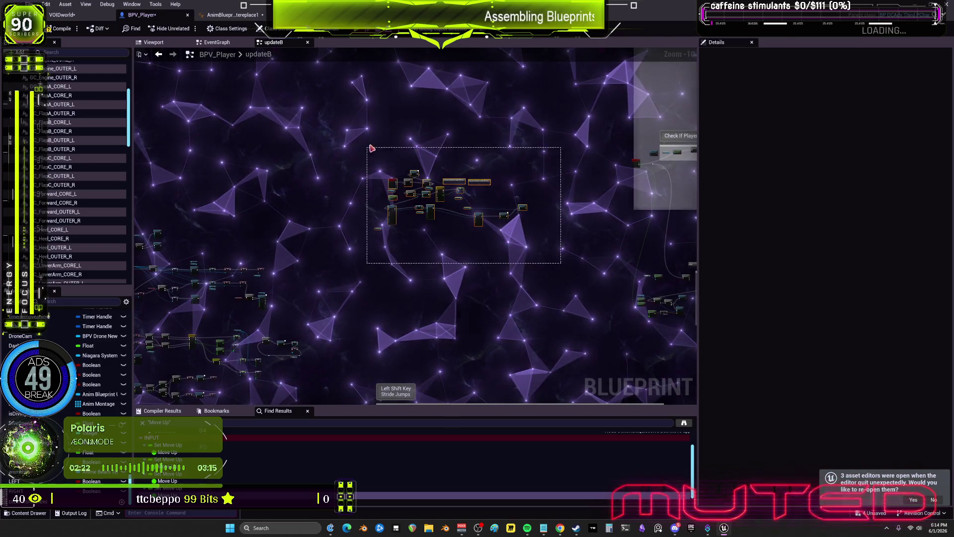
drag(367, 209, 562, 258)
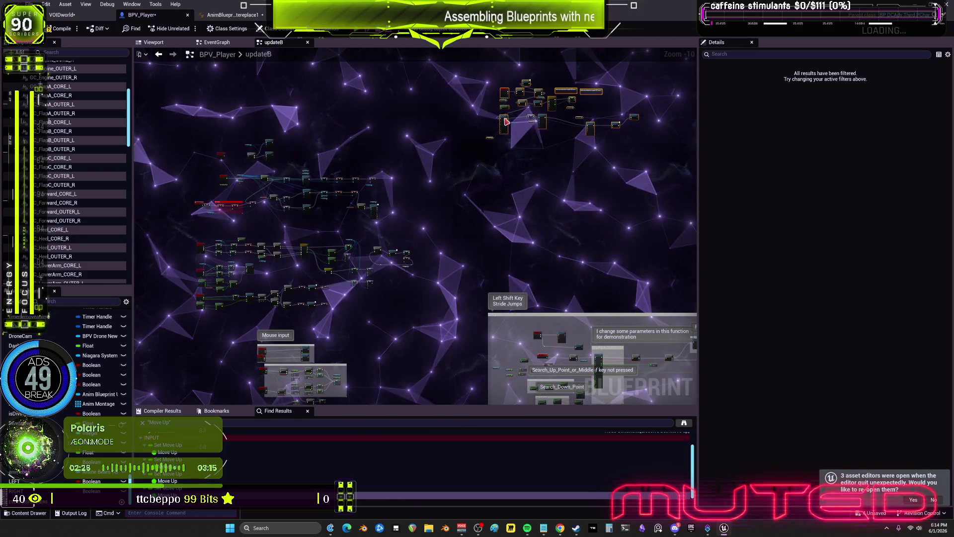
drag(298, 299, 390, 151)
scroll(392, 228, up, 6)
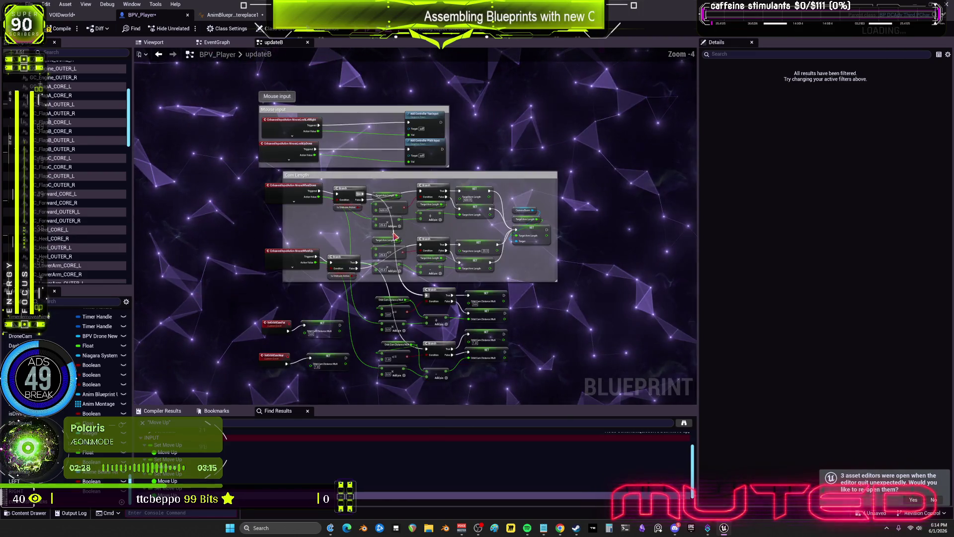
Select and remove the central input node clusters from the updateB graph.
mouse_move(575, 356)
mouse_down()
mouse_move(416, 214)
mouse_move(381, 212)
mouse_up()
scroll(474, 211, up, 5)
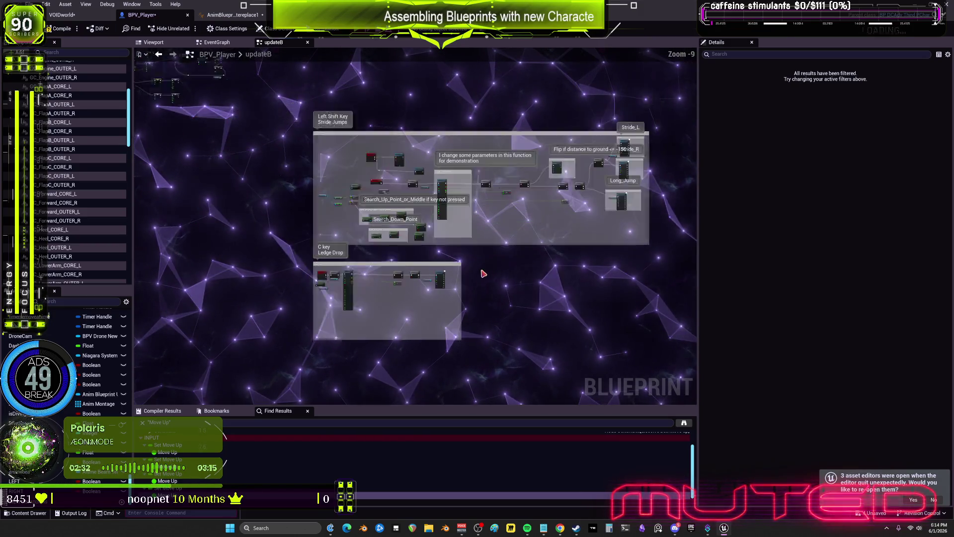
scroll(536, 160, down, 4)
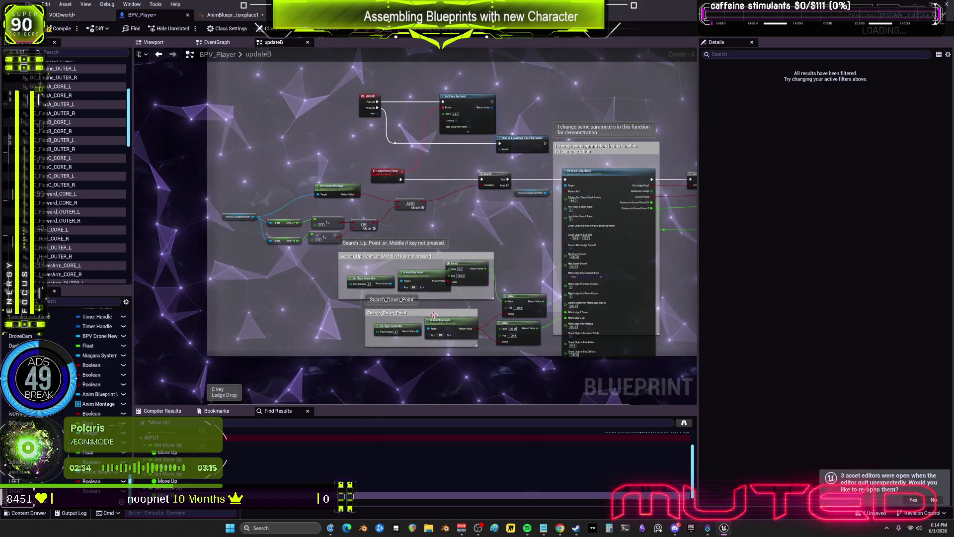
drag(532, 219, 453, 162)
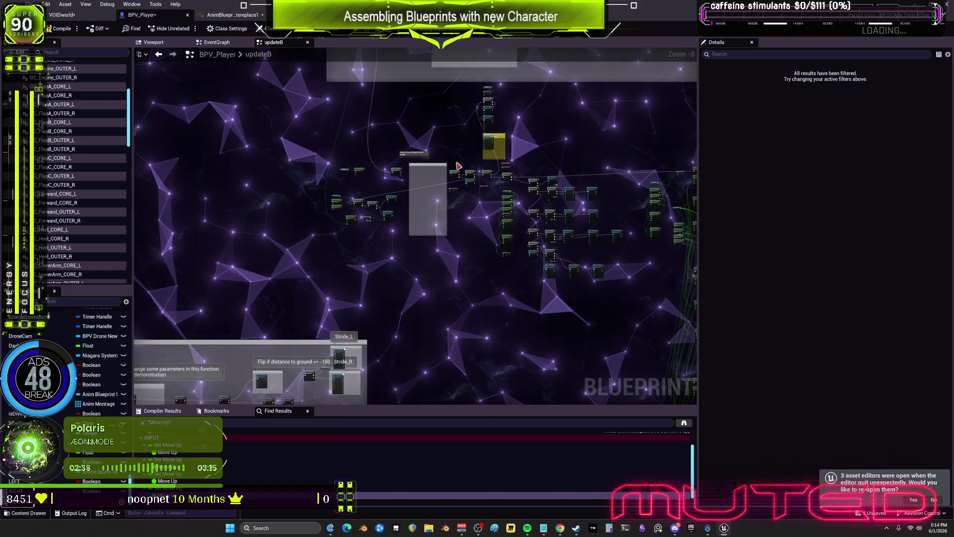
drag(437, 219, 384, 166)
scroll(390, 209, down, 4)
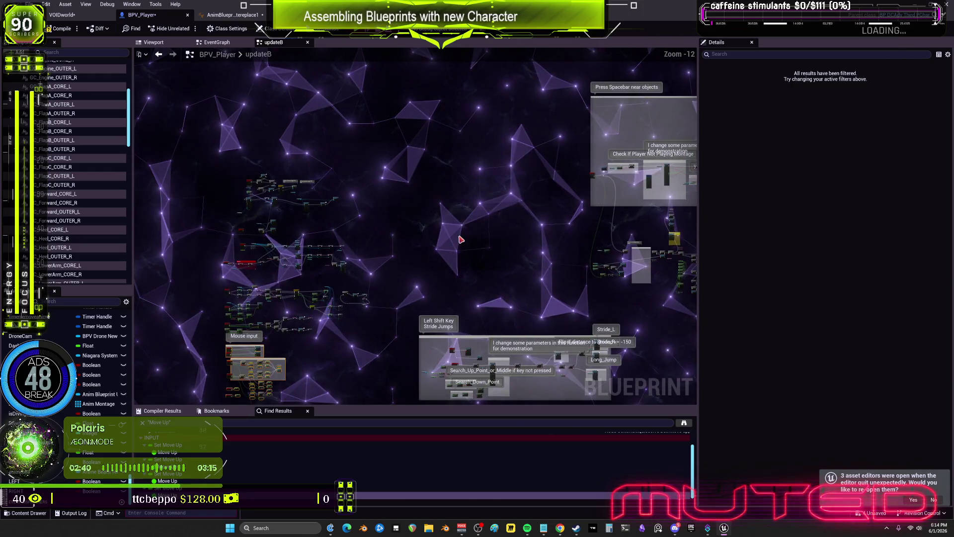
drag(479, 249, 701, 156)
drag(373, 112, 571, 340)
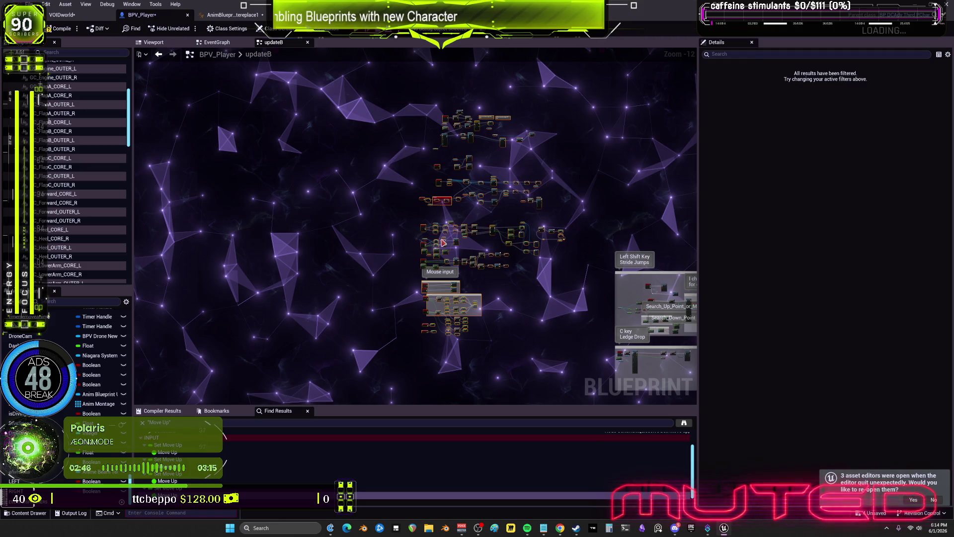
key(Delete)
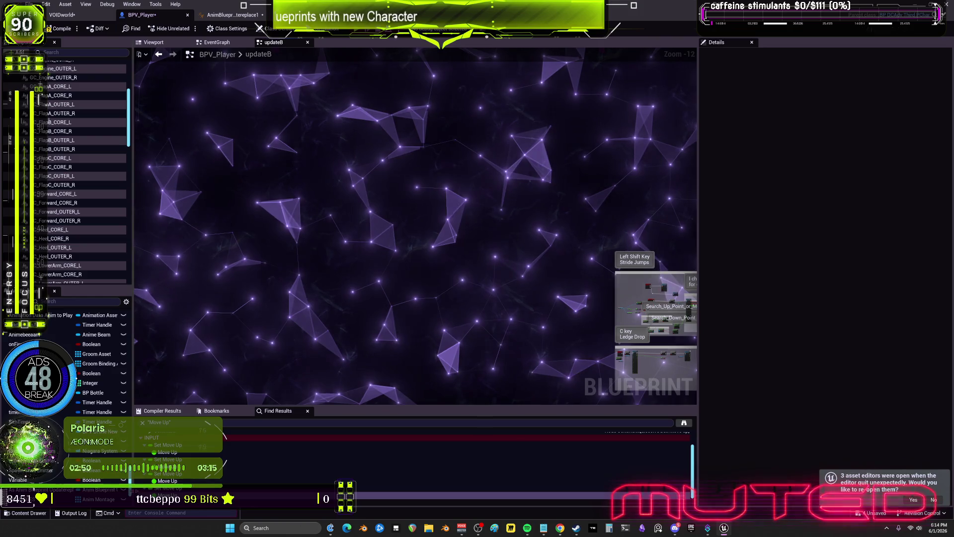
scroll(131, 317, up, 10)
click(99, 399)
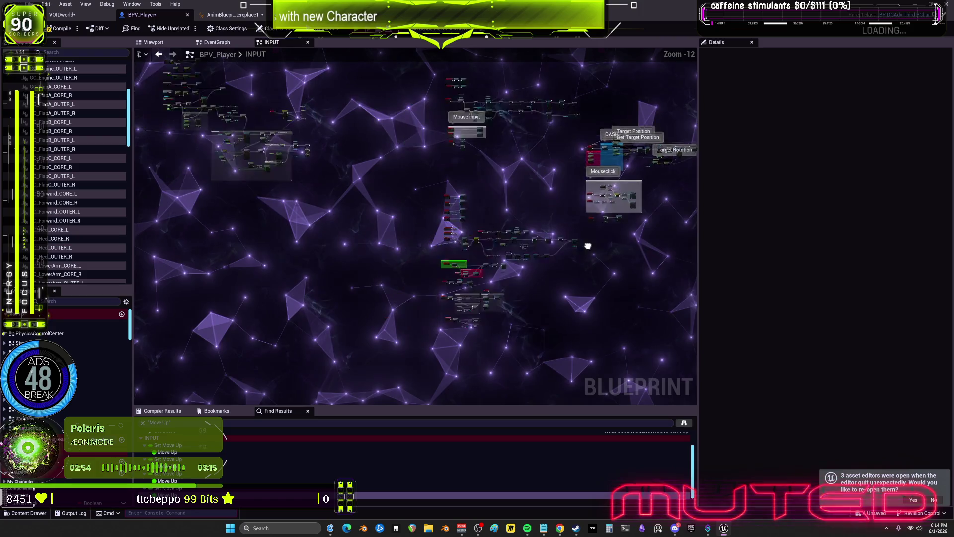
Navigate the INPUT graph to the flying movement-mode Branch and Flip Flop nodes.
mouse_move(426, 234)
mouse_down()
mouse_move(471, 297)
mouse_move(623, 300)
mouse_up()
drag(442, 254, 433, 149)
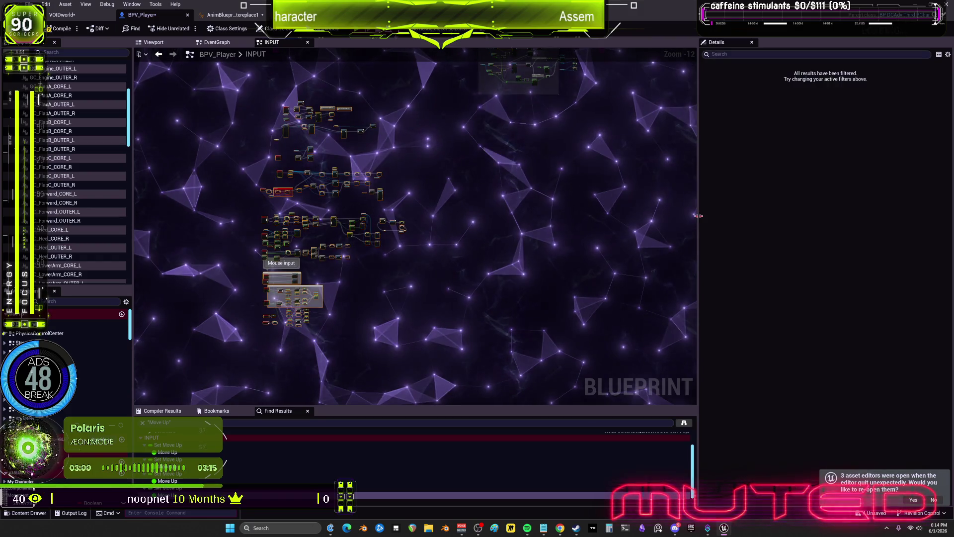
mouse_move(423, 136)
mouse_down()
mouse_move(401, 170)
mouse_move(452, 285)
mouse_up()
scroll(452, 285, up, 10)
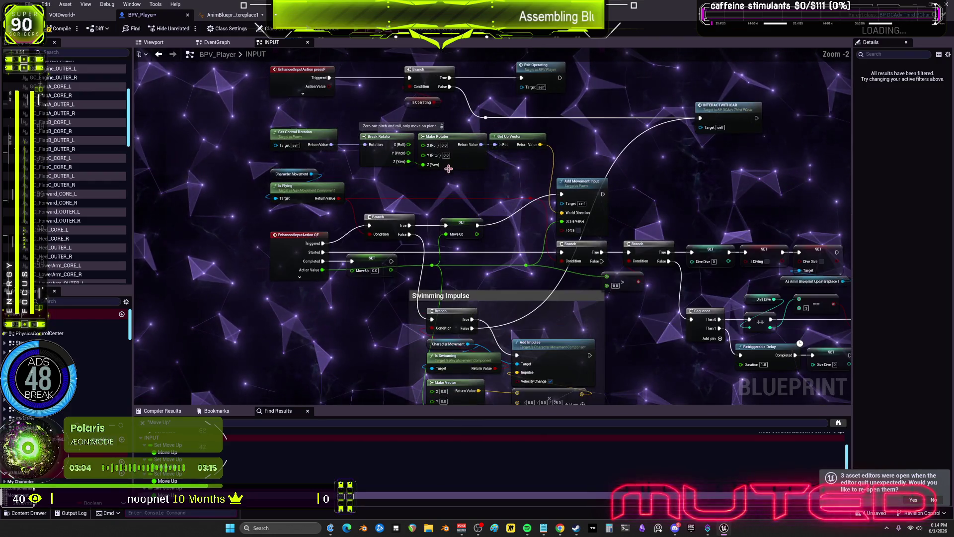
scroll(478, 260, down, 2)
mouse_move(479, 260)
mouse_down()
mouse_move(597, 208)
mouse_move(533, 165)
mouse_move(558, 264)
mouse_up()
scroll(565, 232, up, 2)
mouse_move(571, 201)
mouse_down()
mouse_move(532, 213)
mouse_move(639, 264)
mouse_up()
scroll(535, 209, down, 3)
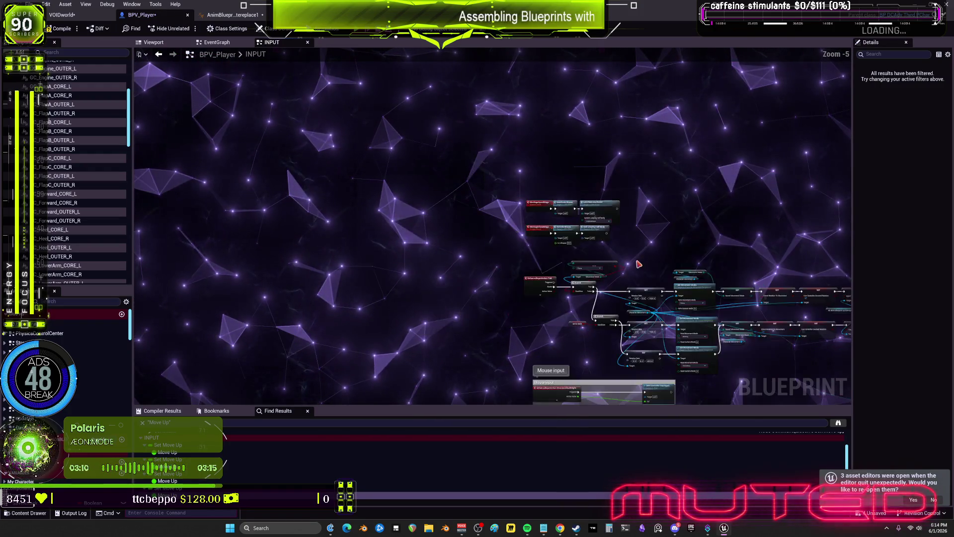
scroll(548, 288, down, 3)
mouse_move(548, 288)
mouse_down()
mouse_move(586, 197)
mouse_move(417, 272)
mouse_move(249, 279)
mouse_up()
scroll(452, 212, up, 3)
drag(396, 166, 396, 246)
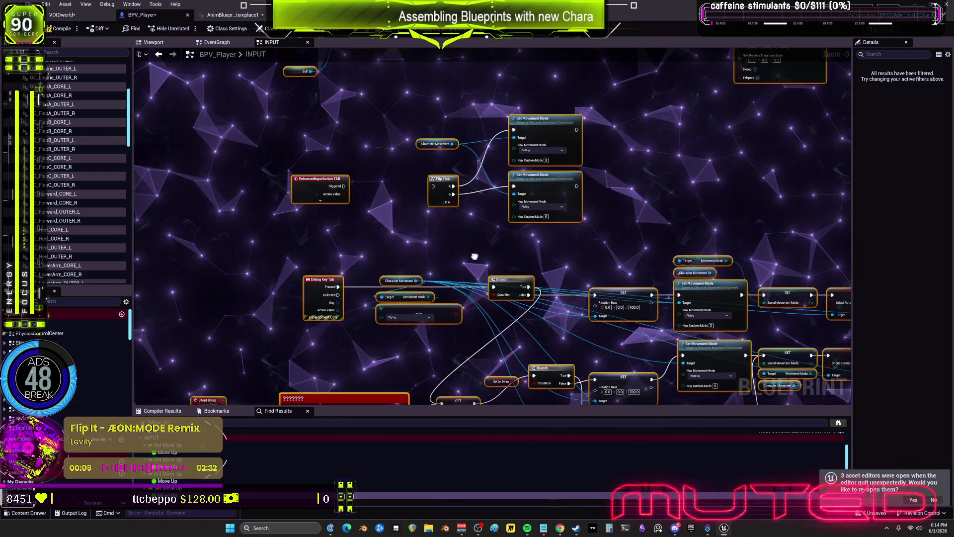
Reposition the EnhancedInputAction TAB node and delete the Debug Key Tab node.
click(658, 316)
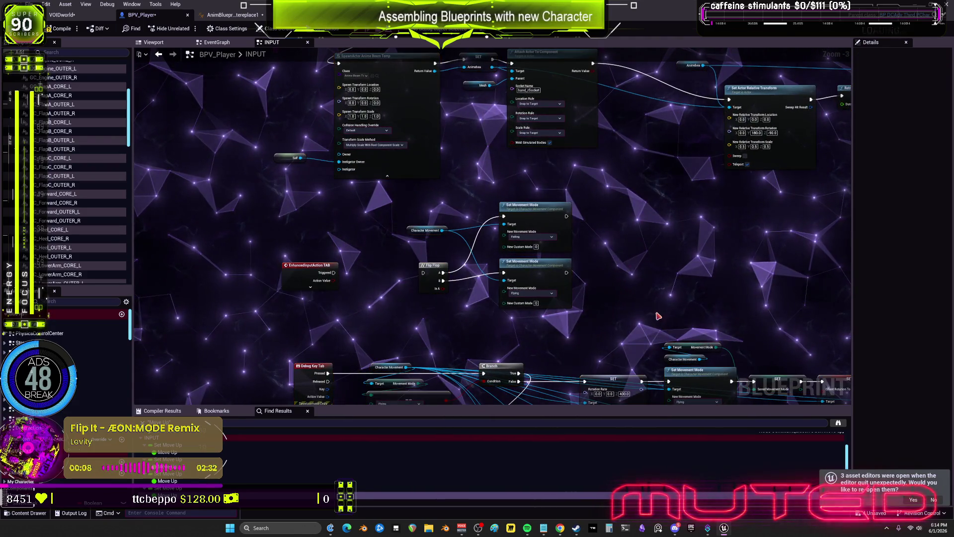
drag(307, 207, 308, 208)
scroll(308, 208, down, 1)
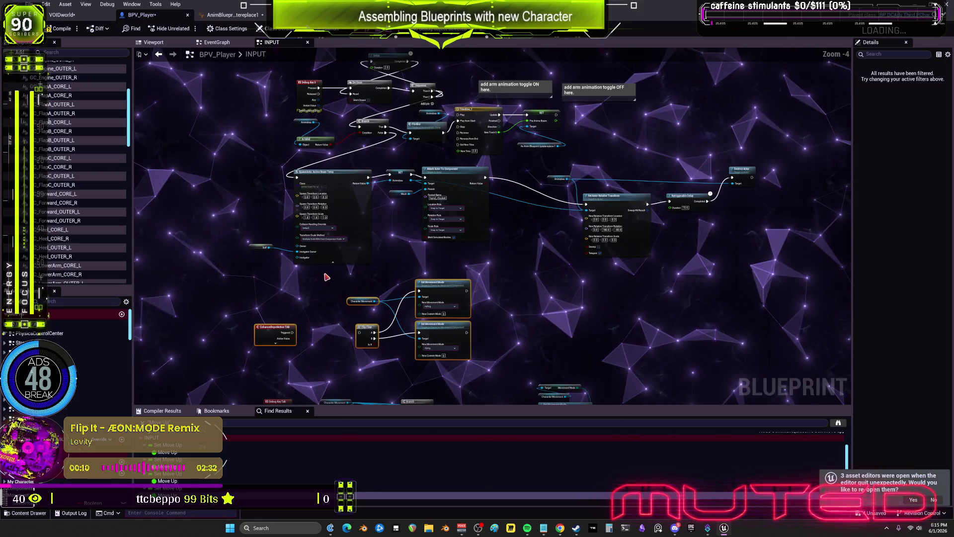
drag(272, 328, 309, 173)
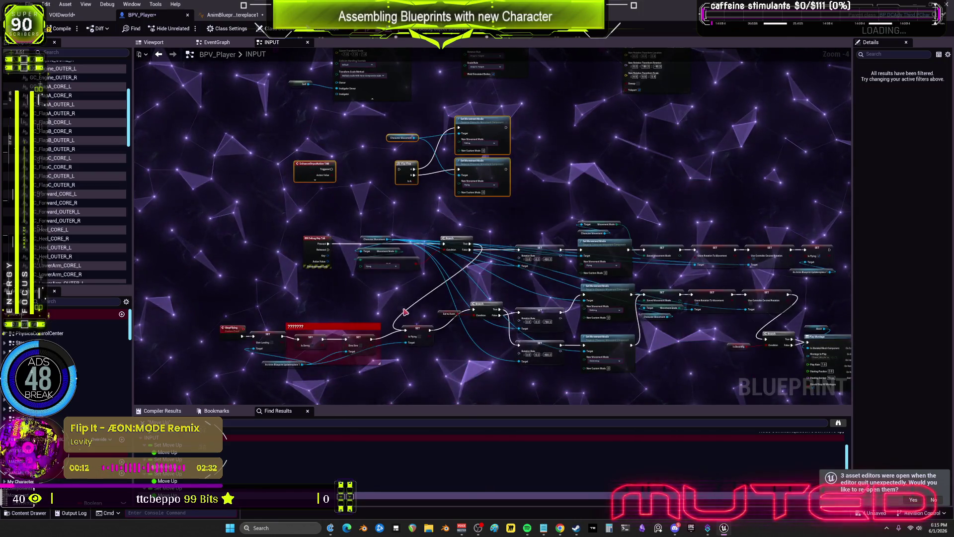
scroll(382, 238, up, 2)
mouse_move(273, 135)
mouse_down()
mouse_move(287, 171)
mouse_move(282, 203)
mouse_move(415, 245)
mouse_move(480, 251)
mouse_up()
click(290, 242)
key(Delete)
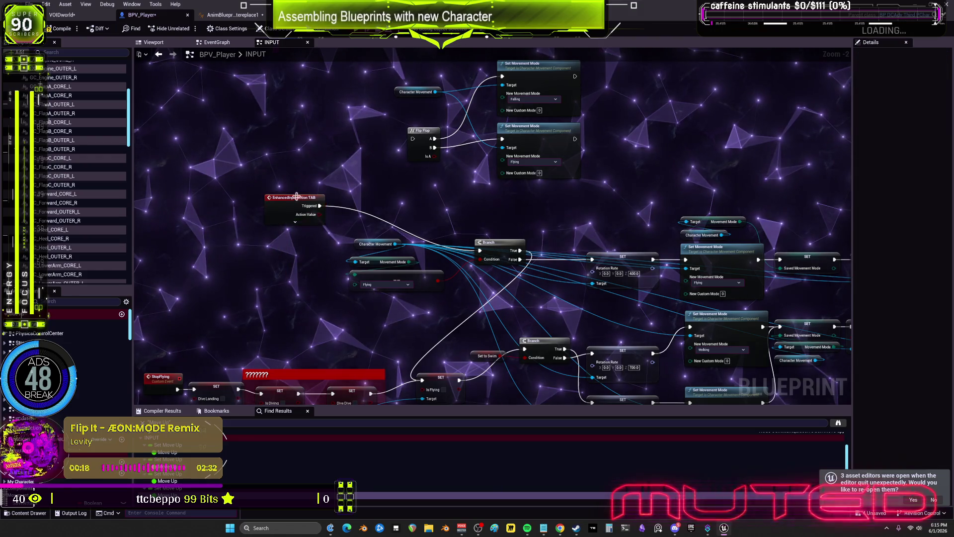
Move the TAB input node lower and select the Flip Flop and movement-mode nodes.
drag(296, 197, 293, 237)
drag(595, 252, 399, 143)
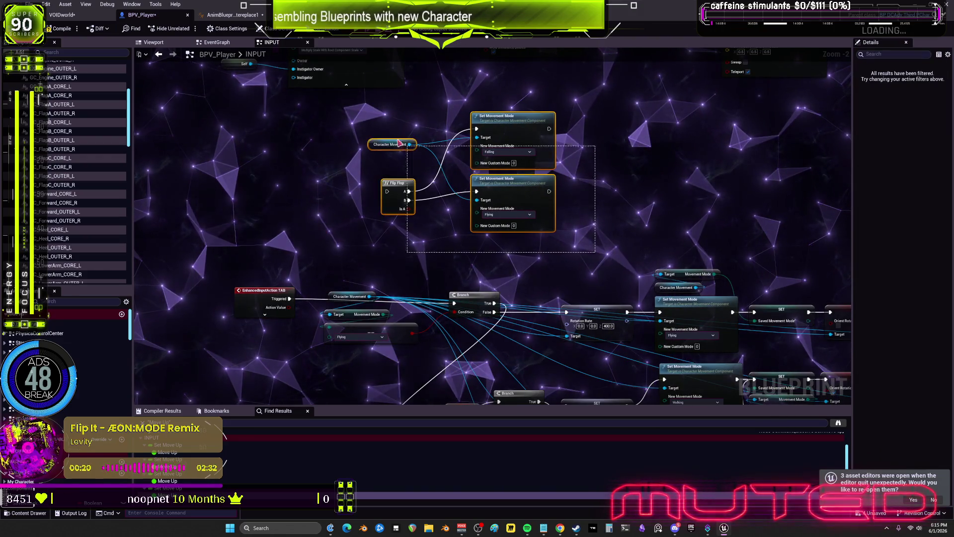
scroll(597, 262, down, 4)
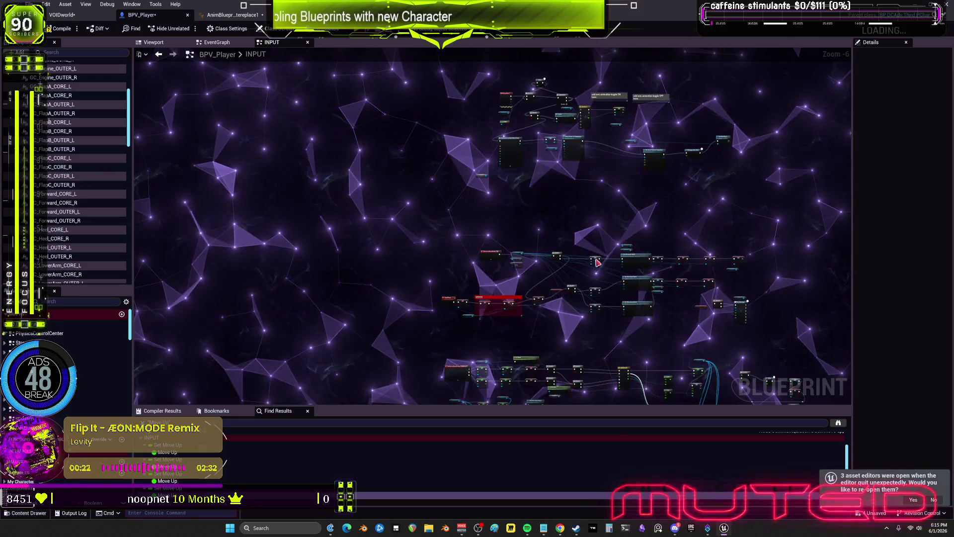
drag(696, 301, 748, 295)
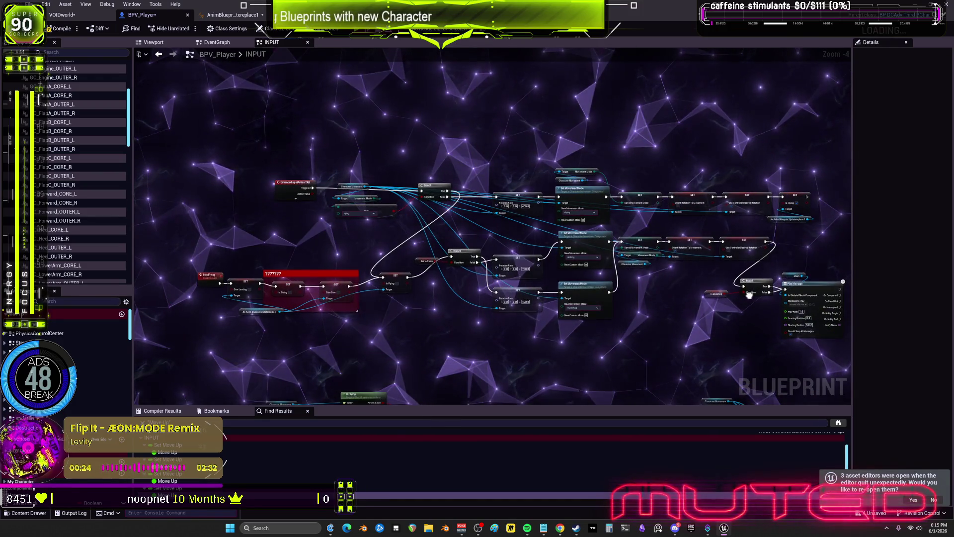
scroll(749, 295, down, 1)
drag(364, 208, 252, 179)
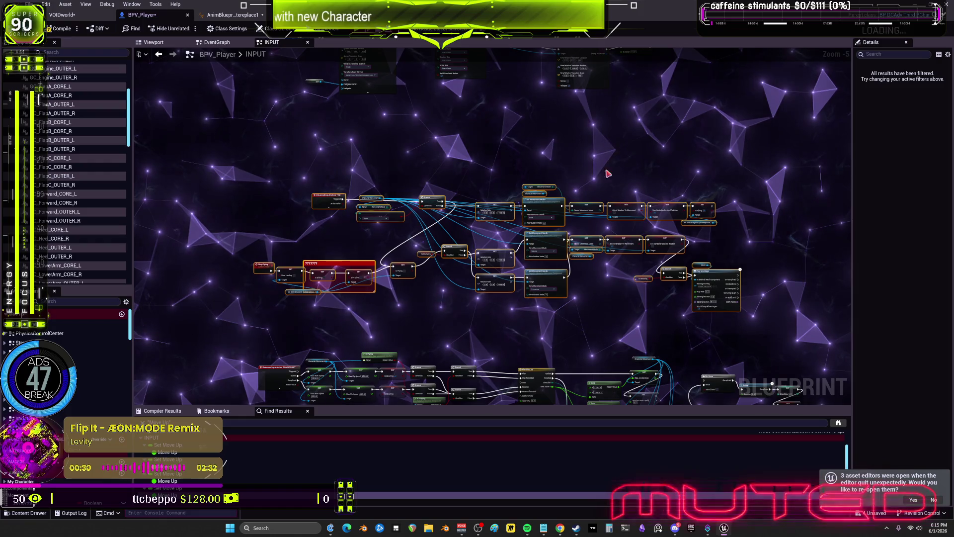
mouse_move(622, 169)
mouse_down()
mouse_move(590, 202)
mouse_move(501, 196)
mouse_move(409, 215)
mouse_move(224, 223)
mouse_up()
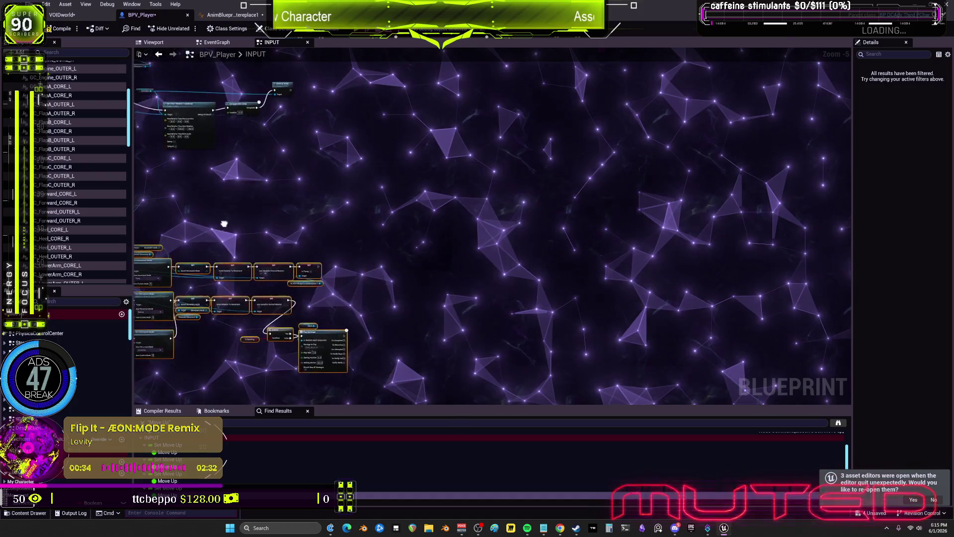
scroll(579, 209, down, 5)
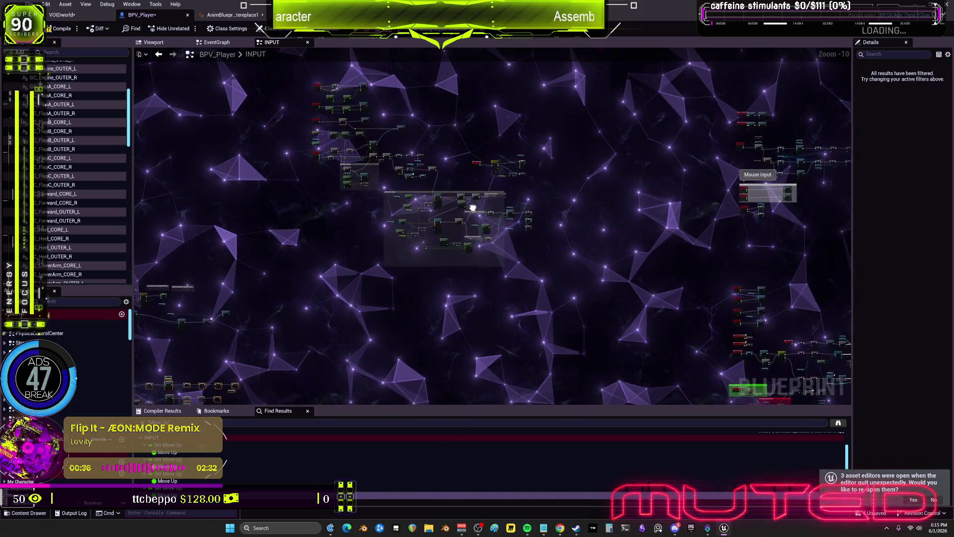
scroll(563, 160, up, 5)
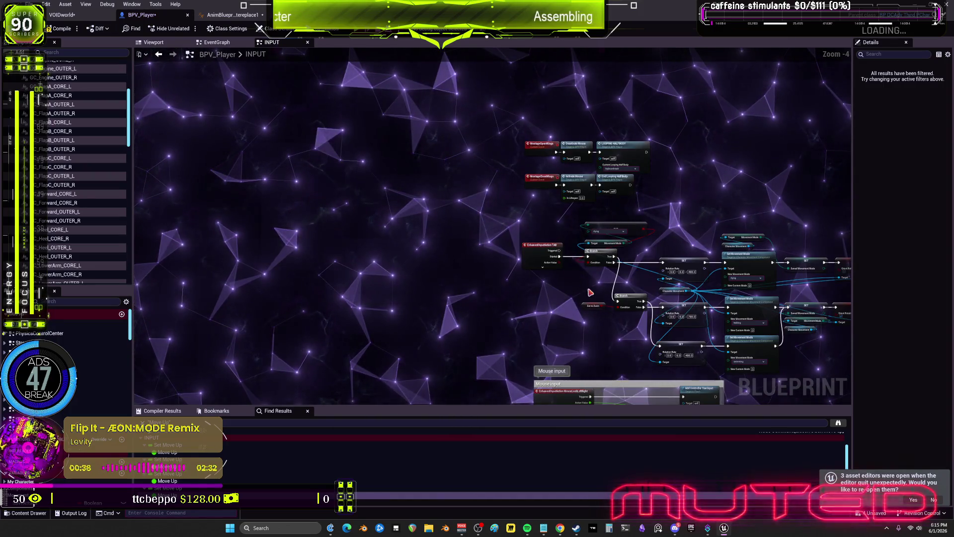
Box-select the whole upper movement-mode group, including StopFlying, and drag it nearer the lower chain.
click(596, 433)
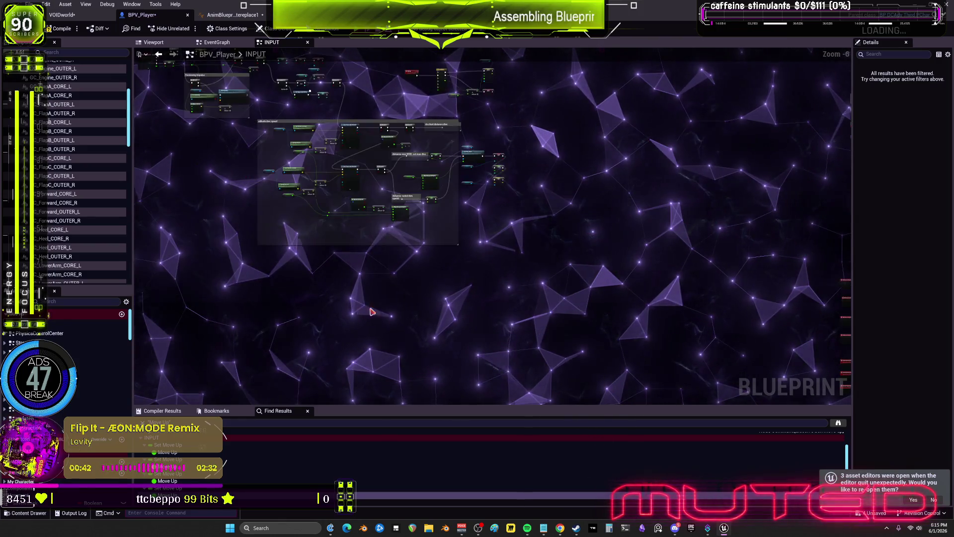
scroll(335, 309, down, 2)
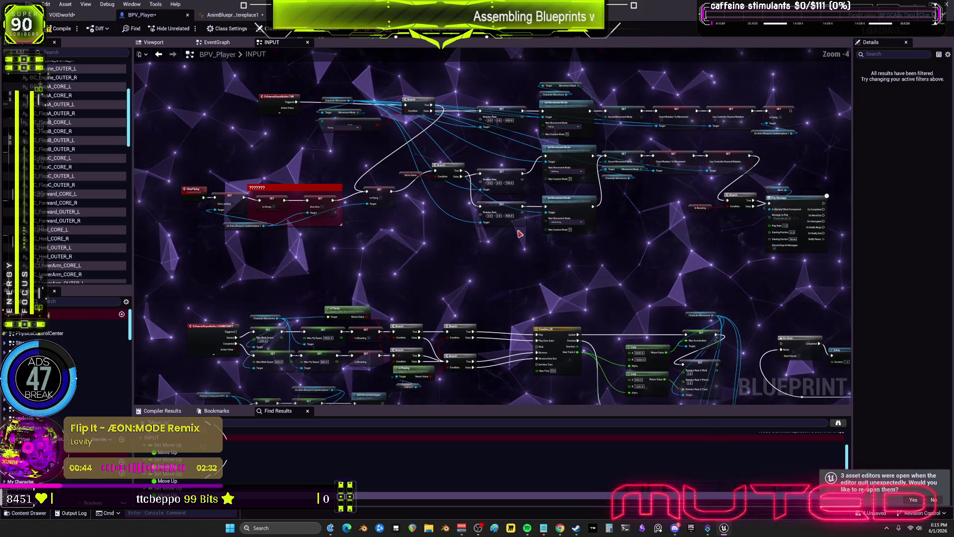
scroll(488, 251, down, 1)
drag(778, 314, 158, 157)
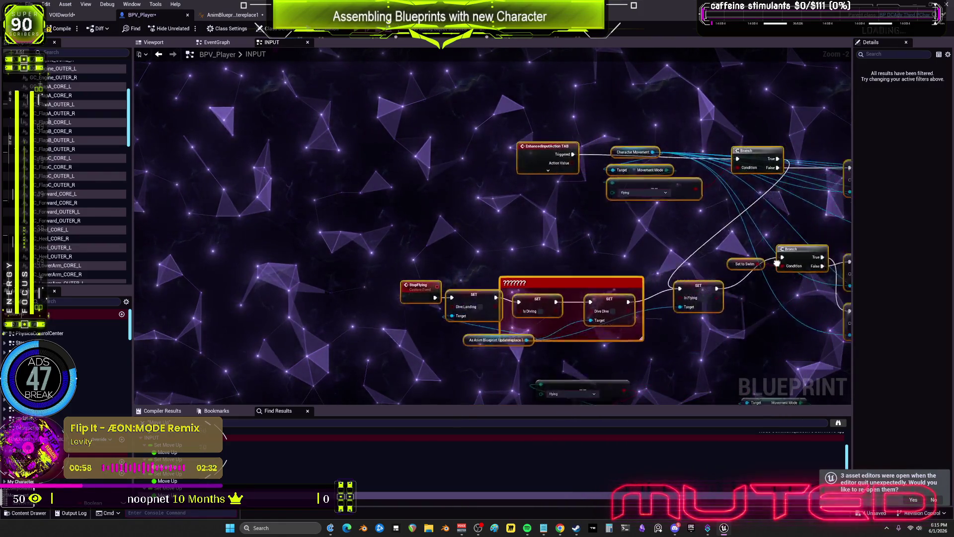
drag(679, 256, 386, 249)
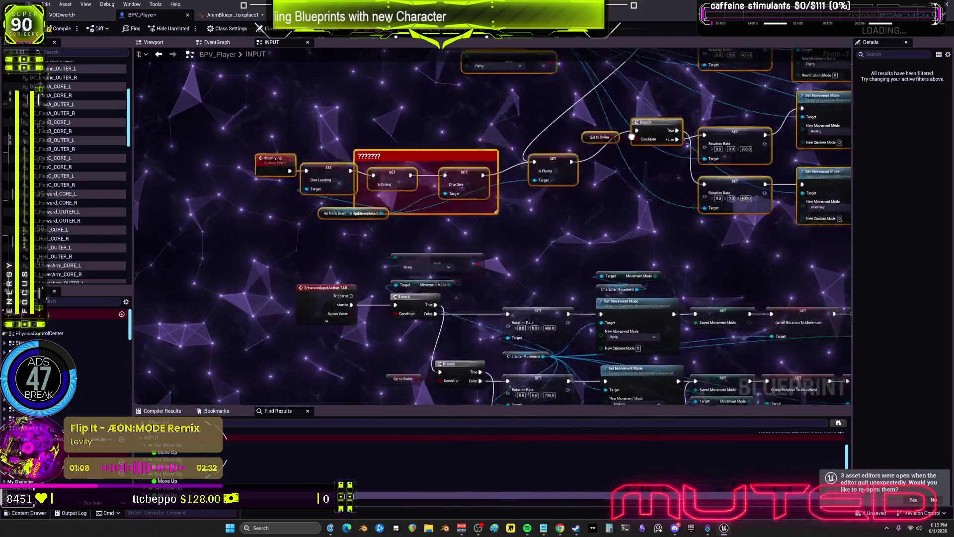
click(408, 193)
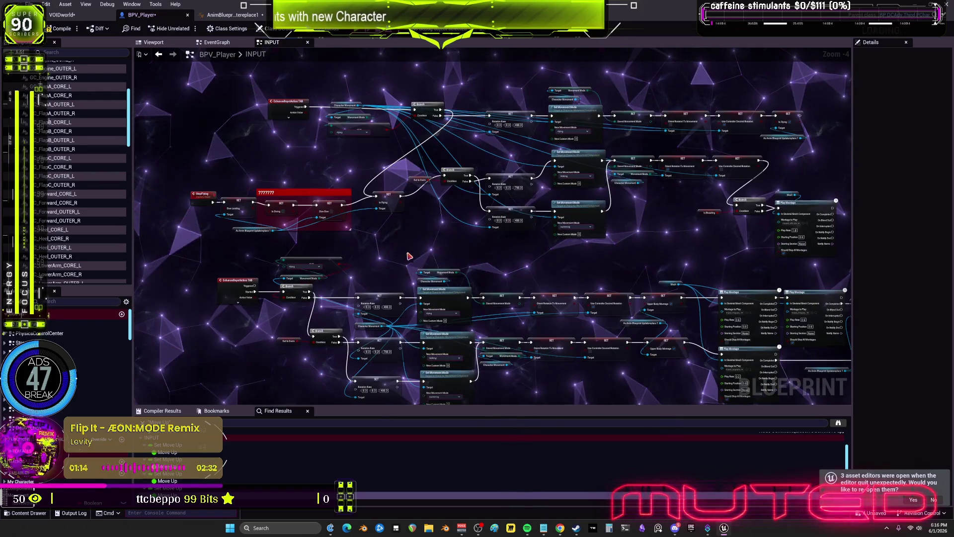
mouse_move(496, 247)
mouse_down()
mouse_move(535, 227)
mouse_move(547, 233)
mouse_move(510, 219)
mouse_up()
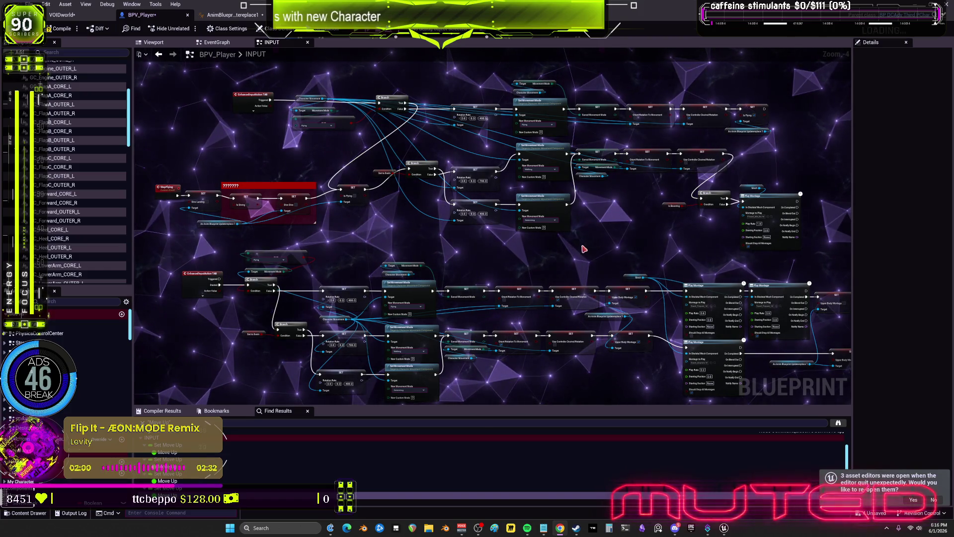
Left-align the upper EnhancedInputAction TAB node with the lower one.
drag(337, 255, 433, 262)
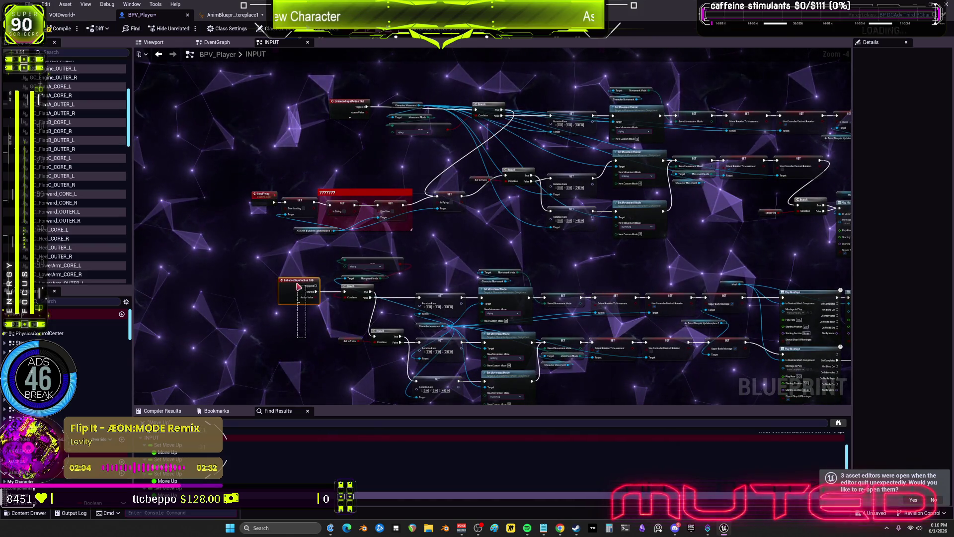
click(317, 289)
key(shift+a)
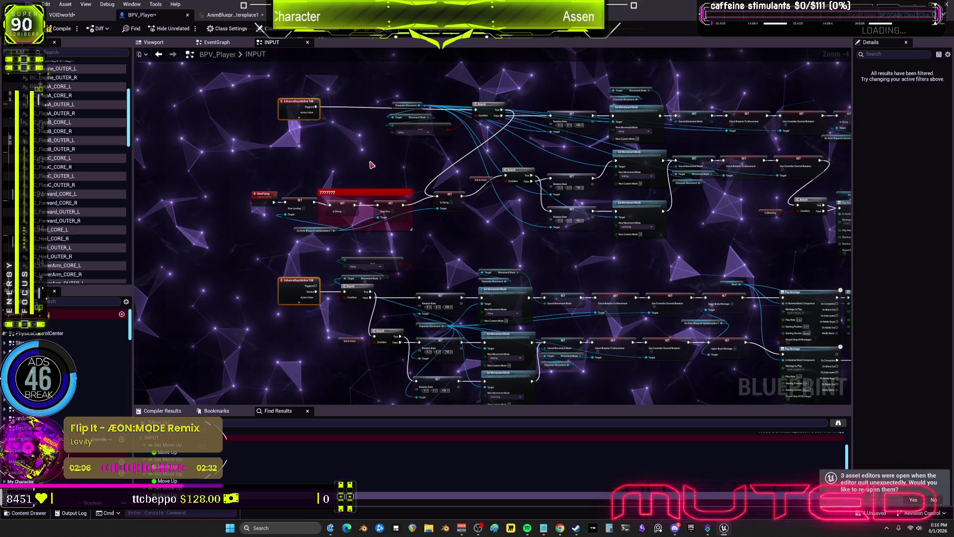
click(370, 165)
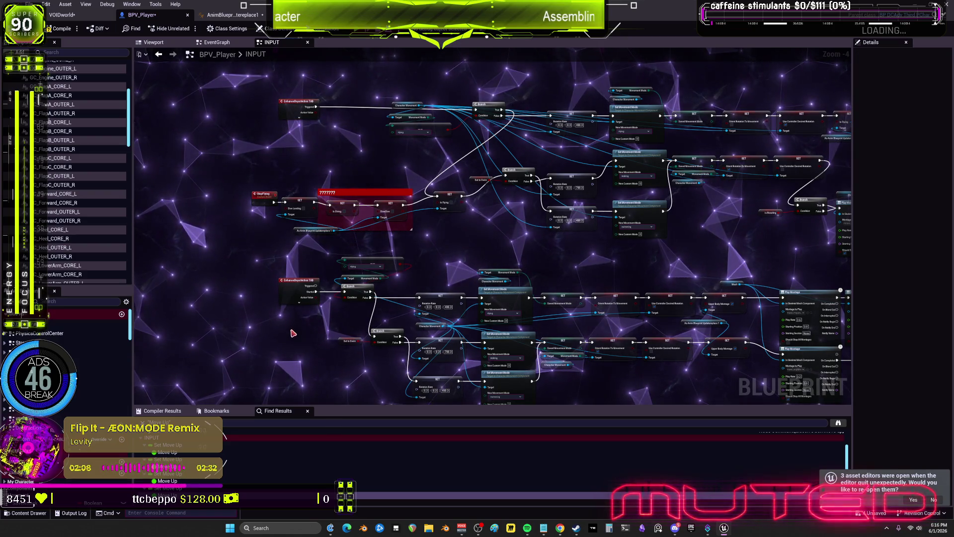
Shift both TAB event nodes left together and expand the upper node to show all pins.
click(298, 291)
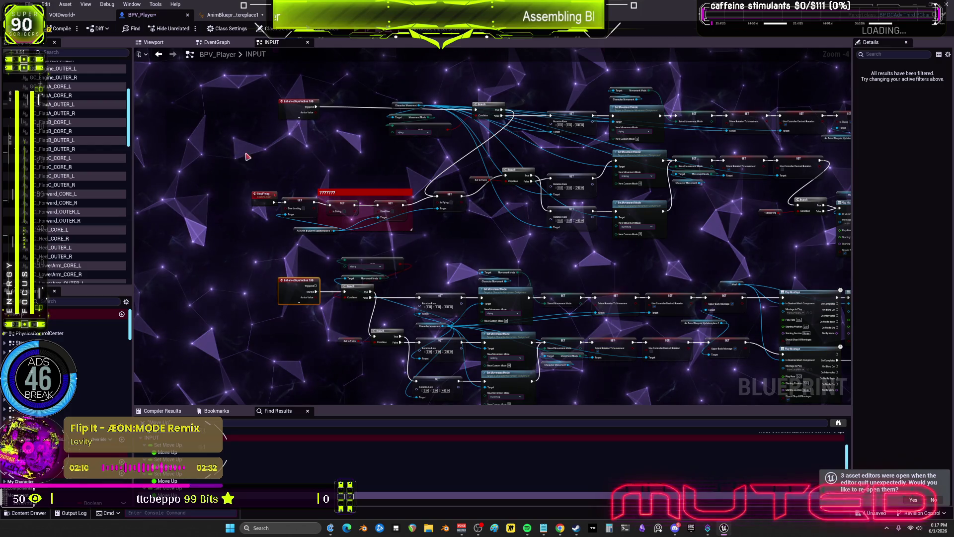
shift+click(302, 110)
drag(298, 107, 257, 107)
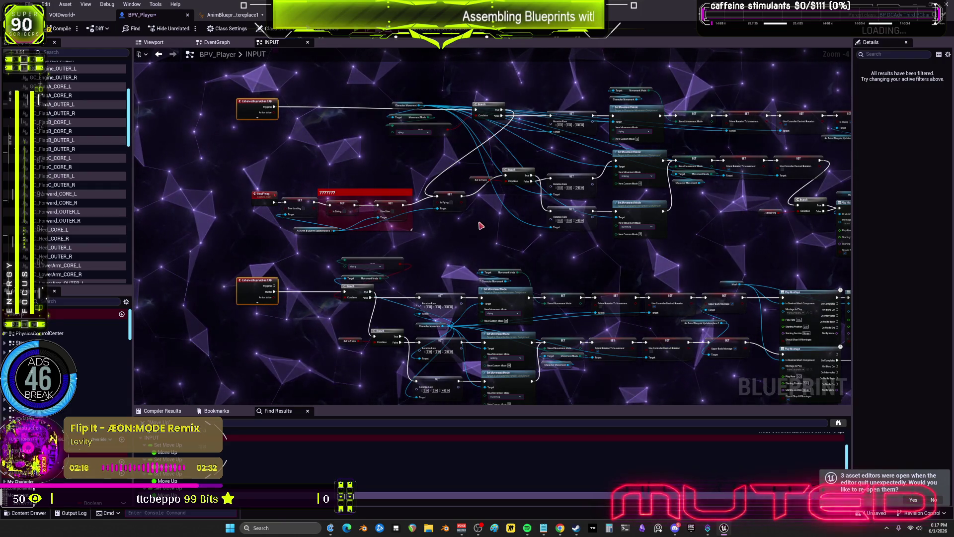
click(256, 117)
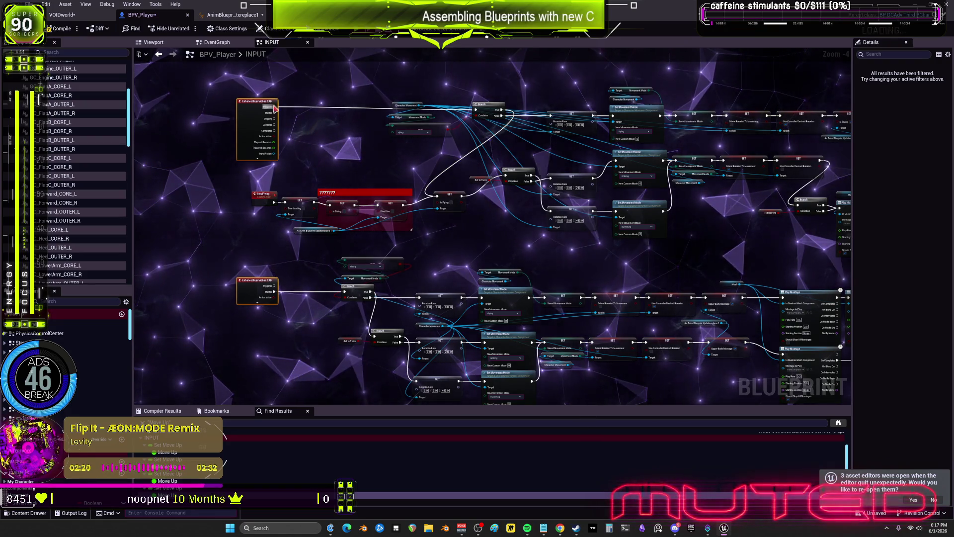
scroll(272, 99, up, 2)
scroll(522, 217, down, 2)
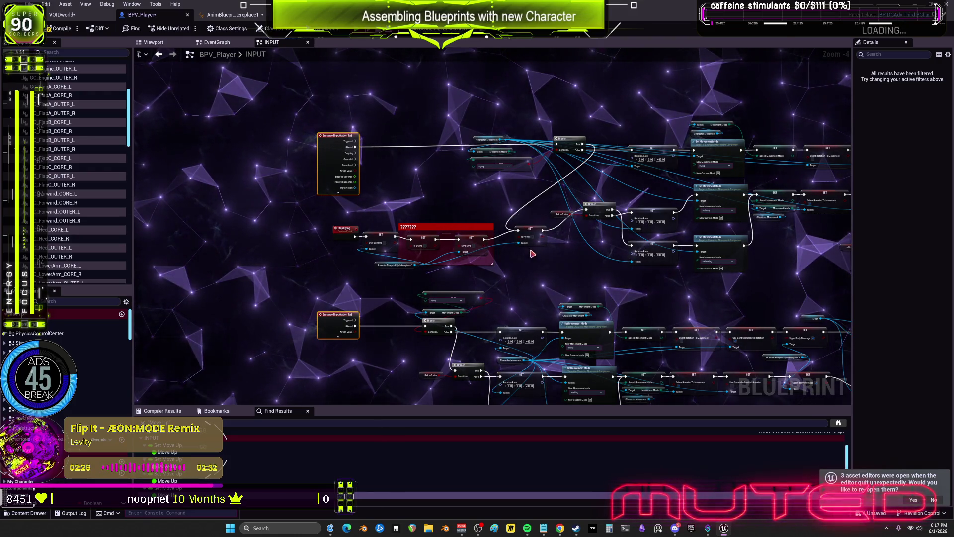
mouse_move(596, 213)
mouse_down()
mouse_move(582, 215)
mouse_move(599, 219)
mouse_move(591, 226)
mouse_up()
Skip two tracks in the music player and pan more of the graph into view.
mouse_move(527, 527)
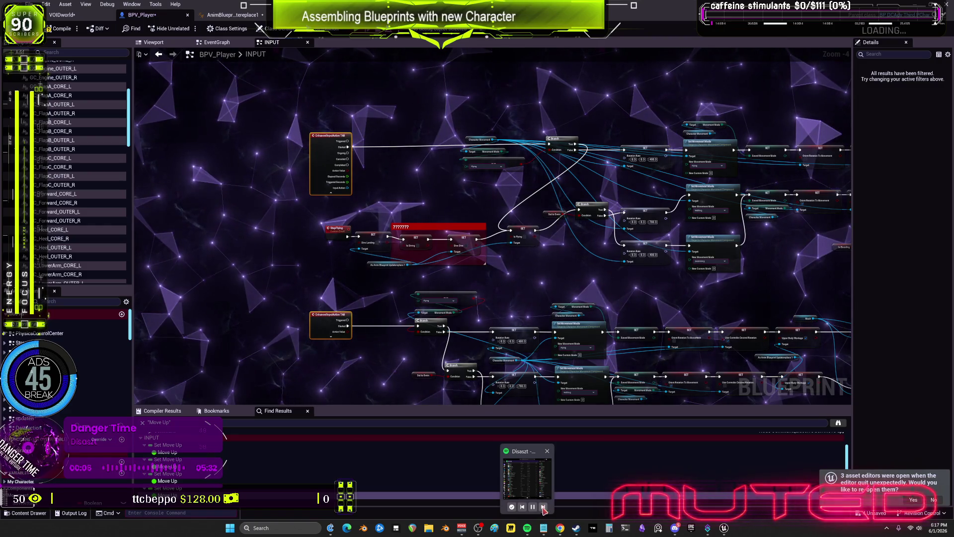
click(543, 507)
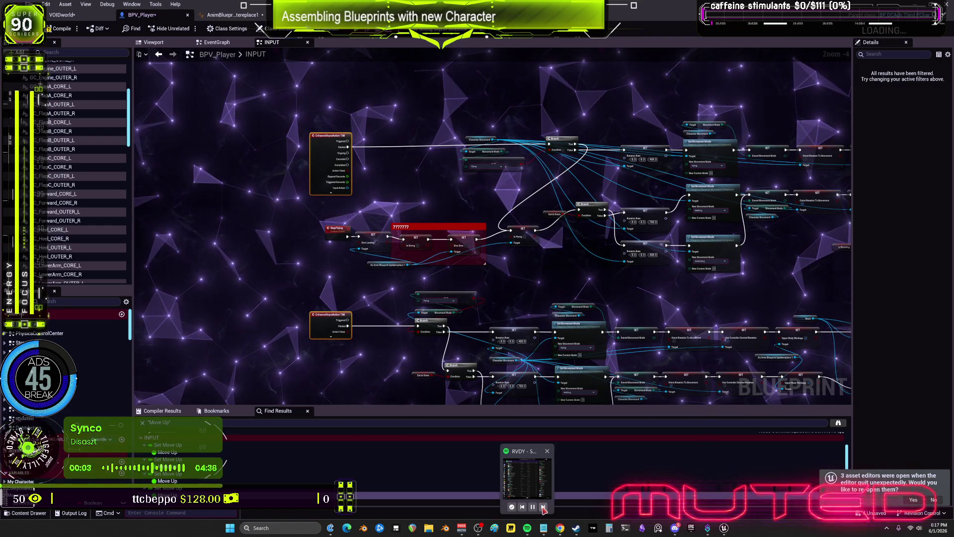
click(543, 507)
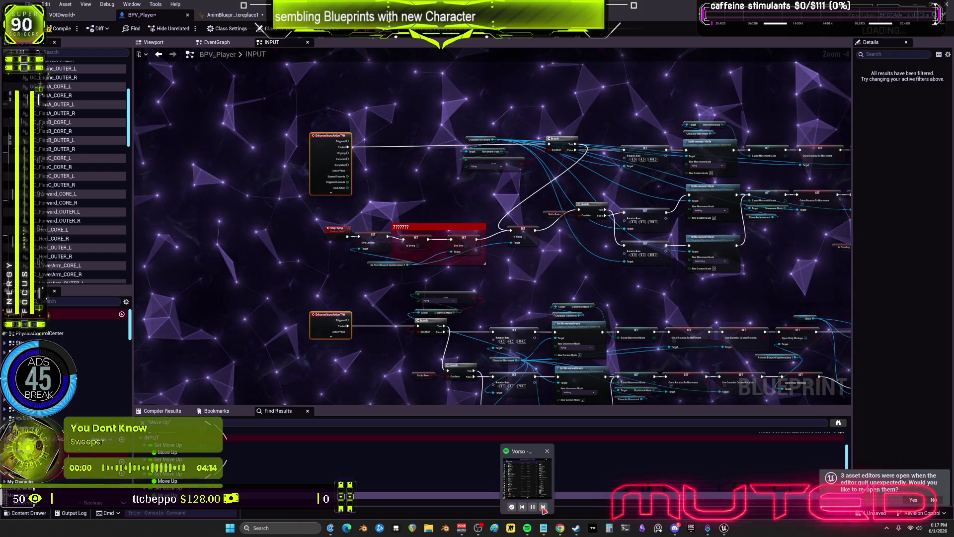
drag(655, 278, 565, 273)
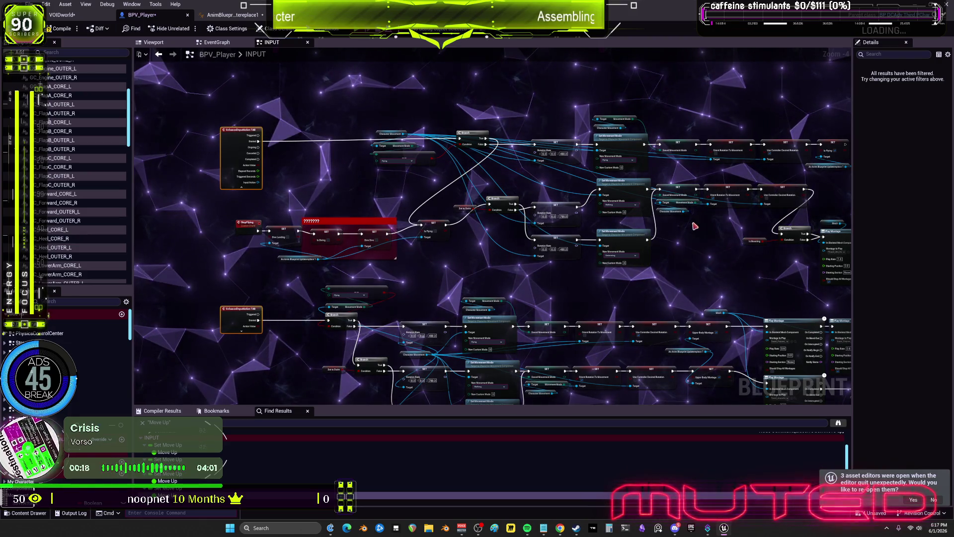
Nudge the upper Upper Body Montage SET node into line with the lower one after Play Montage.
drag(695, 226, 509, 254)
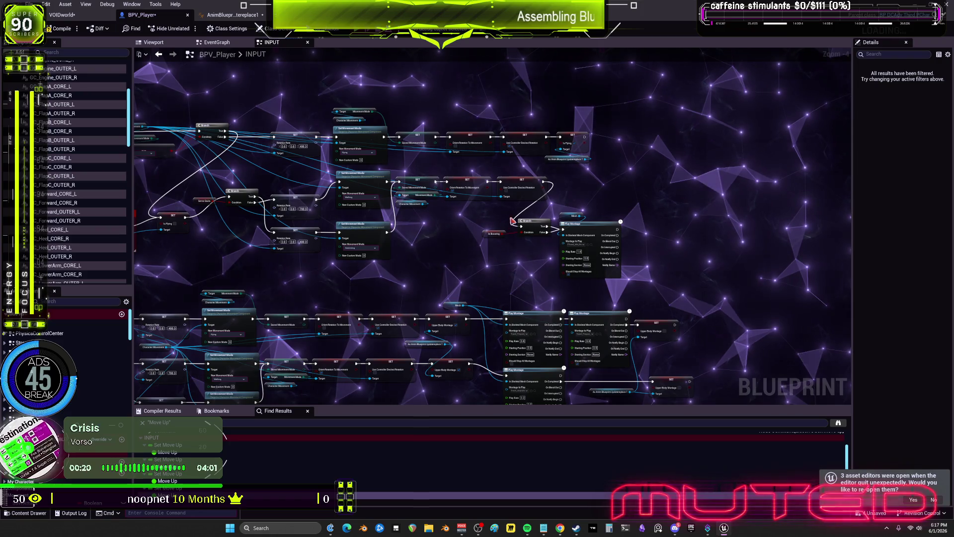
scroll(507, 228, up, 2)
scroll(509, 186, down, 1)
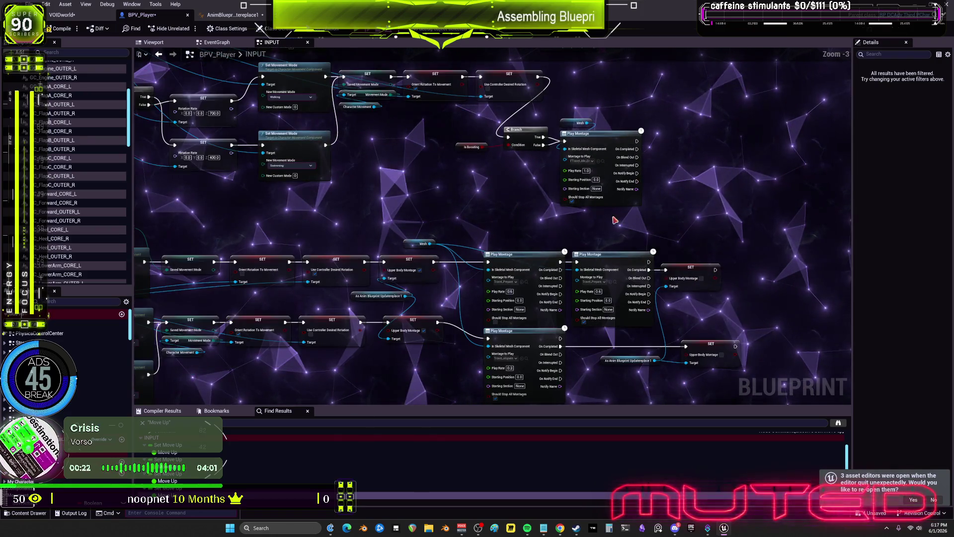
drag(698, 182, 628, 243)
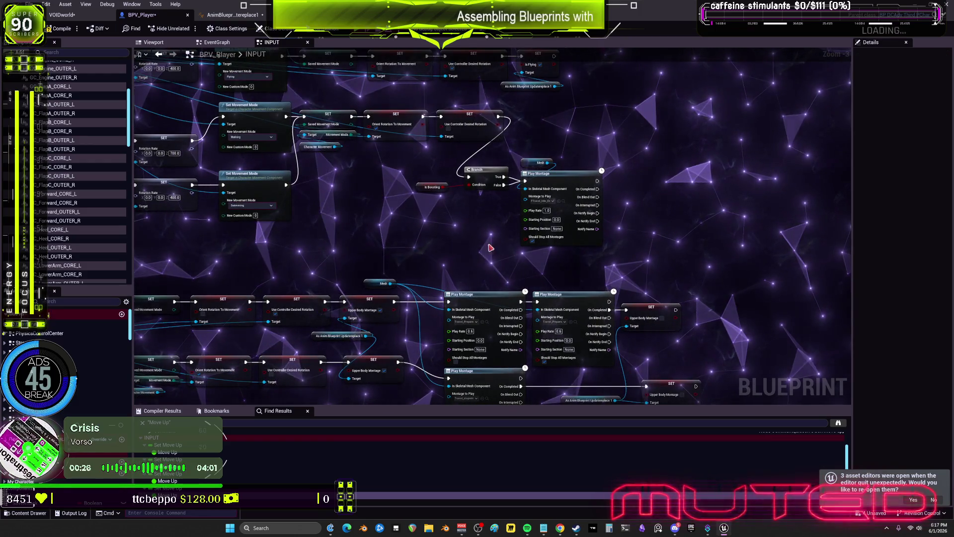
mouse_move(449, 268)
mouse_down()
mouse_move(467, 199)
mouse_move(490, 197)
mouse_up()
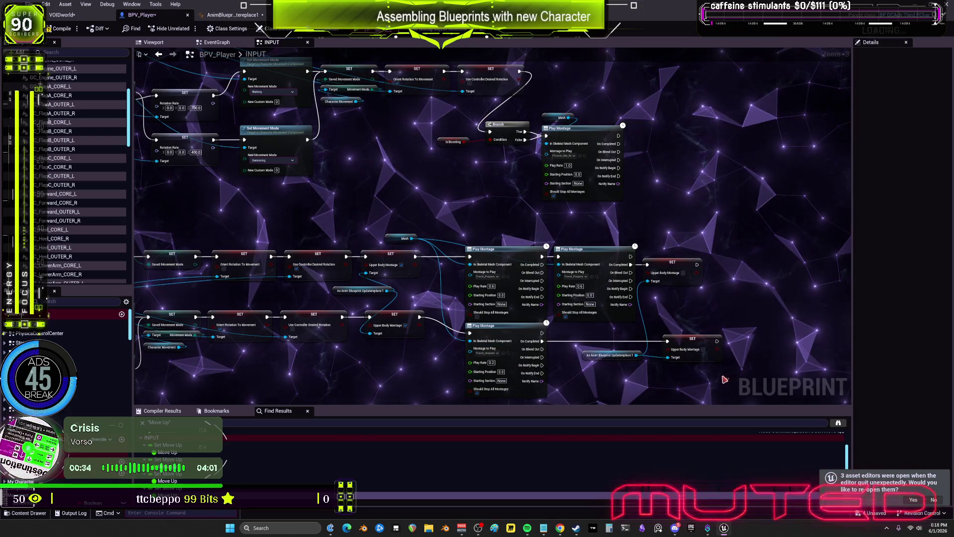
drag(672, 262, 677, 261)
click(696, 238)
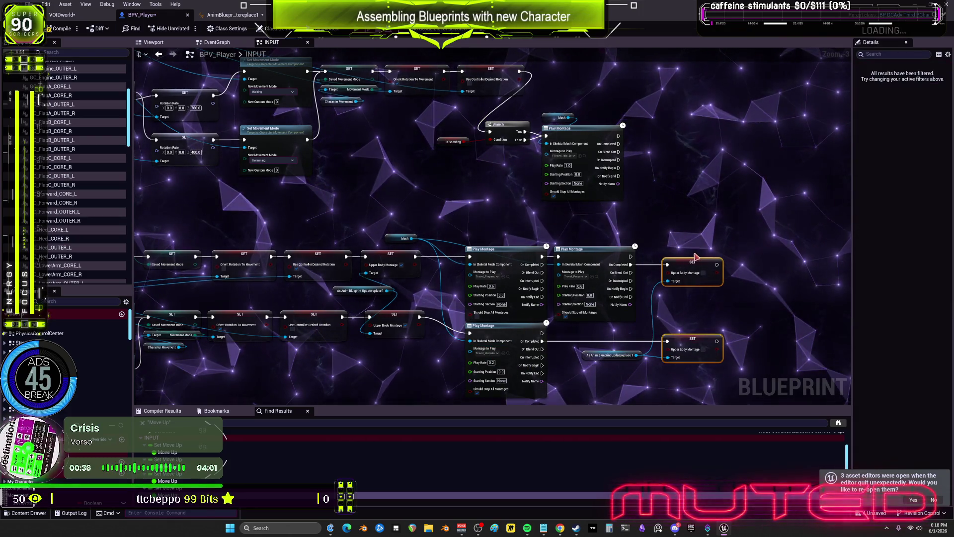
scroll(696, 238, down, 1)
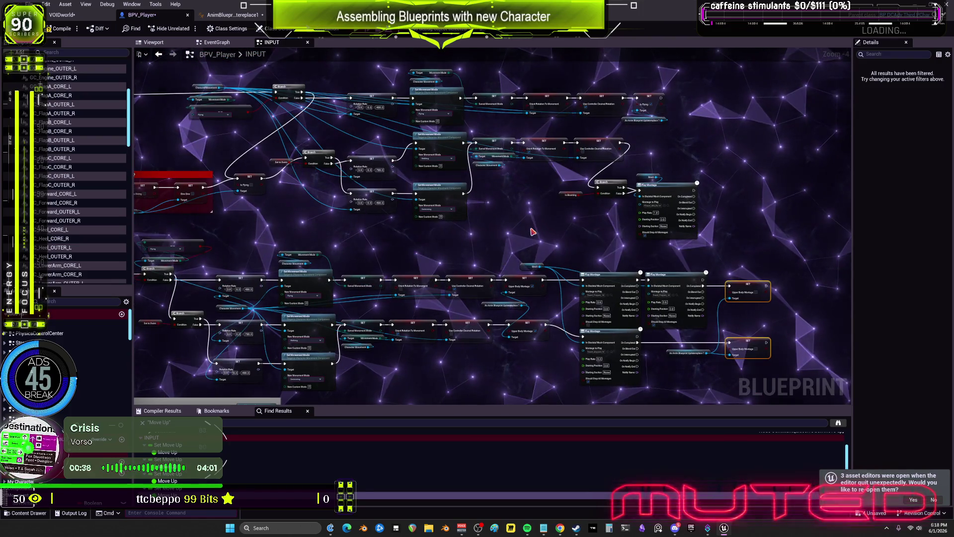
scroll(512, 219, down, 1)
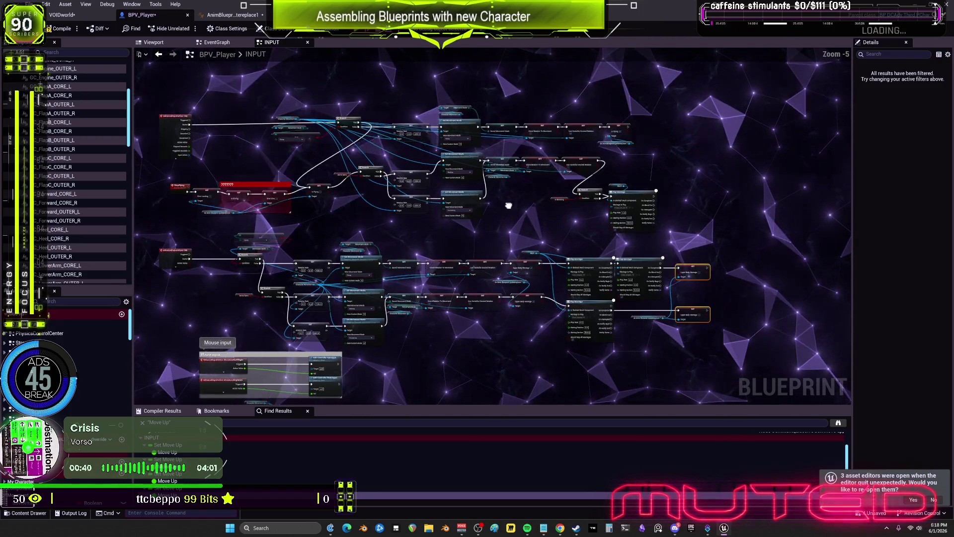
Select the Play Montage and SET nodes at the chain ends and shift them right.
mouse_move(674, 351)
mouse_down()
mouse_move(505, 247)
mouse_move(517, 249)
mouse_up()
drag(553, 220, 602, 222)
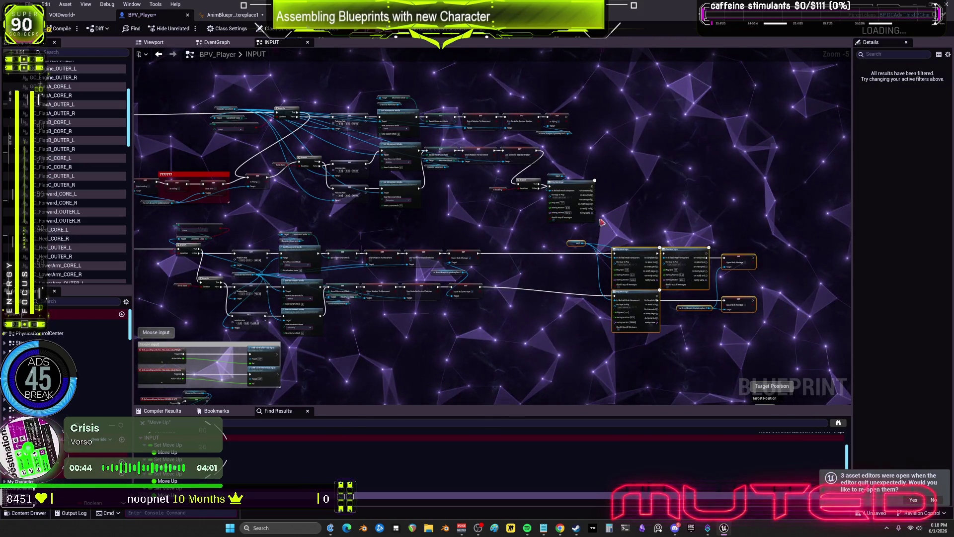
mouse_move(570, 267)
mouse_down()
mouse_move(458, 230)
mouse_move(548, 240)
mouse_up()
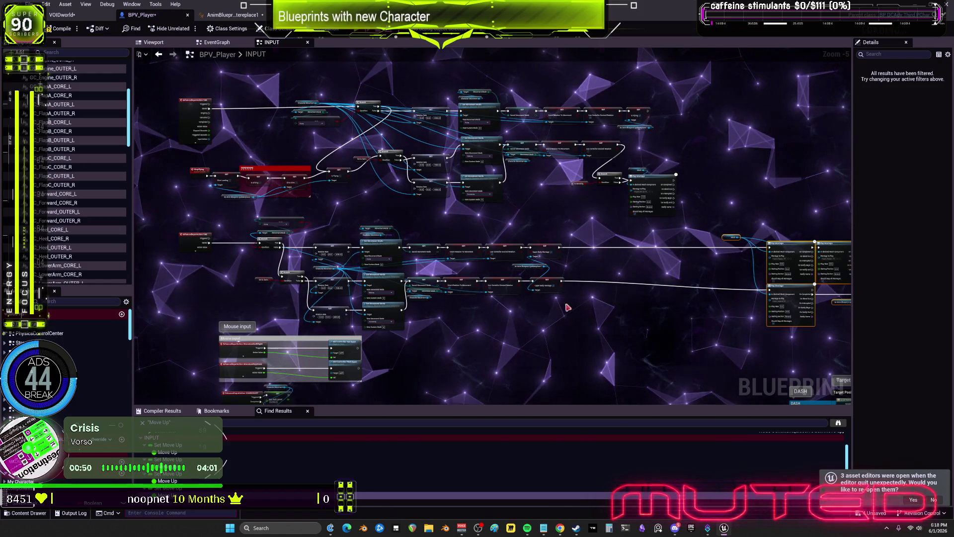
Select the SET node columns, undo the bottom alignment, and select the Play Montage node.
drag(602, 311, 432, 276)
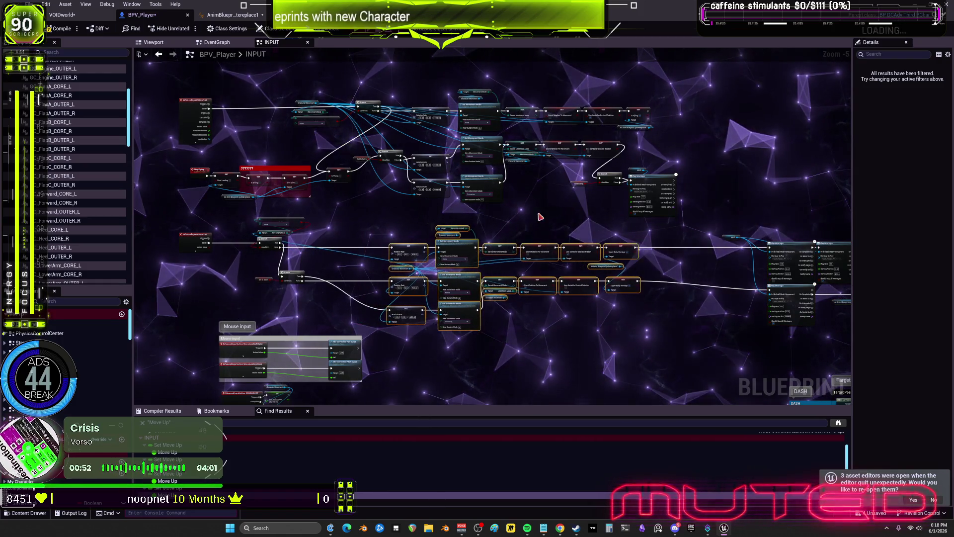
drag(435, 354, 422, 159)
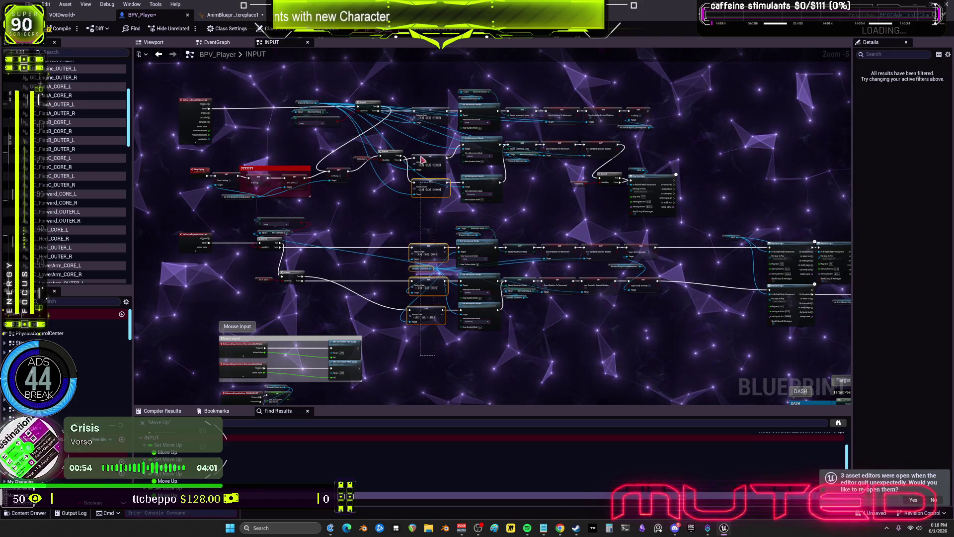
drag(521, 306, 521, 102)
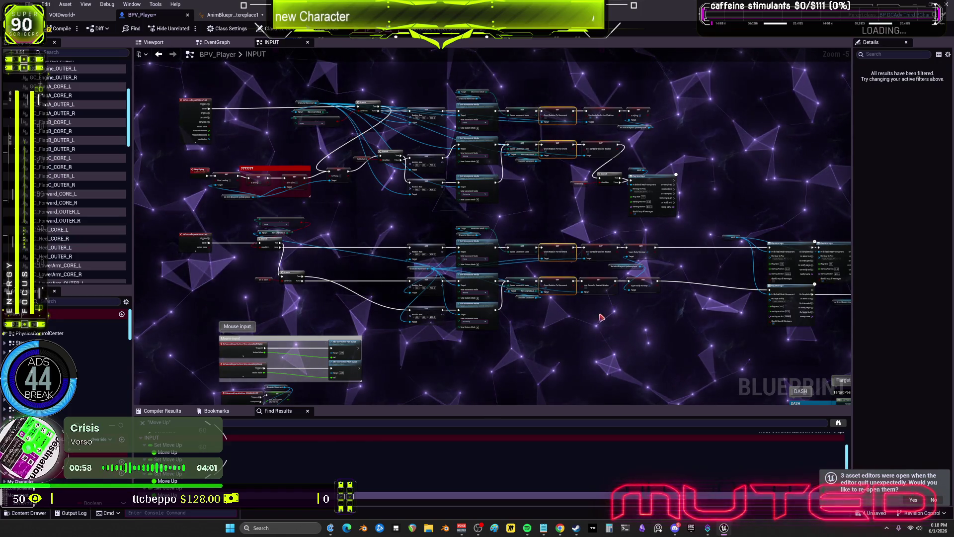
drag(600, 313, 603, 239)
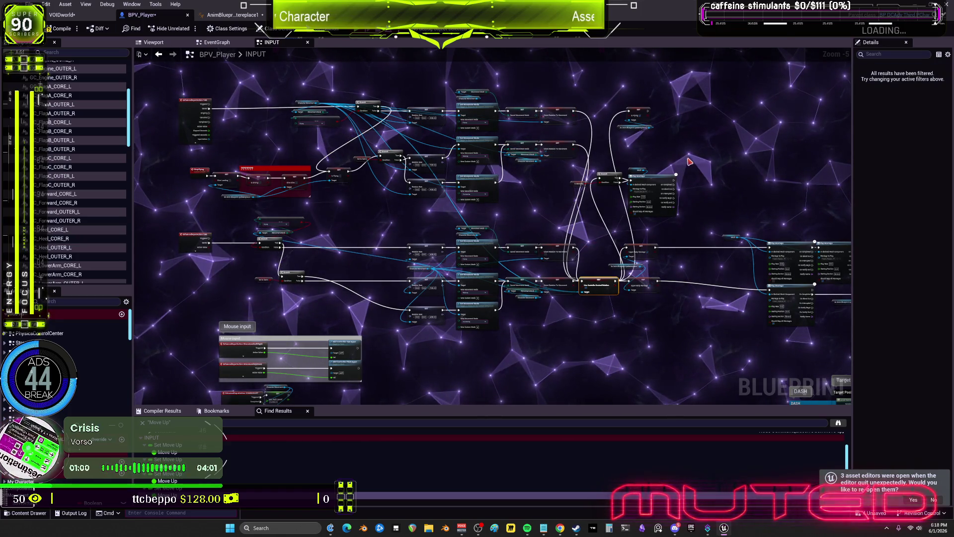
key(ctrl+z)
scroll(688, 215, up, 1)
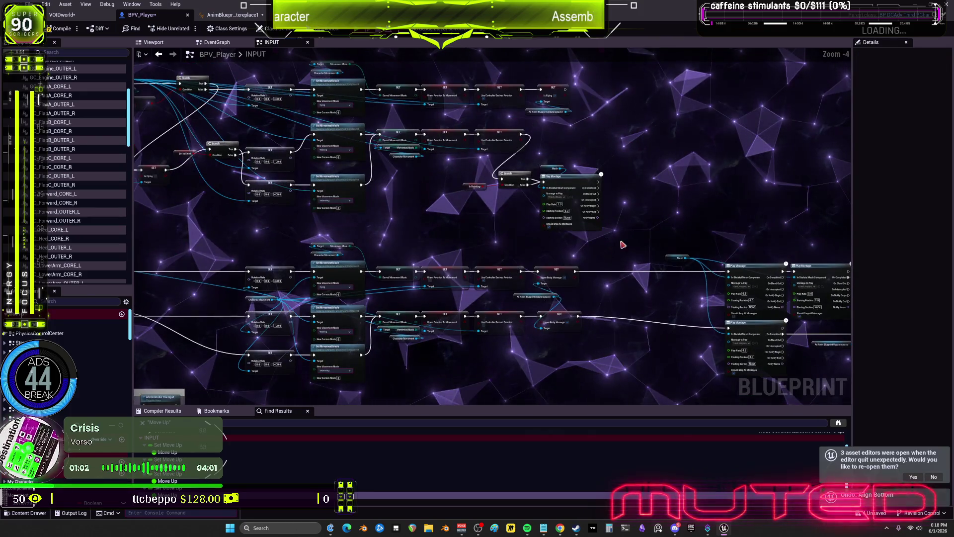
drag(628, 217, 559, 207)
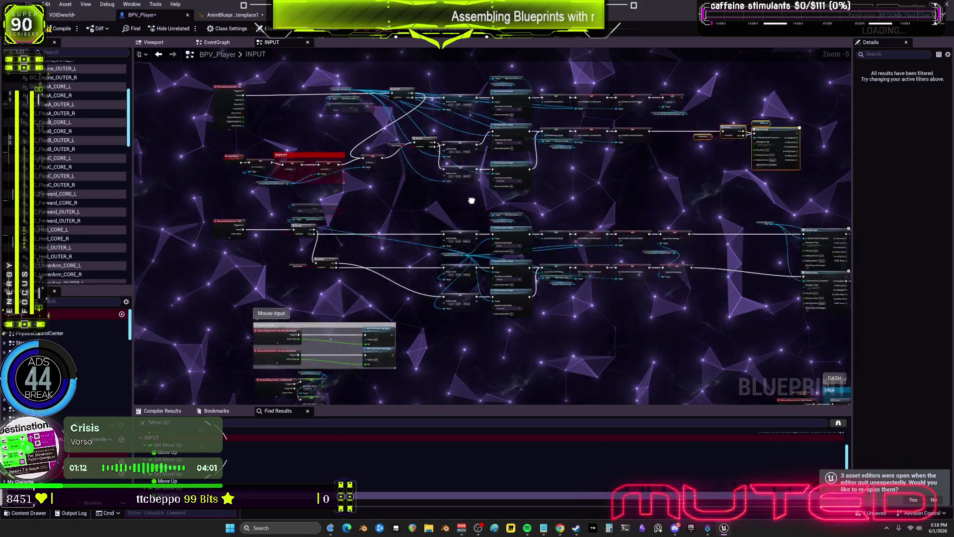
Place the Set to Swim node beside its Branch node.
scroll(394, 213, down, 1)
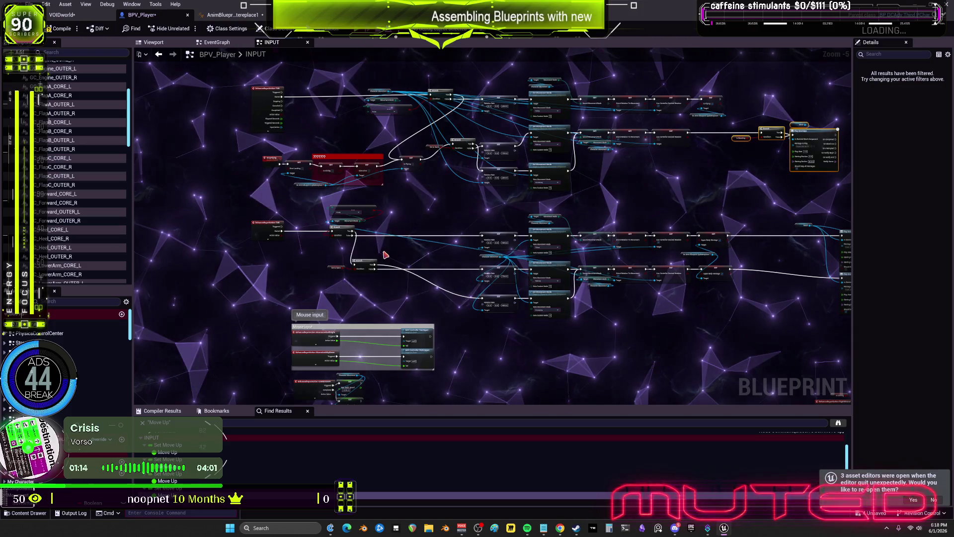
scroll(404, 253, up, 2)
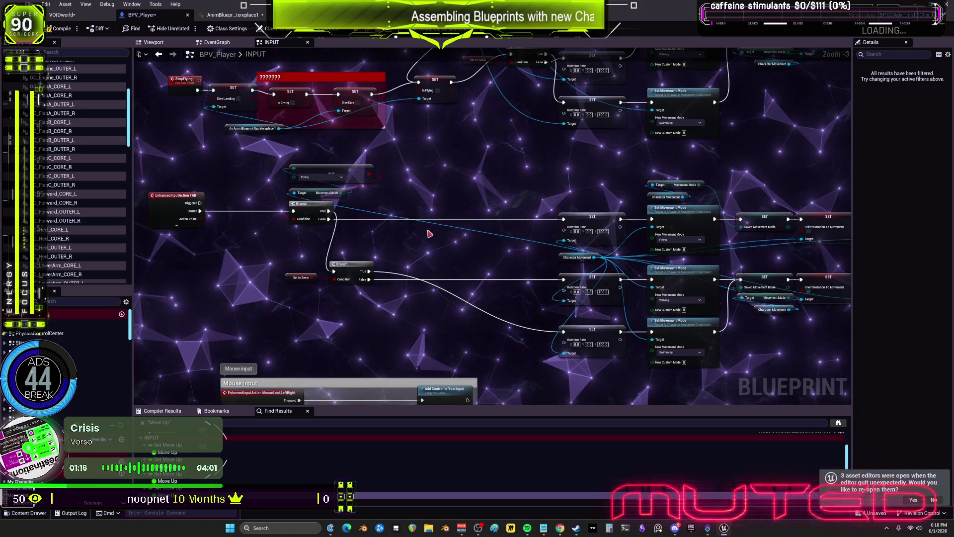
scroll(427, 239, down, 2)
scroll(424, 247, up, 2)
scroll(452, 221, down, 1)
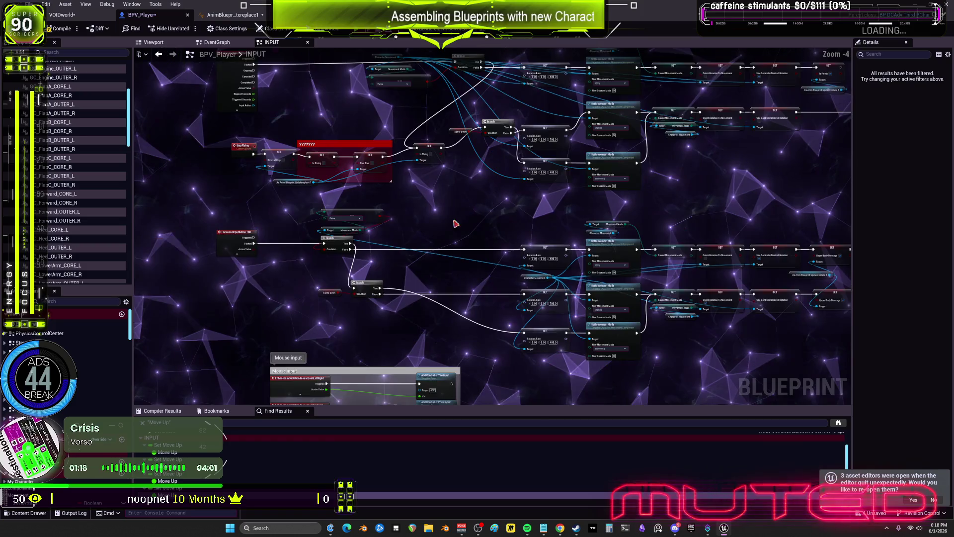
drag(368, 291, 445, 287)
drag(329, 292, 440, 292)
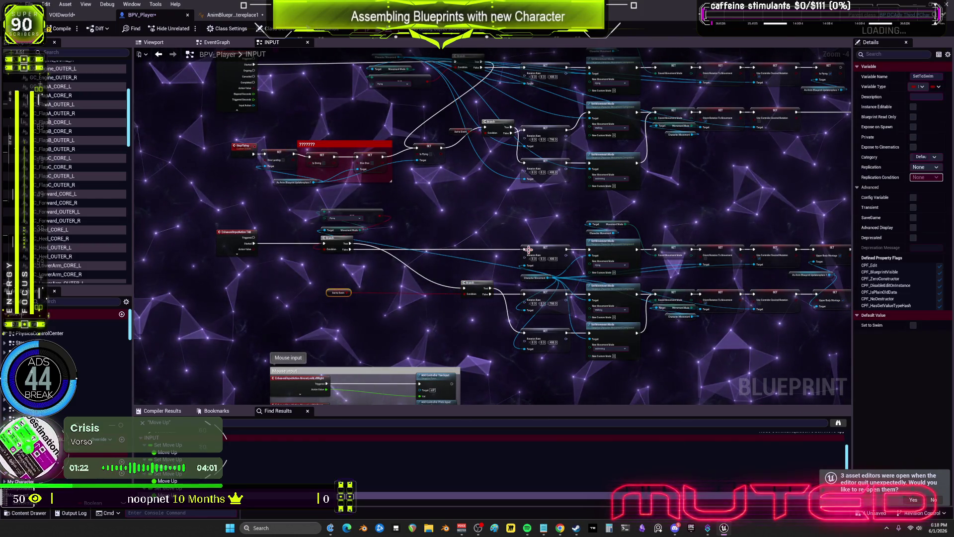
key(ctrl+v)
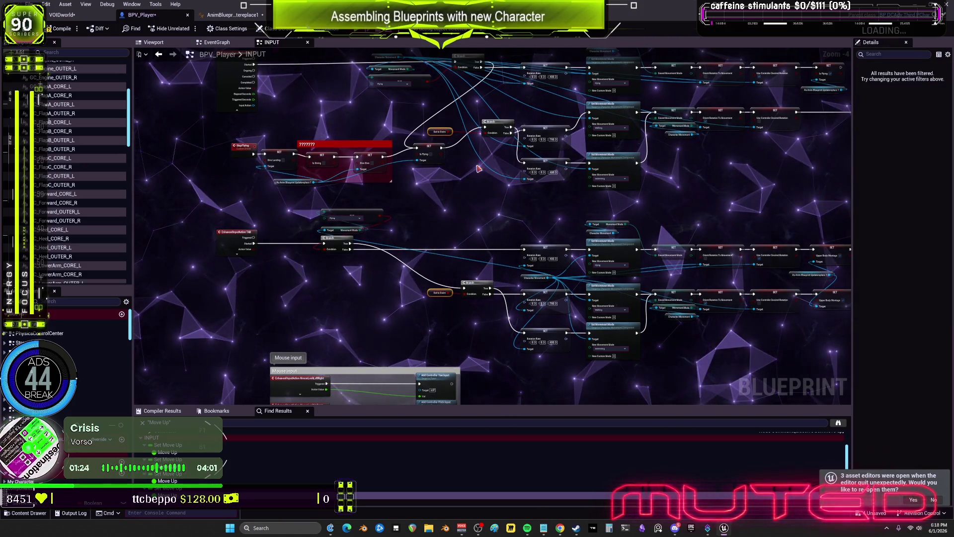
Shift the upper Branch node left and pan right along the movement-mode chains.
drag(484, 114, 463, 114)
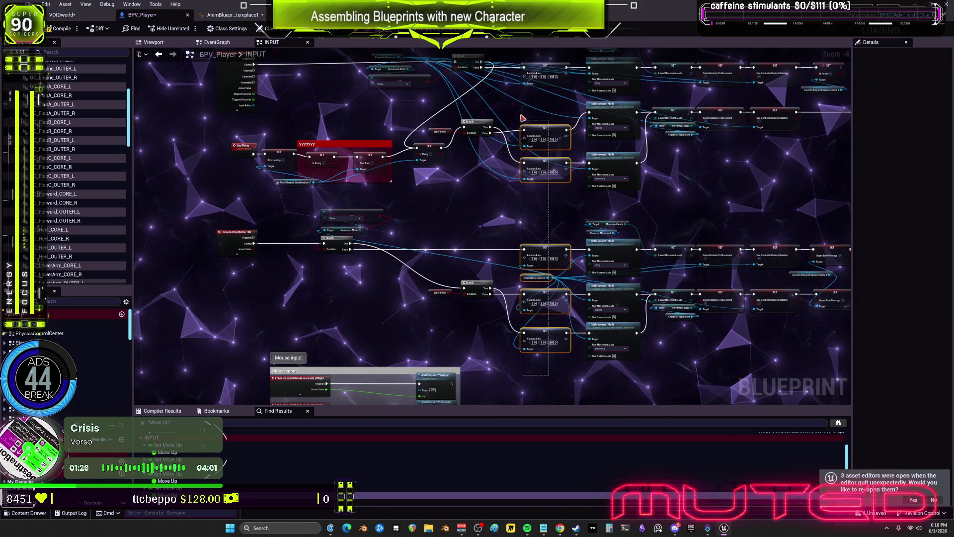
click(551, 211)
drag(551, 212, 486, 216)
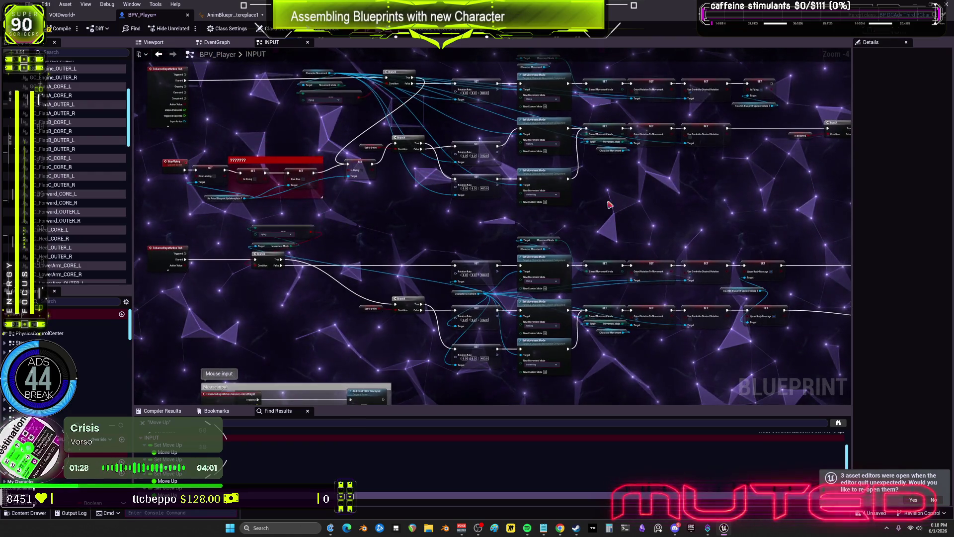
drag(666, 200, 500, 207)
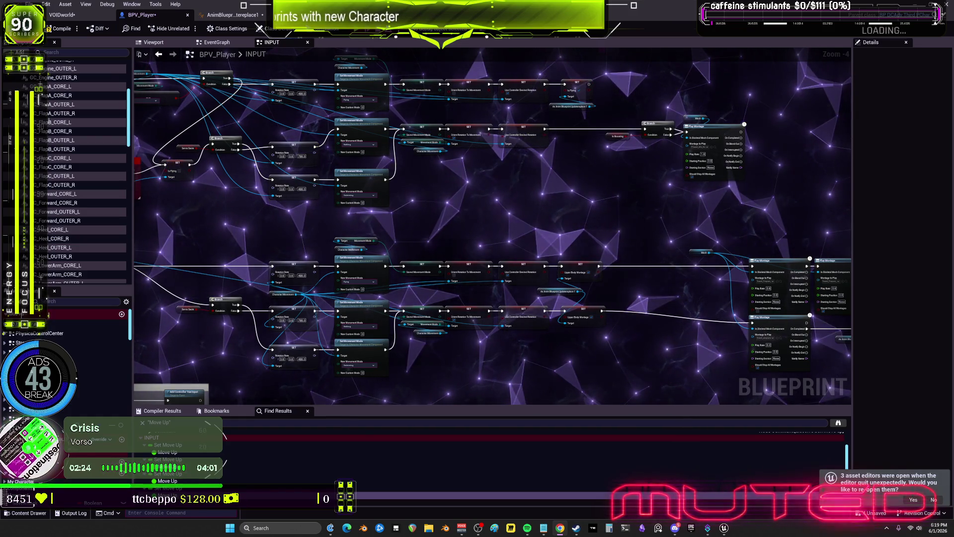
Pan to the input events and inspect the available movement modes on the upper check nodes.
scroll(565, 269, down, 3)
scroll(565, 268, up, 2)
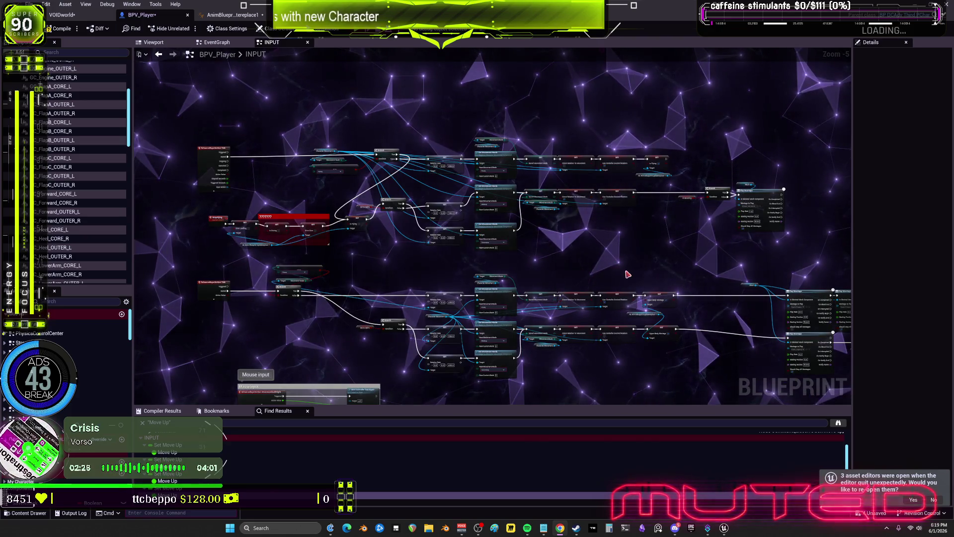
scroll(571, 278, up, 1)
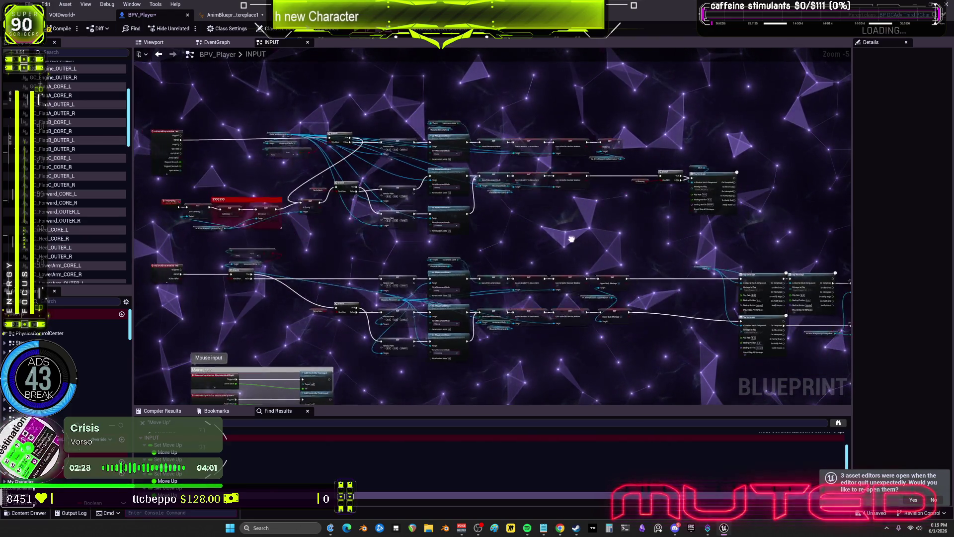
mouse_move(229, 228)
mouse_down()
mouse_move(466, 229)
mouse_move(563, 269)
mouse_up()
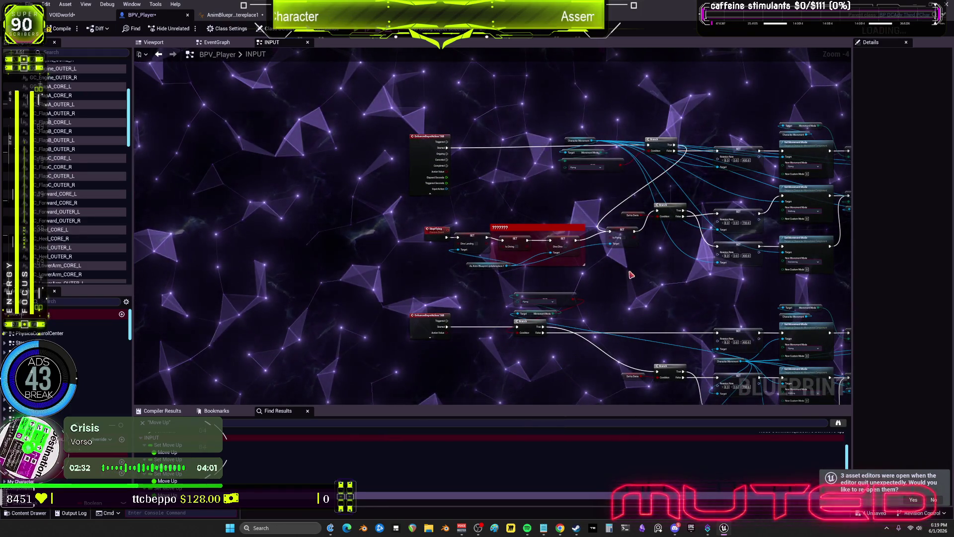
mouse_move(636, 271)
mouse_down()
mouse_move(572, 274)
mouse_move(613, 283)
mouse_up()
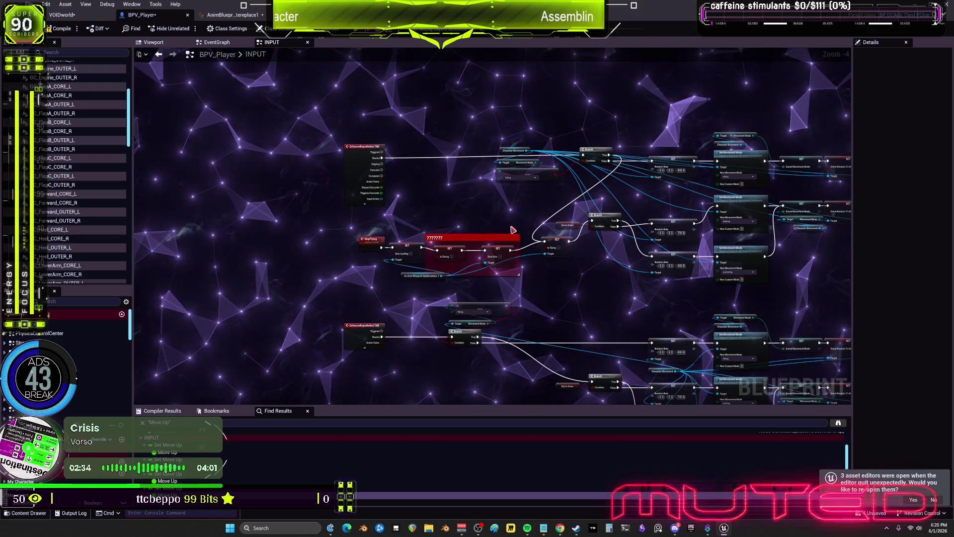
click(474, 312)
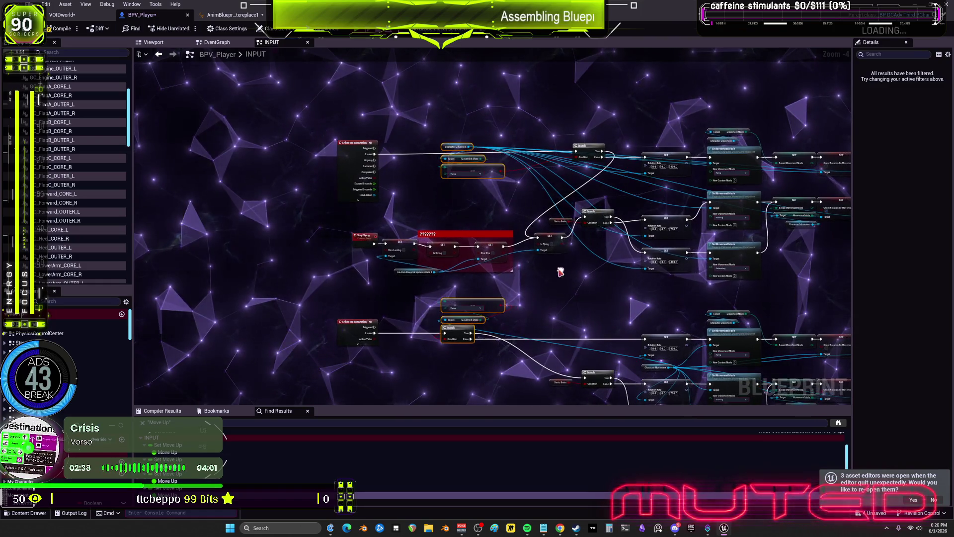
Select the lower Is Swimming check and its Branch and move them toward the rotation-rate SETs.
drag(571, 278, 504, 211)
drag(538, 346, 492, 311)
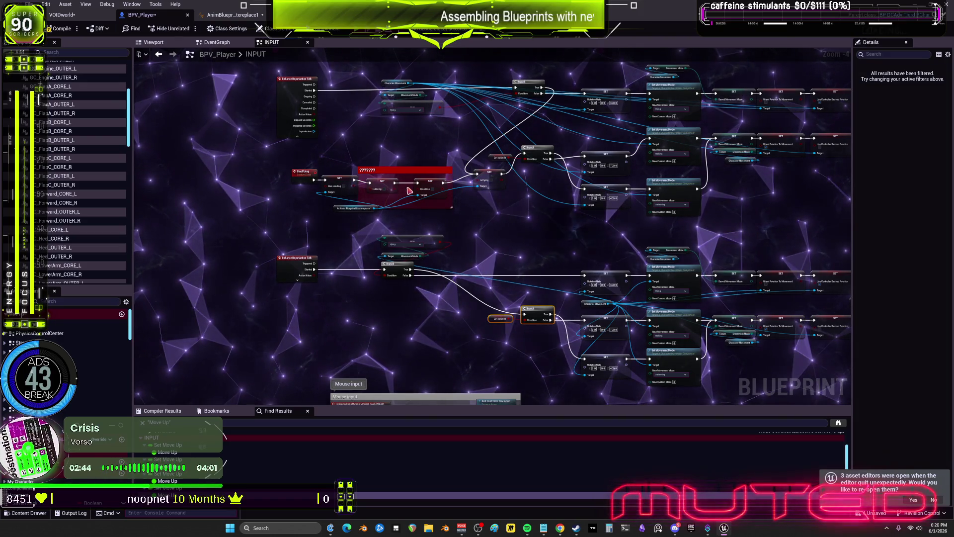
scroll(416, 194, up, 2)
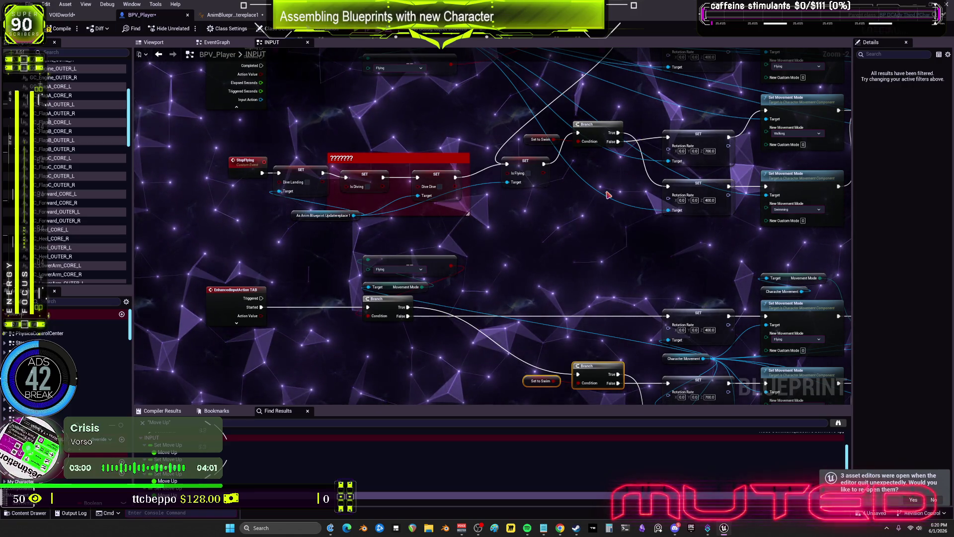
scroll(615, 171, down, 1)
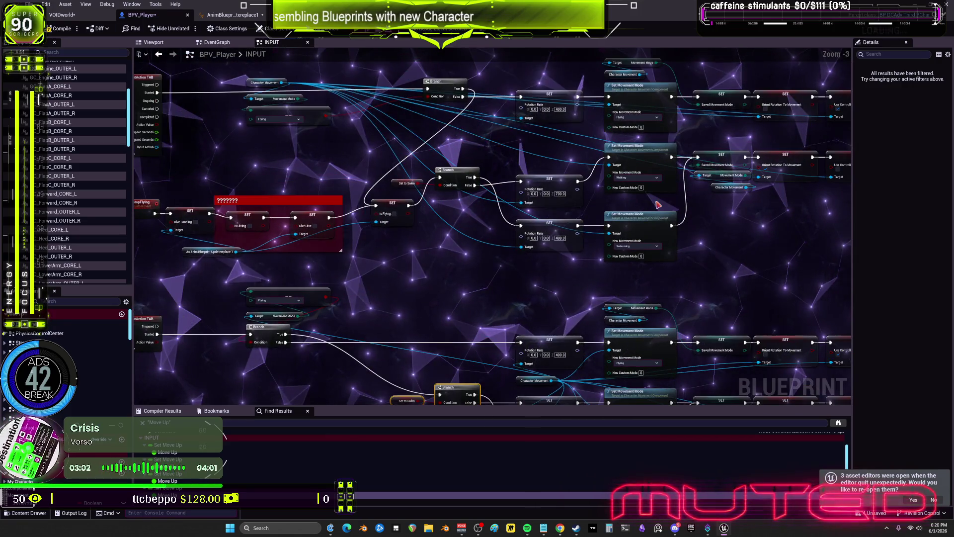
mouse_move(586, 219)
mouse_down()
mouse_move(589, 228)
mouse_move(479, 235)
mouse_up()
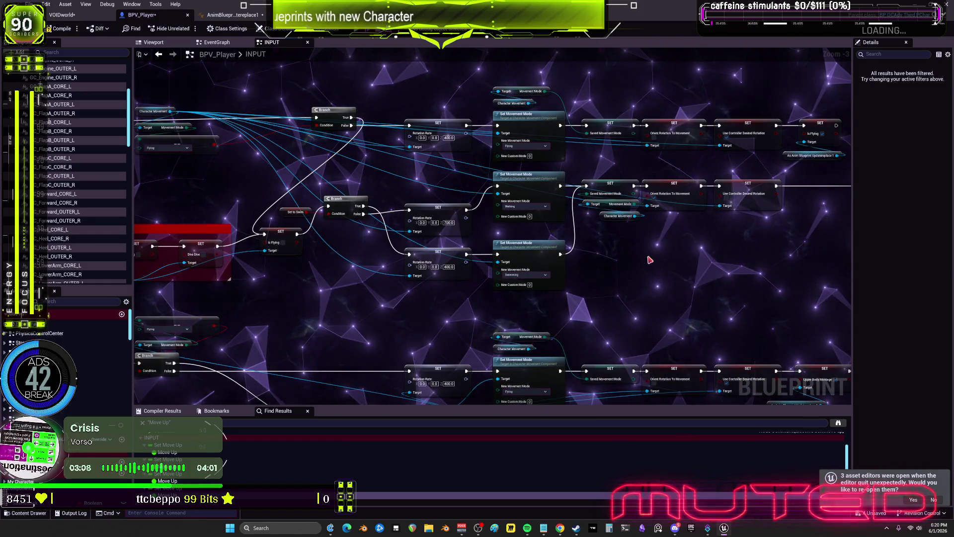
mouse_move(324, 252)
mouse_down()
mouse_move(462, 251)
mouse_move(533, 229)
mouse_move(477, 230)
mouse_up()
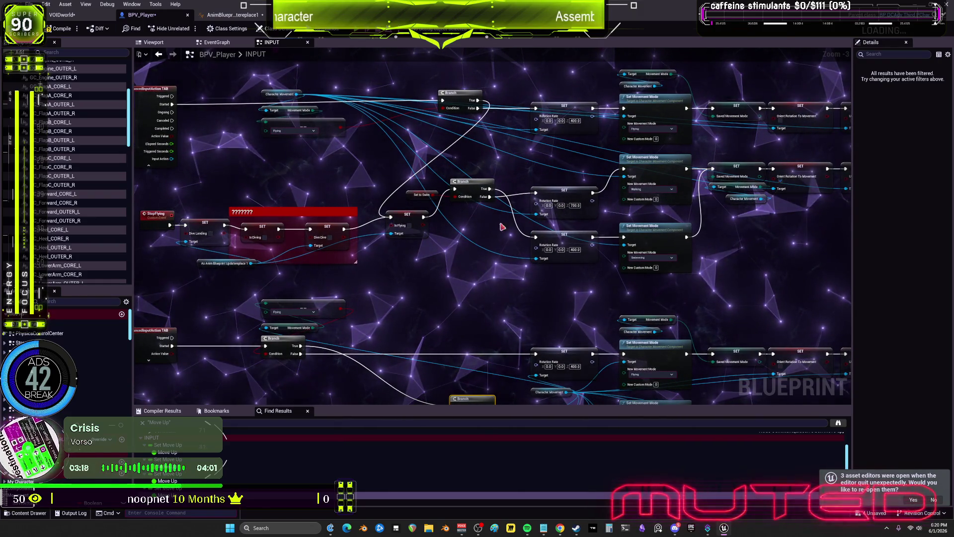
drag(567, 193, 566, 198)
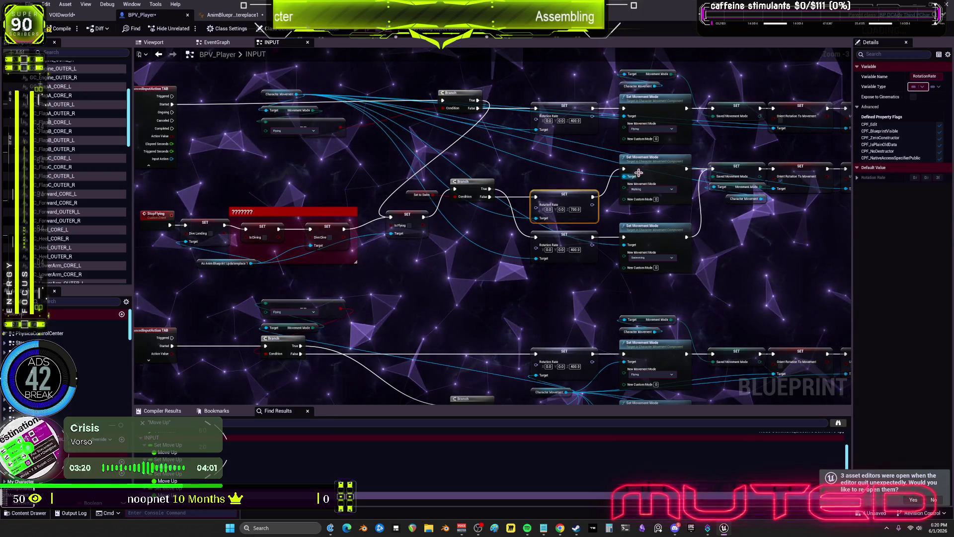
drag(638, 173, 609, 174)
click(625, 182)
drag(547, 204, 547, 208)
mouse_move(444, 189)
mouse_down()
mouse_move(552, 212)
mouse_move(525, 193)
mouse_up()
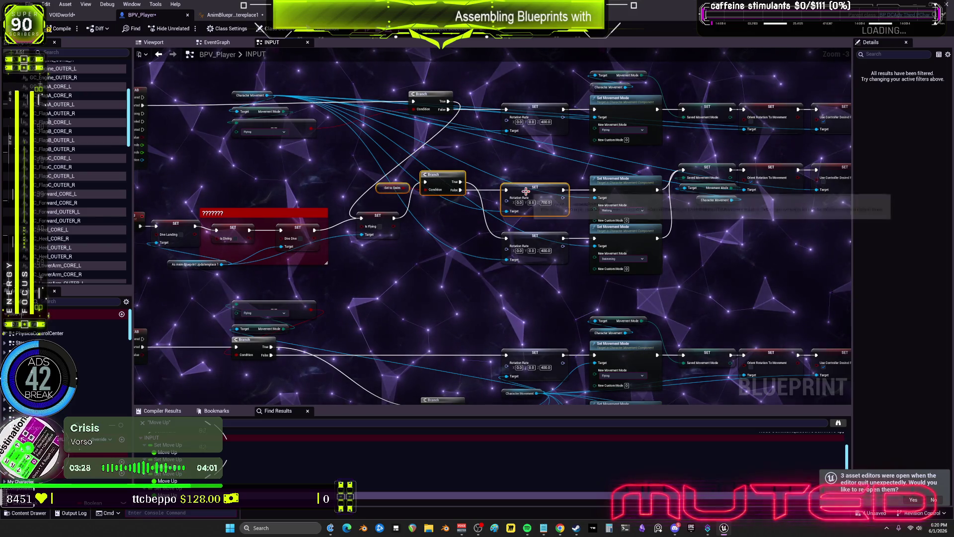
scroll(611, 209, right, 10)
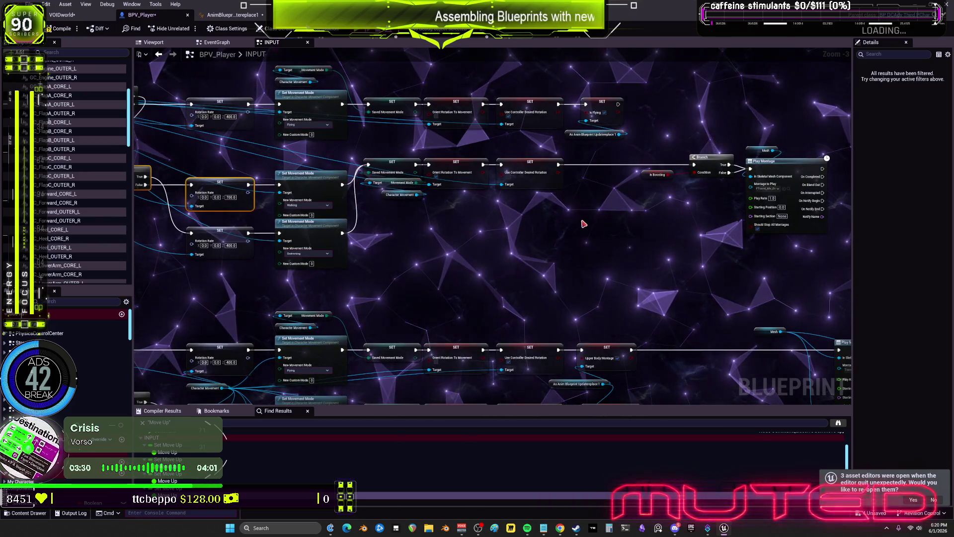
drag(588, 215, 362, 159)
drag(420, 162, 421, 184)
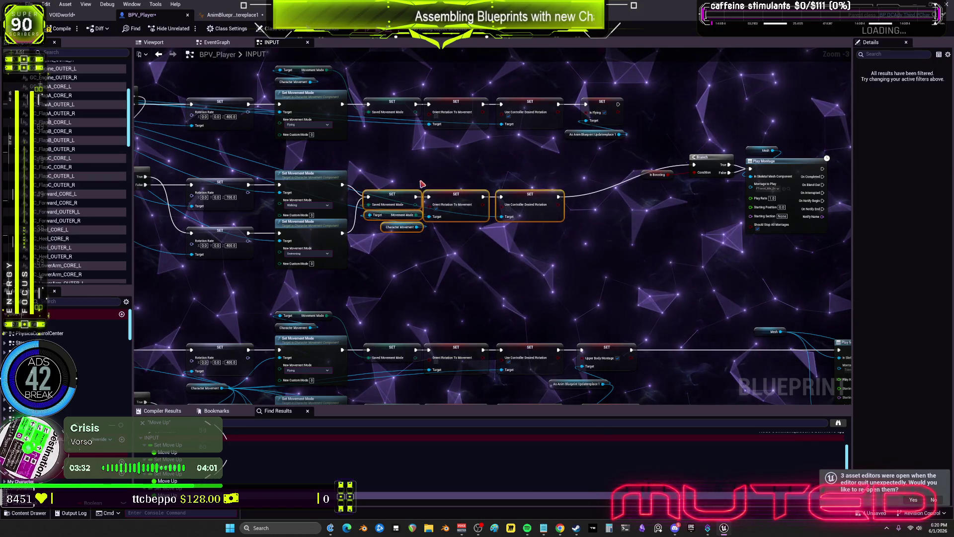
scroll(495, 238, down, 1)
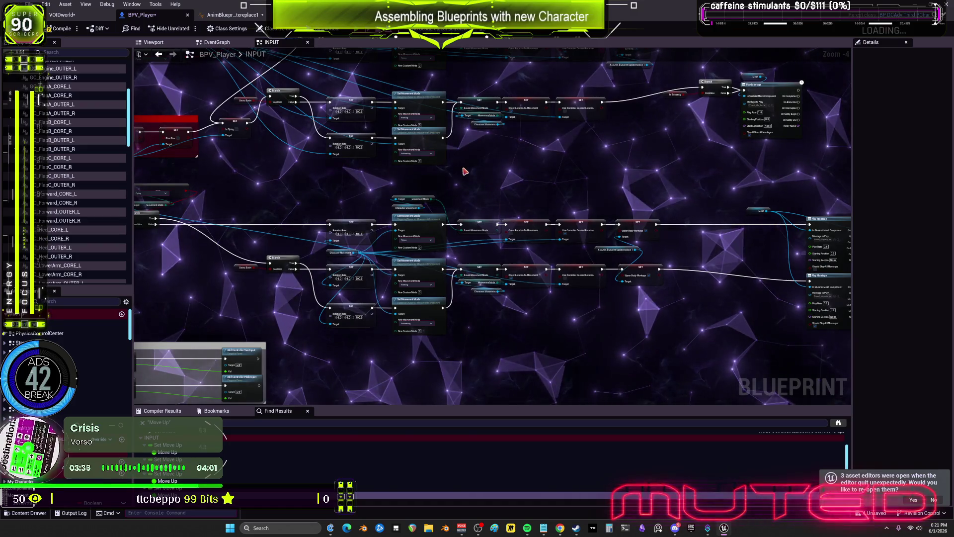
mouse_move(577, 285)
mouse_down()
mouse_move(472, 206)
mouse_move(482, 270)
mouse_move(276, 257)
mouse_up()
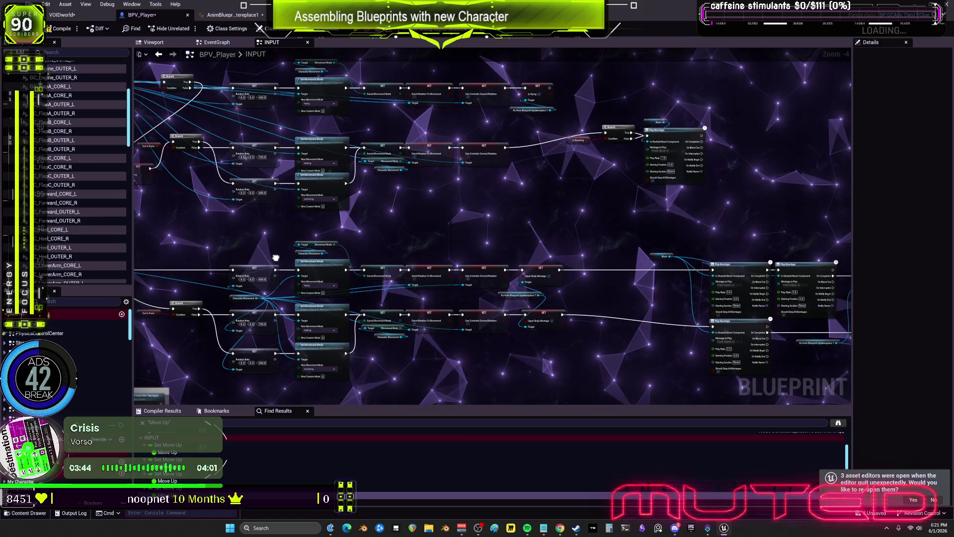
mouse_move(581, 233)
mouse_down()
mouse_move(523, 327)
mouse_move(522, 318)
mouse_up()
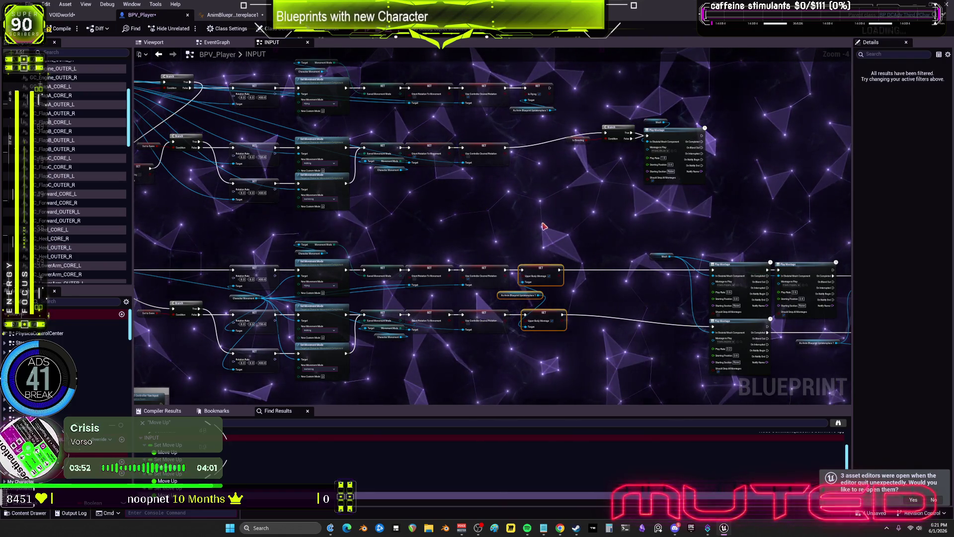
scroll(655, 149, up, 3)
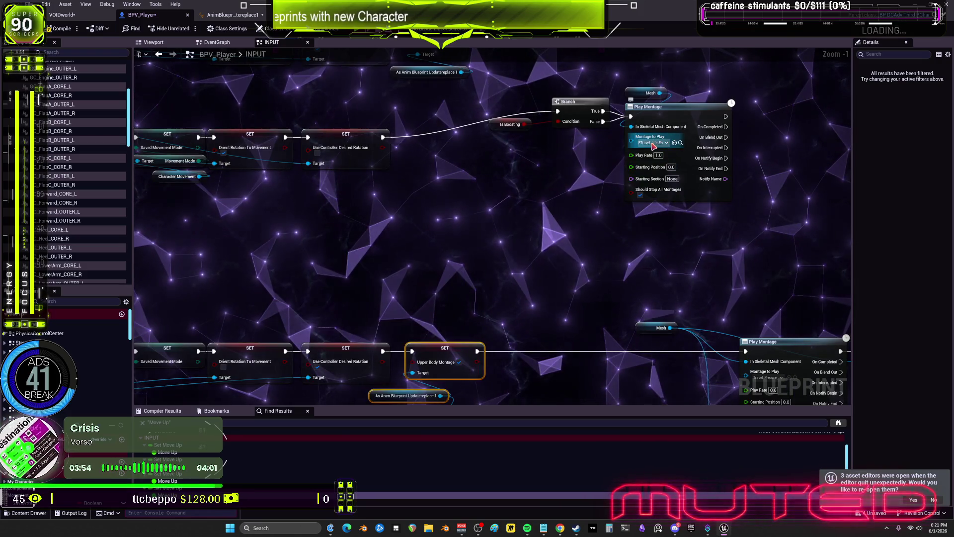
scroll(560, 167, down, 2)
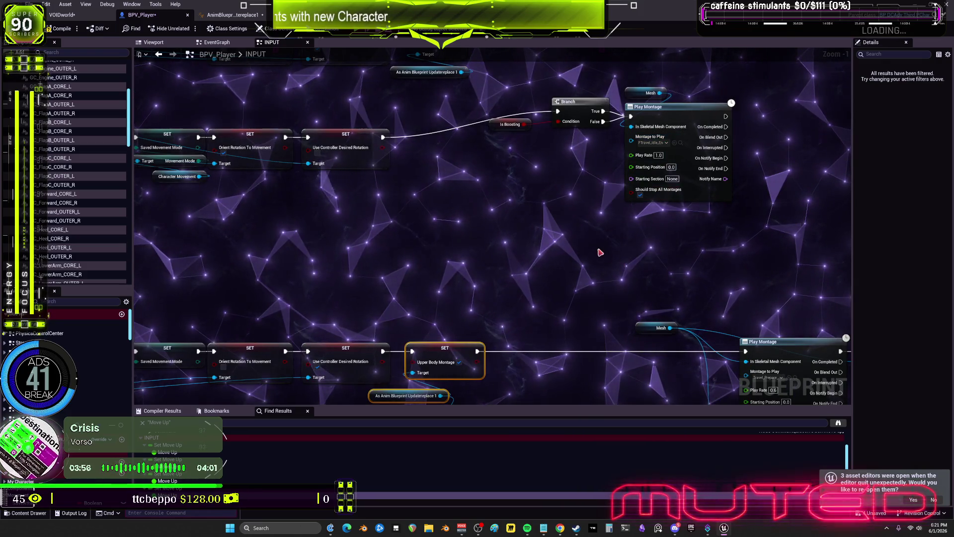
mouse_move(585, 225)
mouse_down()
mouse_move(558, 207)
mouse_move(535, 220)
mouse_up()
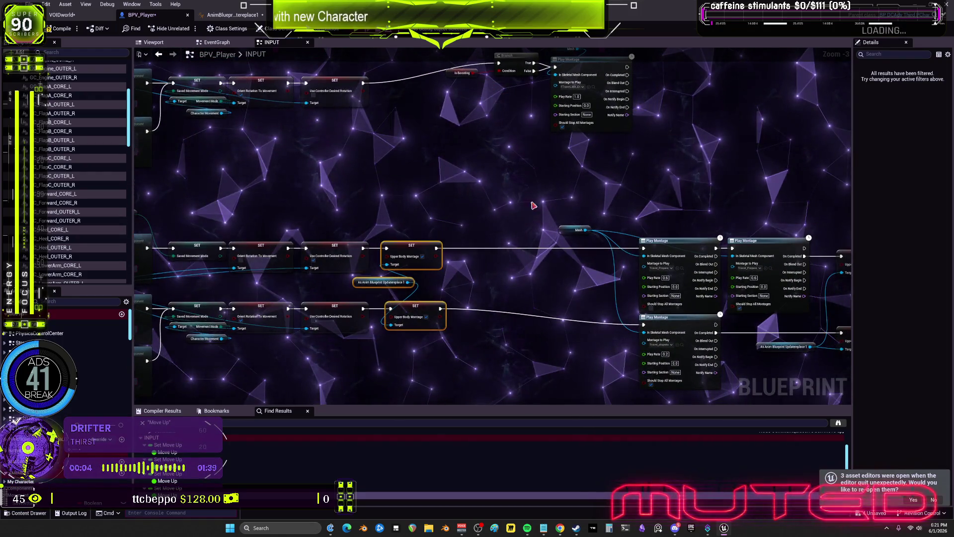
scroll(604, 246, down, 1)
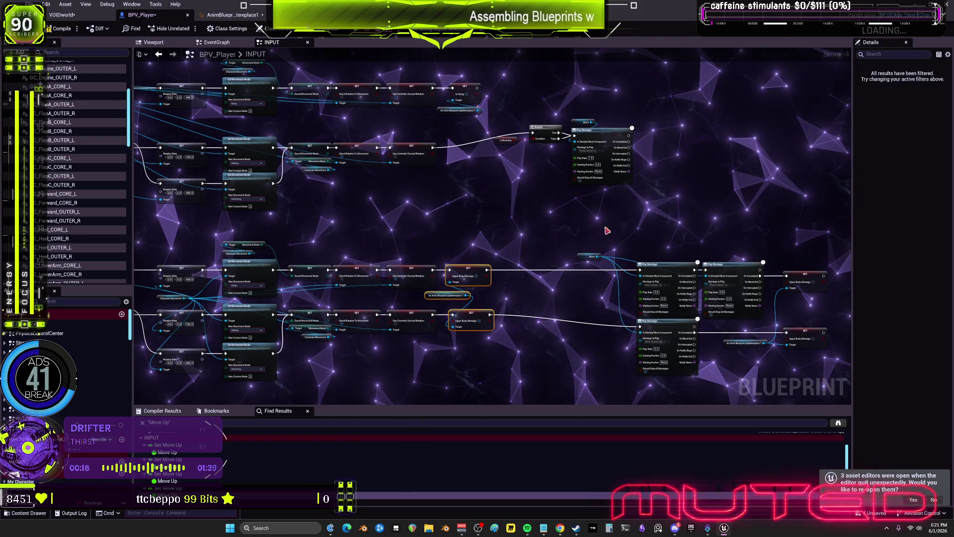
drag(532, 225, 485, 287)
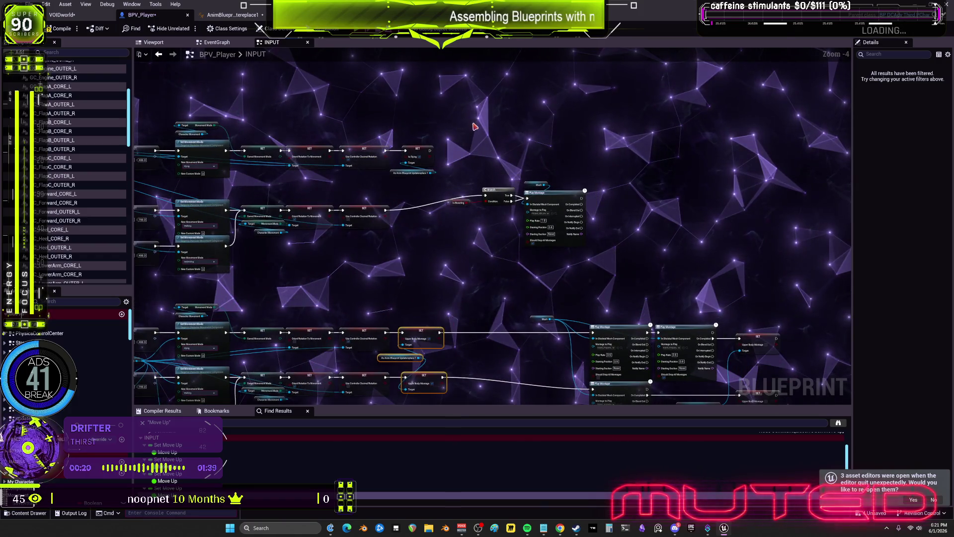
Title the new comment 'end flying animation montage. upper body or full body', fixing typos.
text(c)
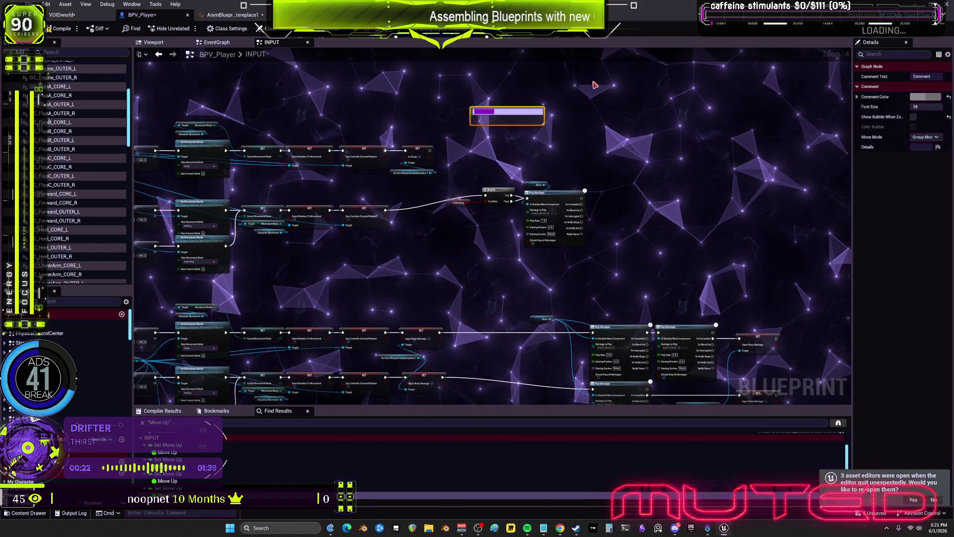
text(nd flying)
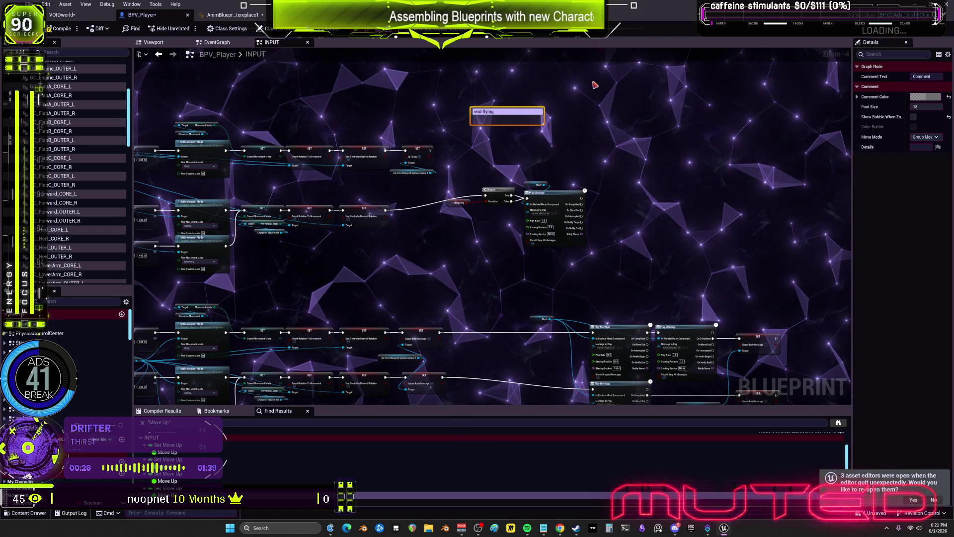
text( an)
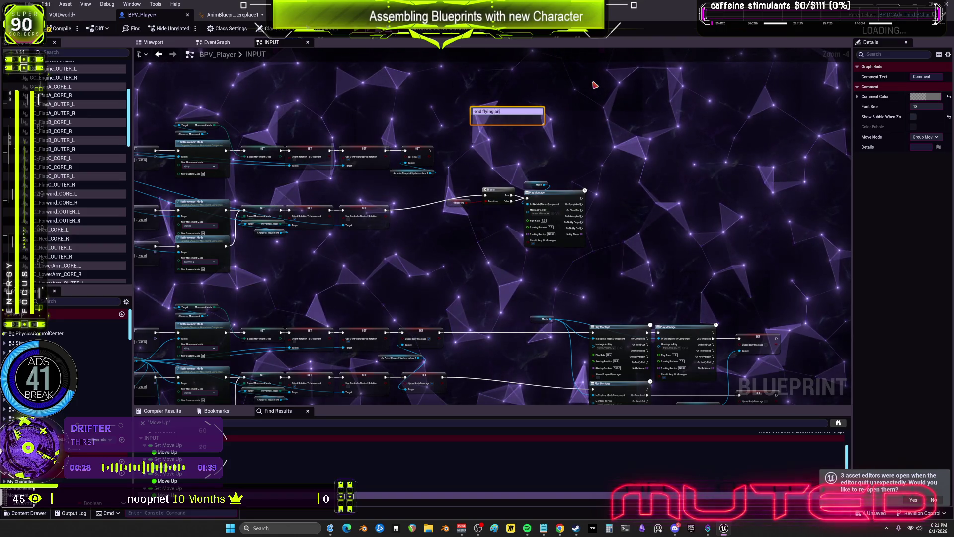
text(imationtage. up)
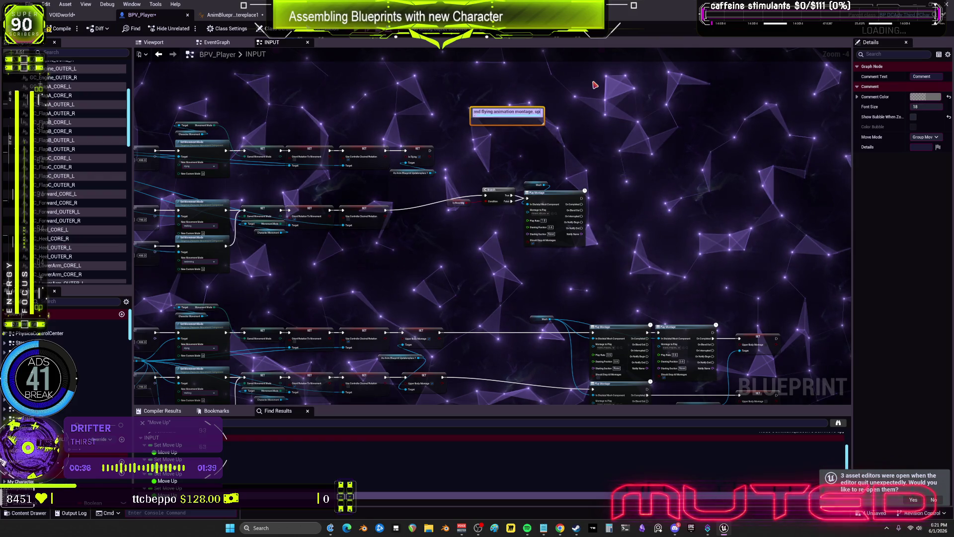
text(er body)
key(Return)
key(BackSpace)
key(BackSpace)
key(BackSpace)
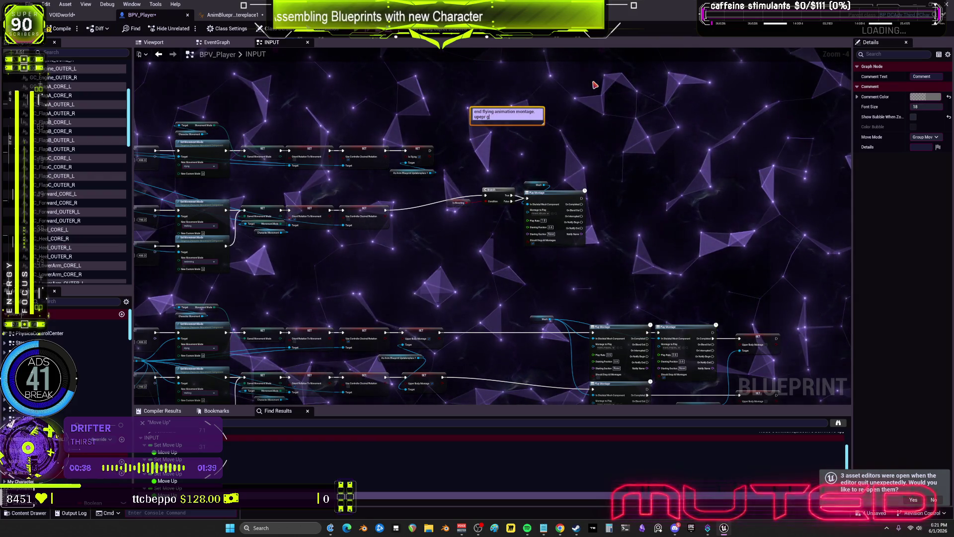
key(BackSpace)
key(BackSpace)
text(per bod)
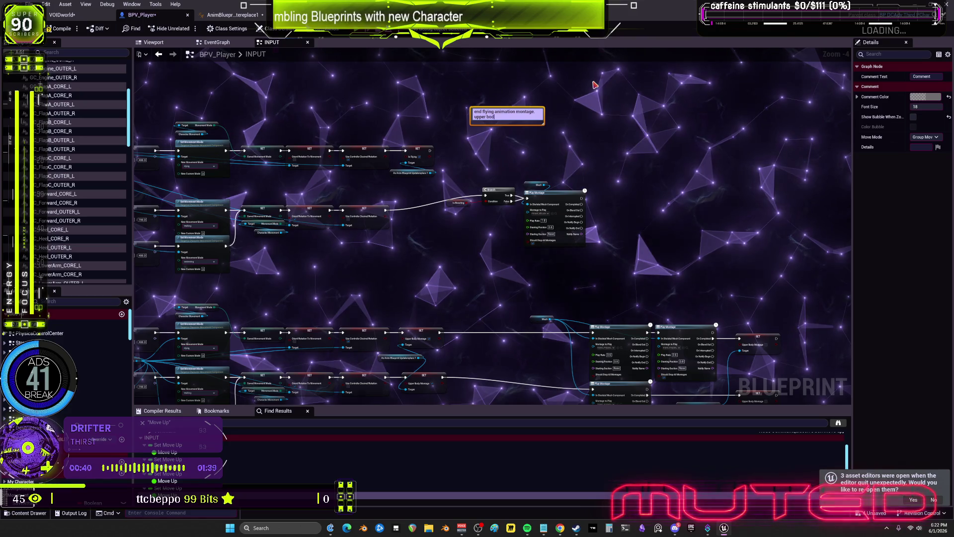
text(y or full body)
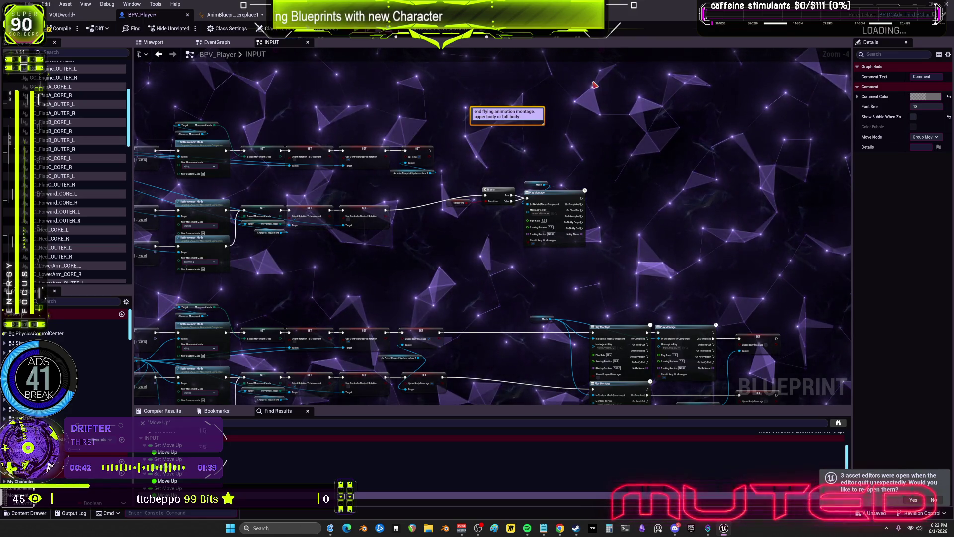
click(596, 99)
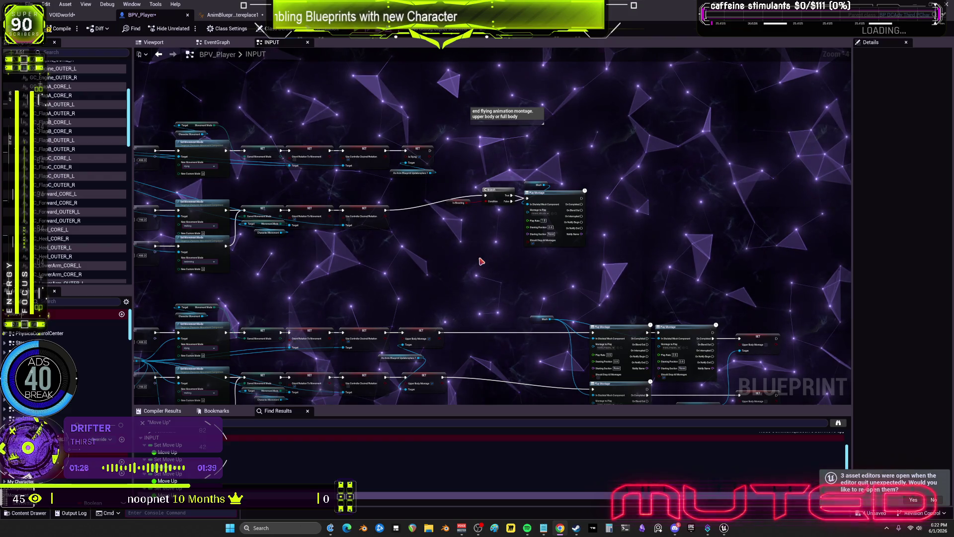
scroll(612, 207, down, 1)
scroll(471, 145, up, 1)
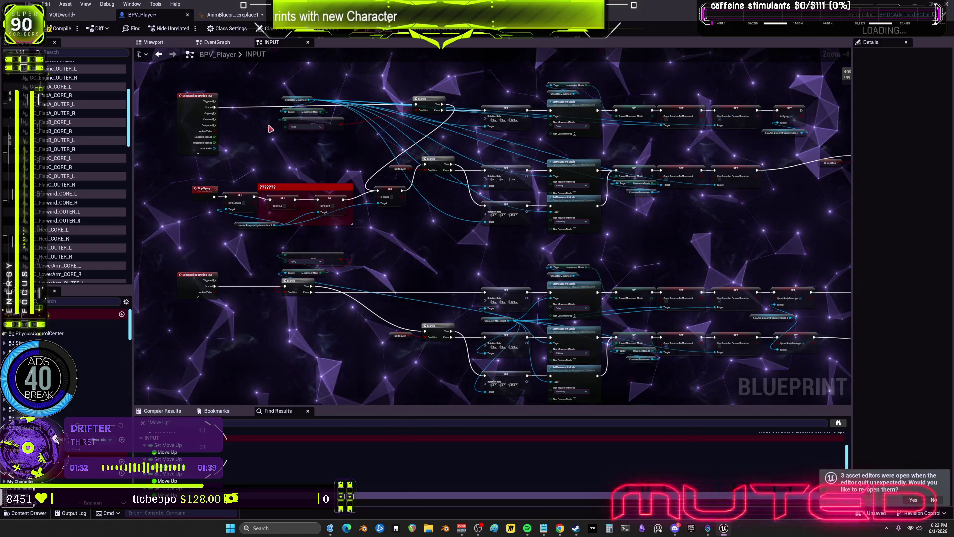
Add a 'do i need to check for swim here' comment by Is Flying and nudge it up-left.
click(205, 191)
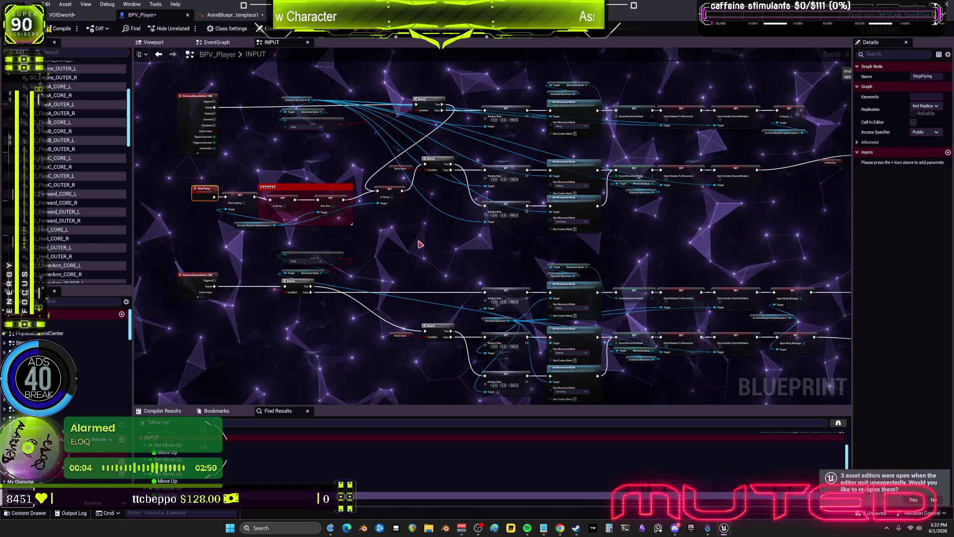
scroll(430, 206, up, 1)
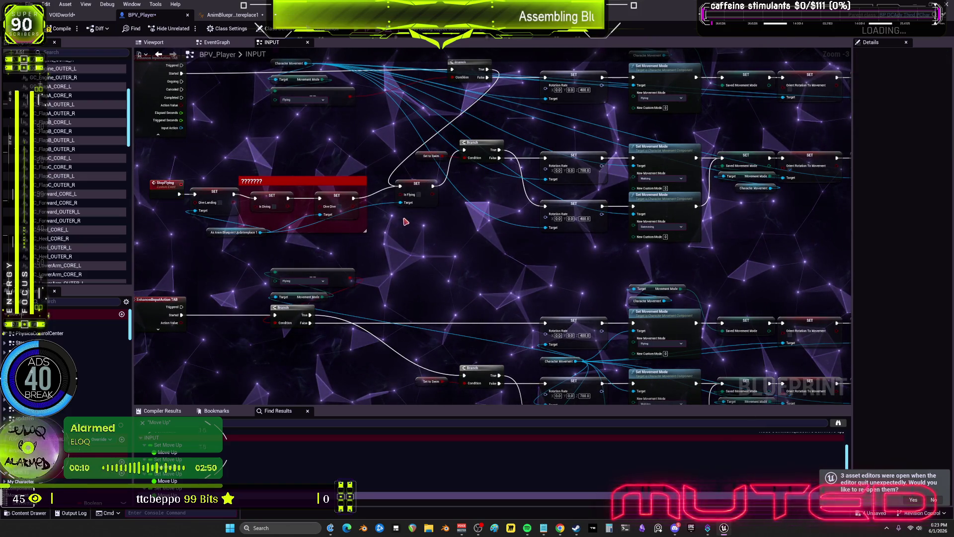
text(c)
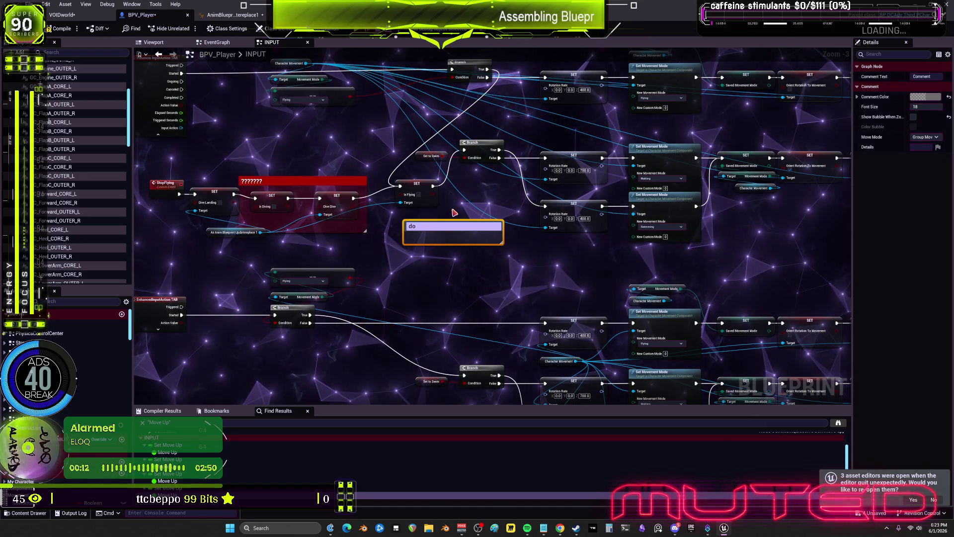
text( in)
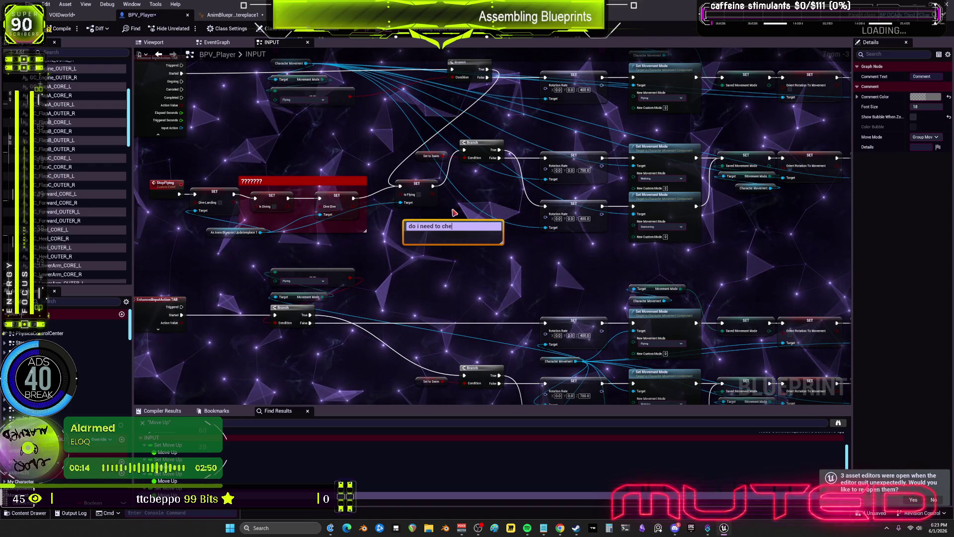
text(ck for swim here)
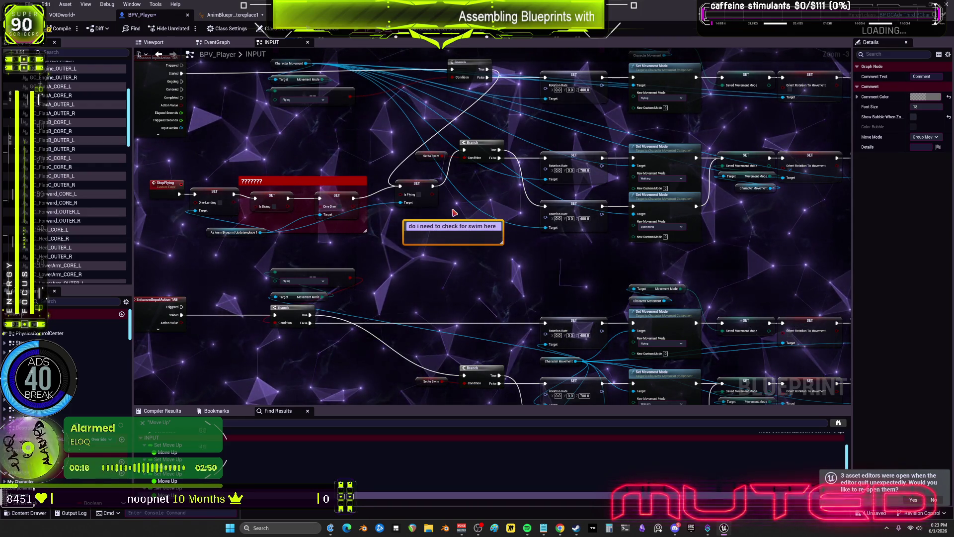
click(502, 270)
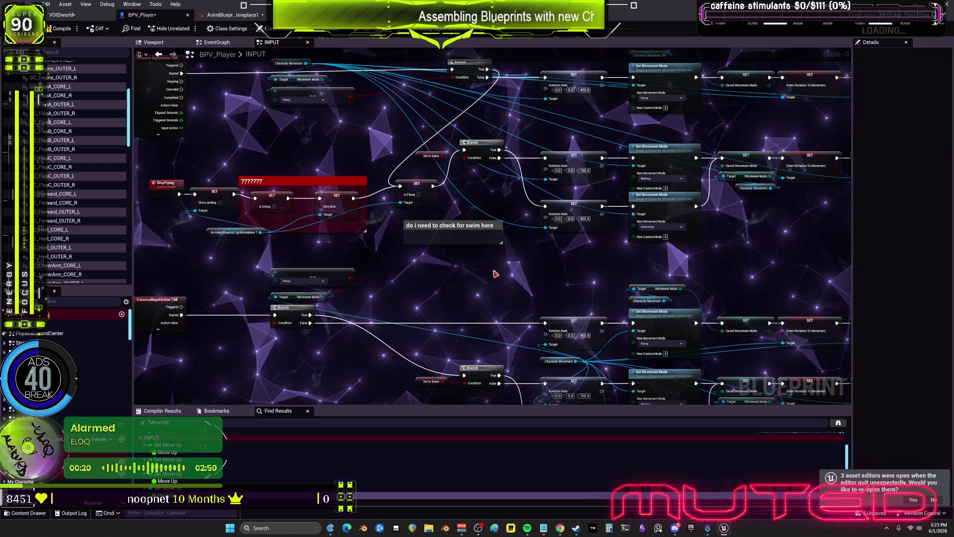
drag(452, 228, 443, 220)
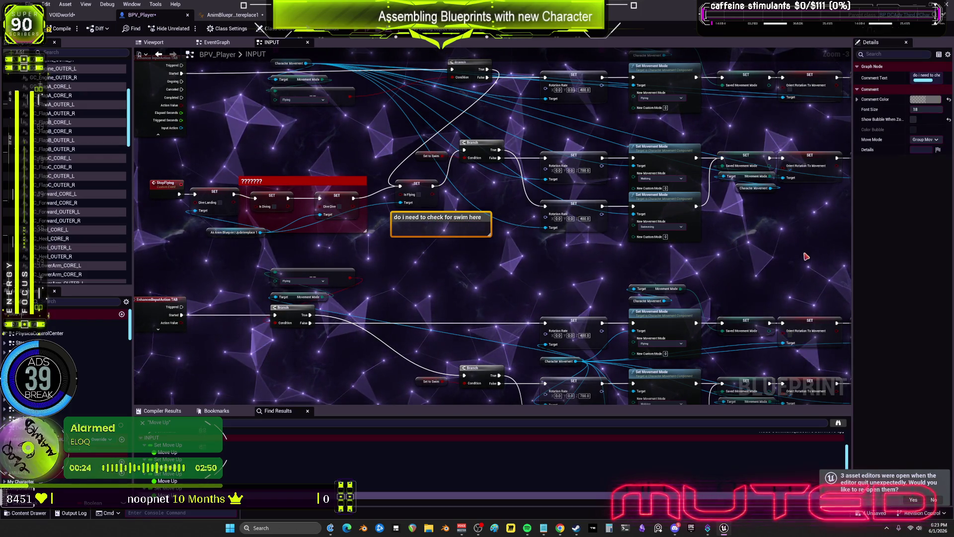
drag(843, 226, 590, 251)
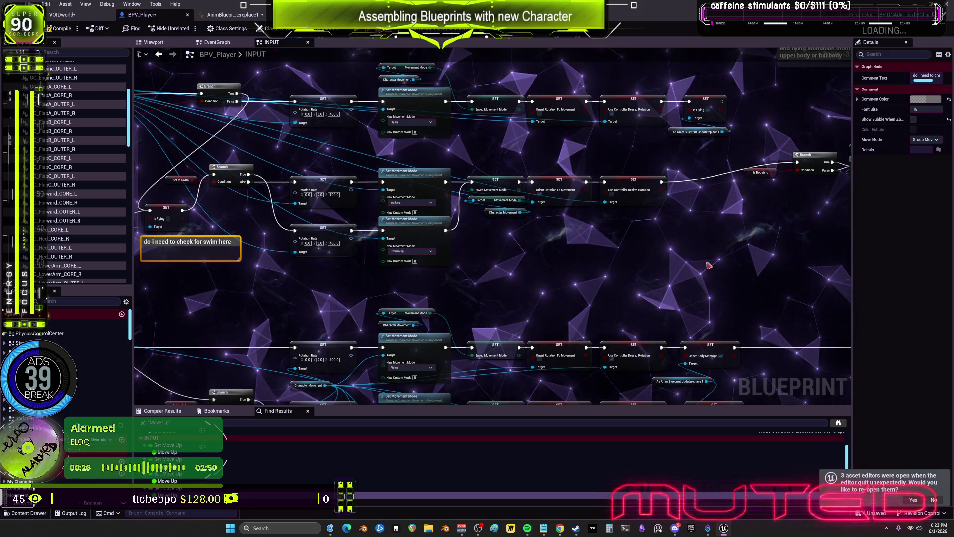
Zoom and pan along the chains to the Play Montage and Upper Body Montage nodes.
scroll(498, 264, down, 5)
scroll(572, 233, up, 4)
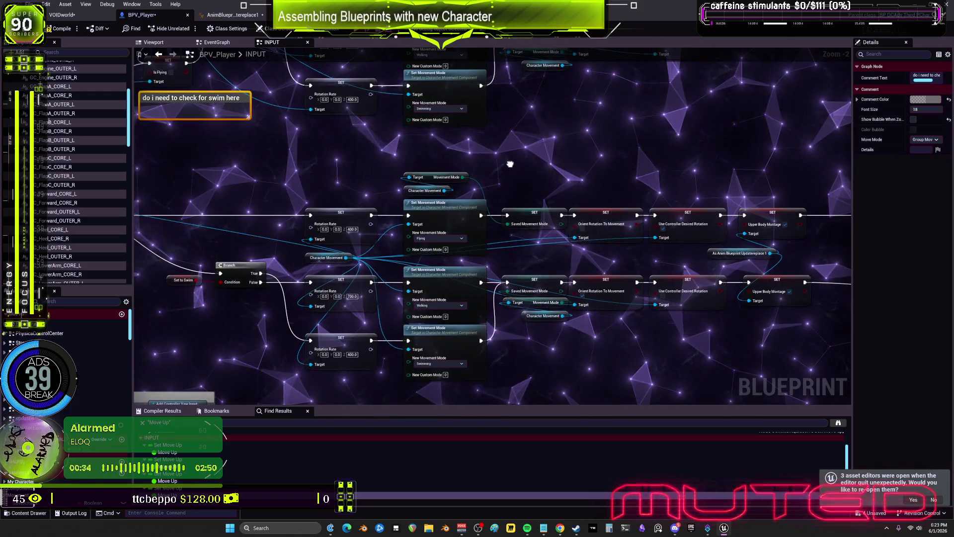
mouse_move(602, 158)
mouse_down()
mouse_move(617, 149)
mouse_move(615, 138)
mouse_up()
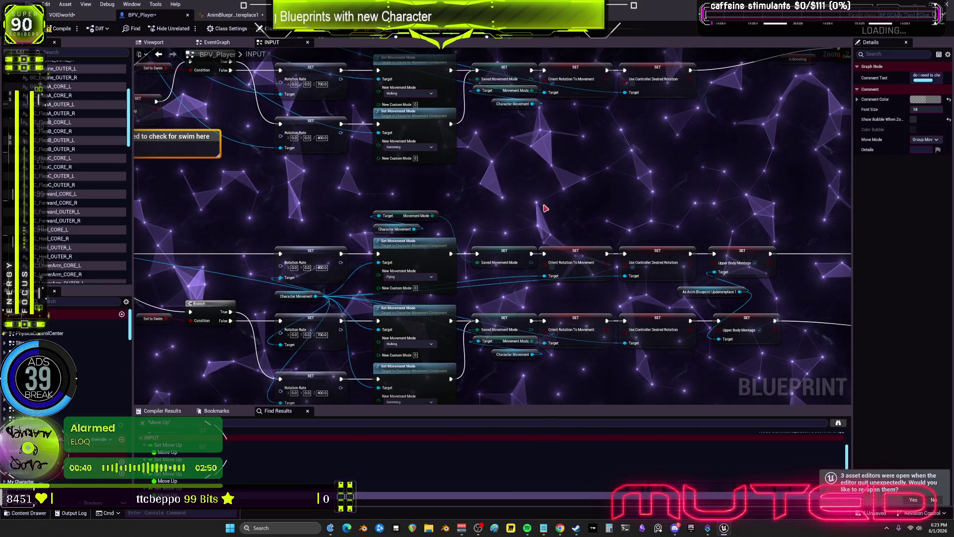
mouse_move(481, 274)
mouse_down()
mouse_move(578, 208)
mouse_move(526, 213)
mouse_move(534, 256)
mouse_move(522, 255)
mouse_move(514, 205)
mouse_up()
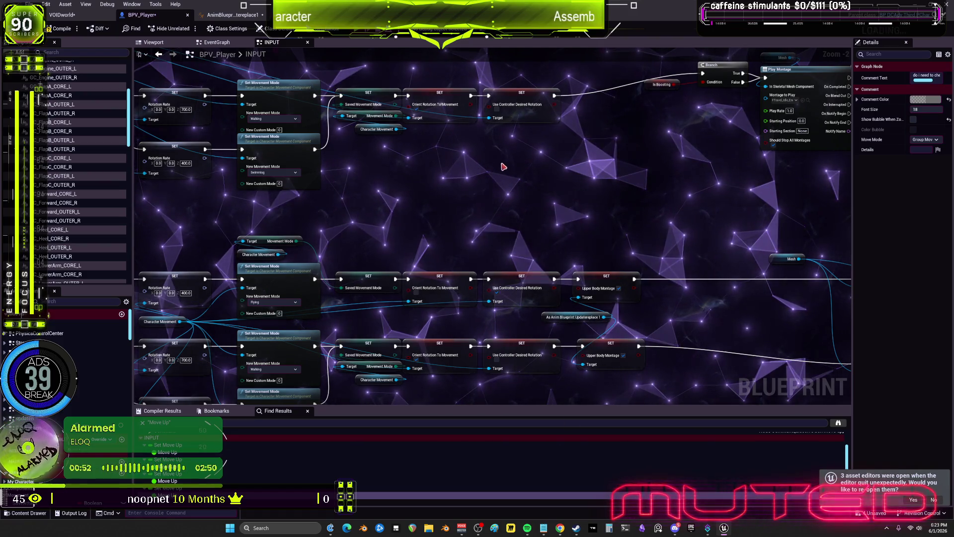
scroll(518, 296, down, 1)
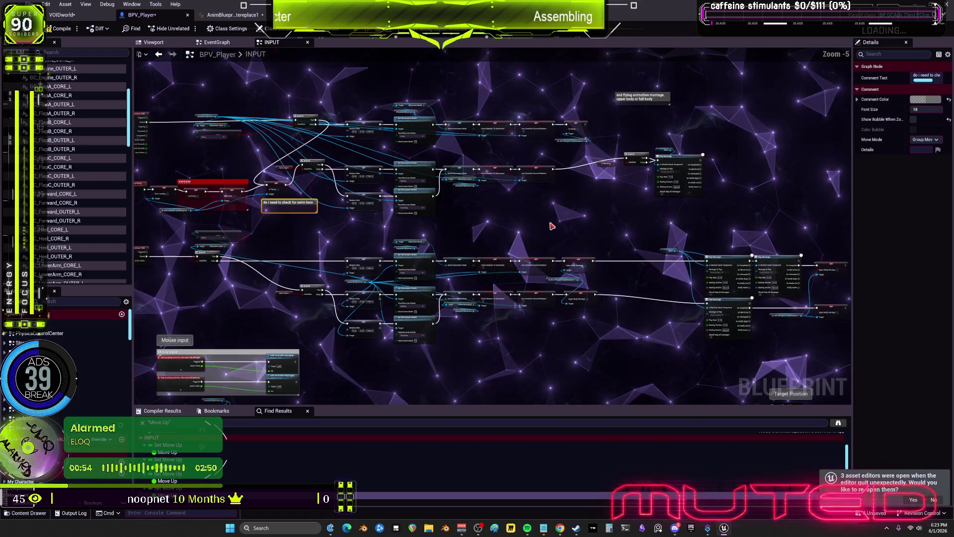
mouse_move(540, 248)
mouse_down()
mouse_move(537, 221)
mouse_move(533, 233)
mouse_move(445, 214)
mouse_up()
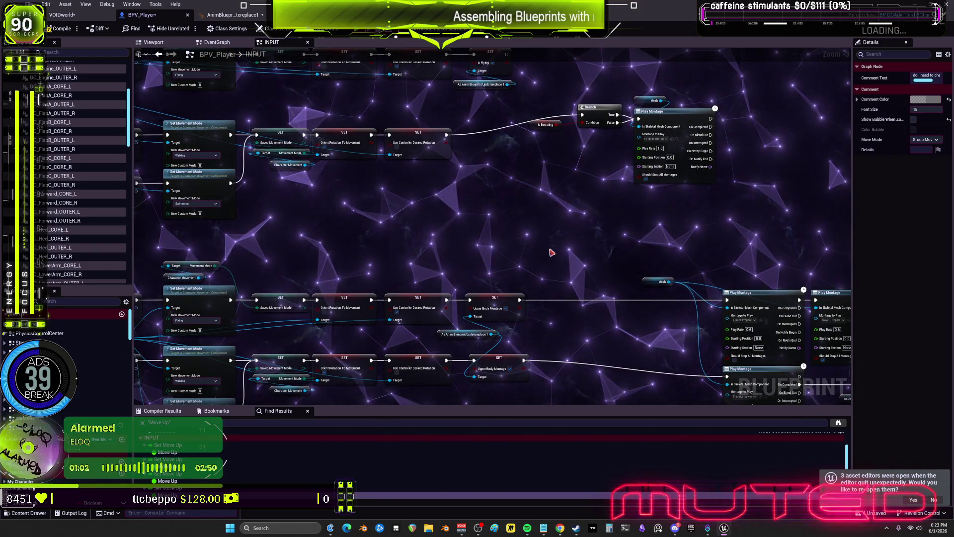
drag(613, 272, 547, 272)
scroll(540, 272, up, 3)
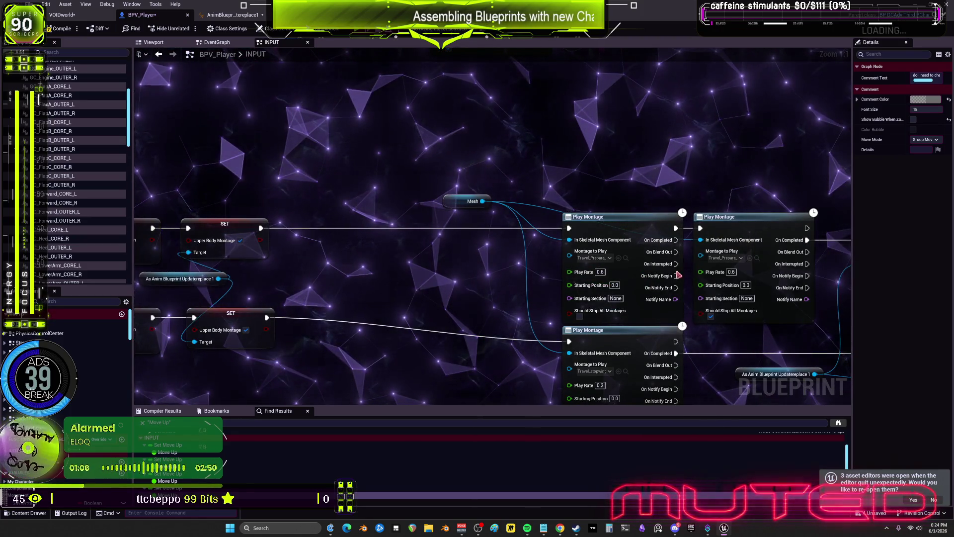
drag(675, 148, 453, 139)
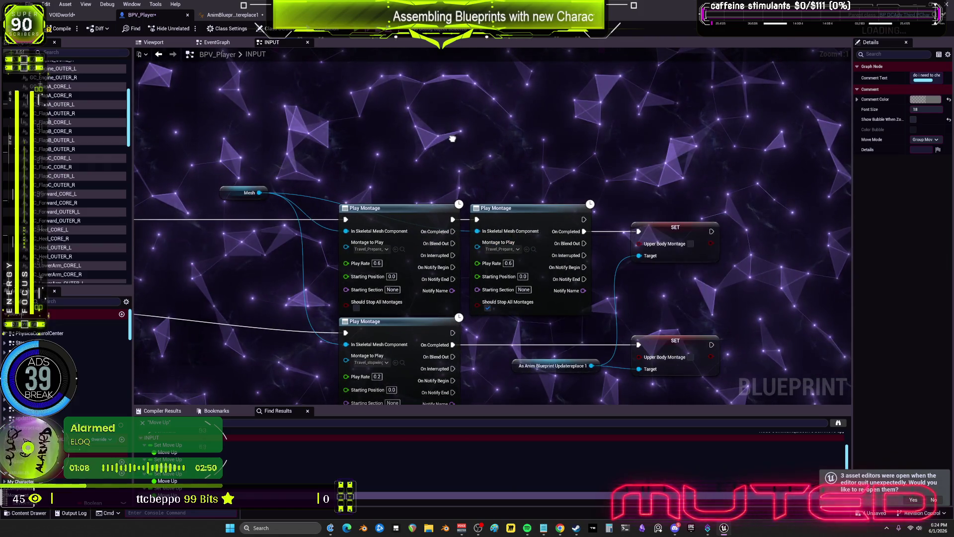
scroll(395, 166, down, 2)
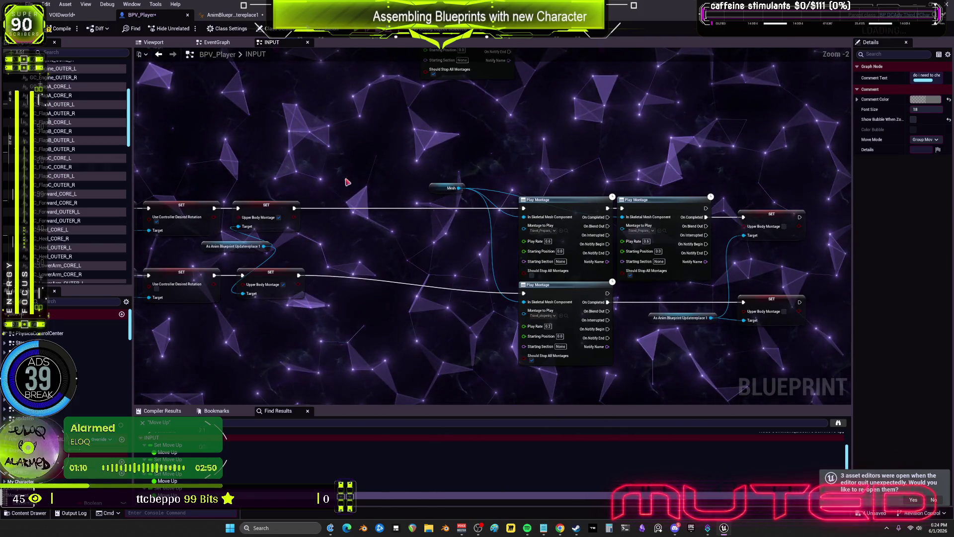
drag(323, 65, 433, 213)
Move the Is Boosting, Branch, Mesh and Play Montage group into line, then open AnimBlueprintUpdatereplace1.
drag(649, 227, 416, 137)
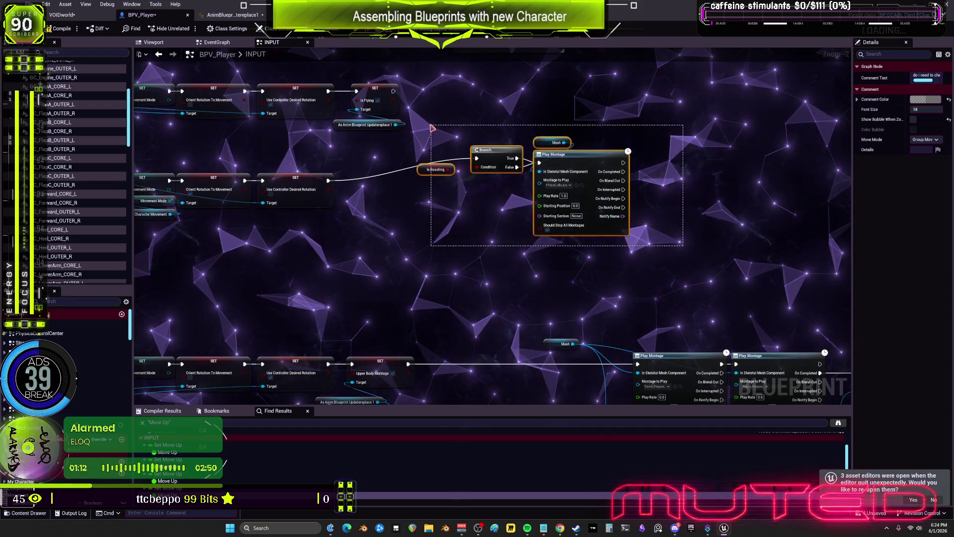
drag(494, 159, 423, 181)
click(461, 300)
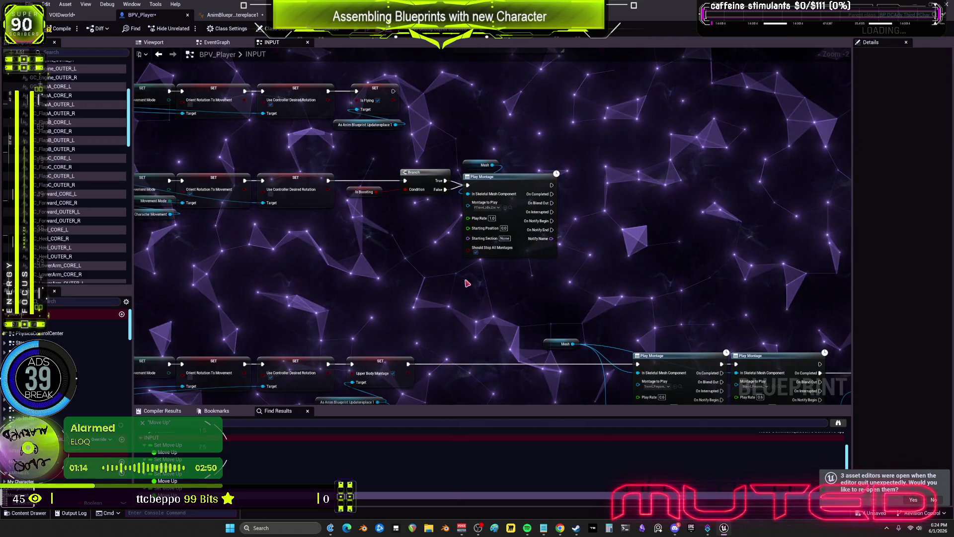
drag(495, 211, 794, 246)
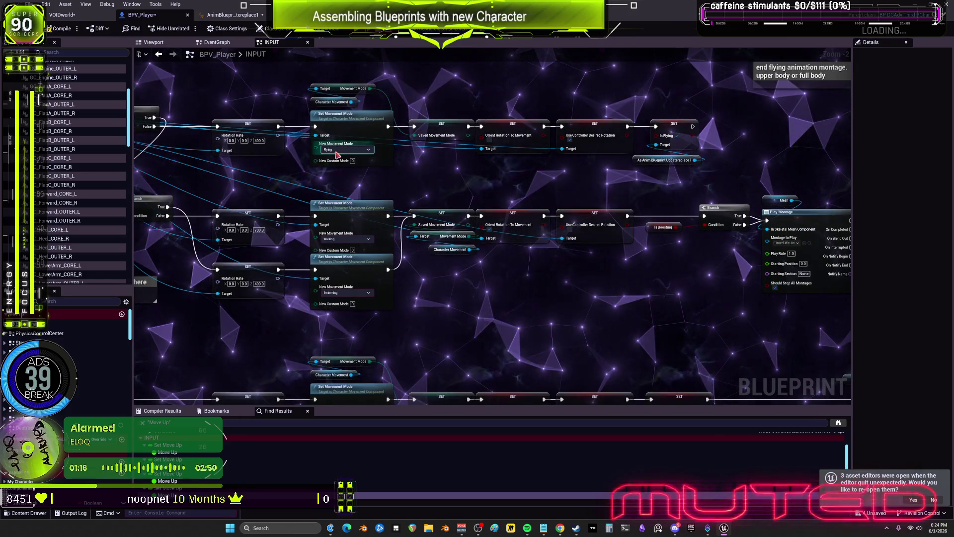
click(230, 15)
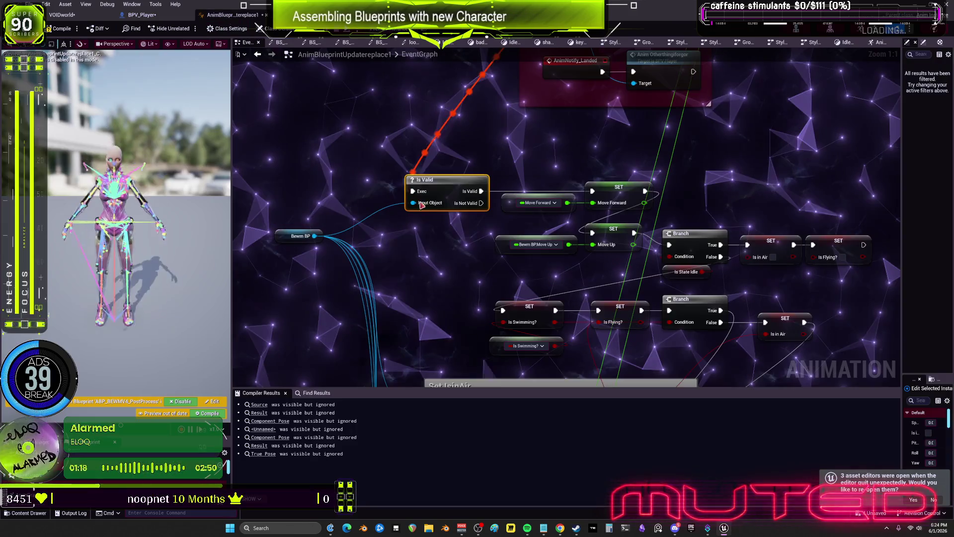
Open the AnimGraph's newflying state machine and inspect its Start state.
drag(574, 129, 540, 181)
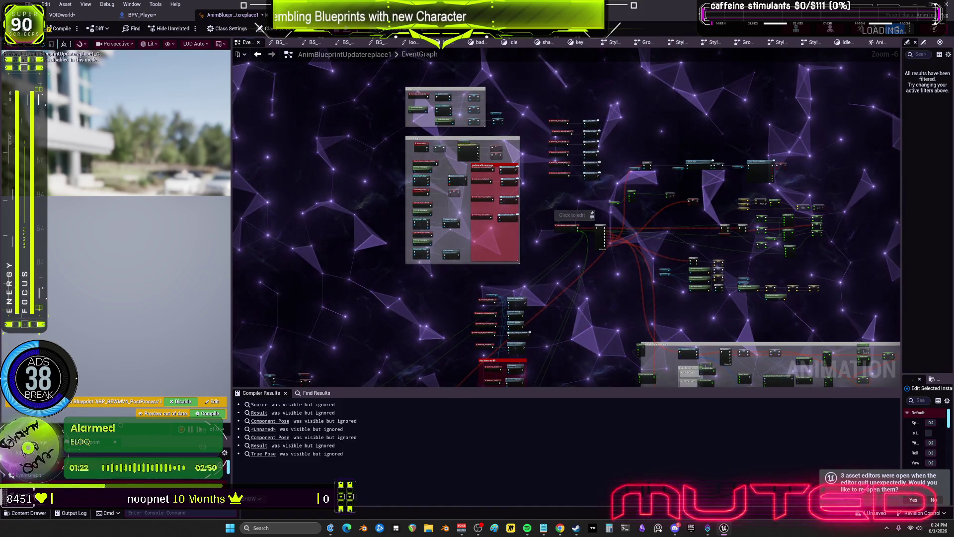
click(881, 43)
scroll(396, 219, up, 2)
mouse_move(396, 219)
mouse_down()
mouse_move(613, 166)
mouse_move(682, 211)
mouse_move(549, 245)
mouse_up()
mouse_move(612, 219)
mouse_down()
mouse_move(582, 149)
mouse_move(546, 124)
mouse_move(489, 223)
mouse_up()
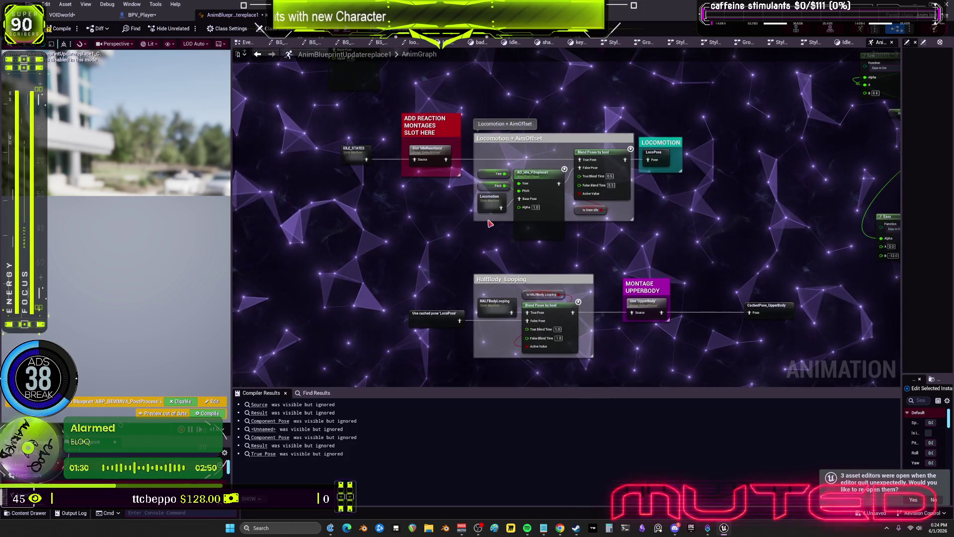
drag(648, 348, 588, 123)
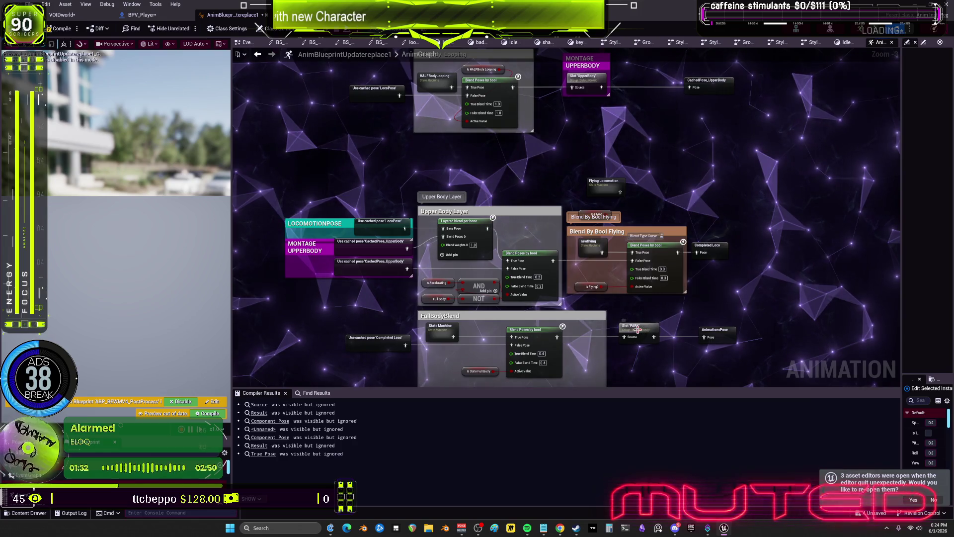
double_click(577, 219)
scroll(530, 175, up, 6)
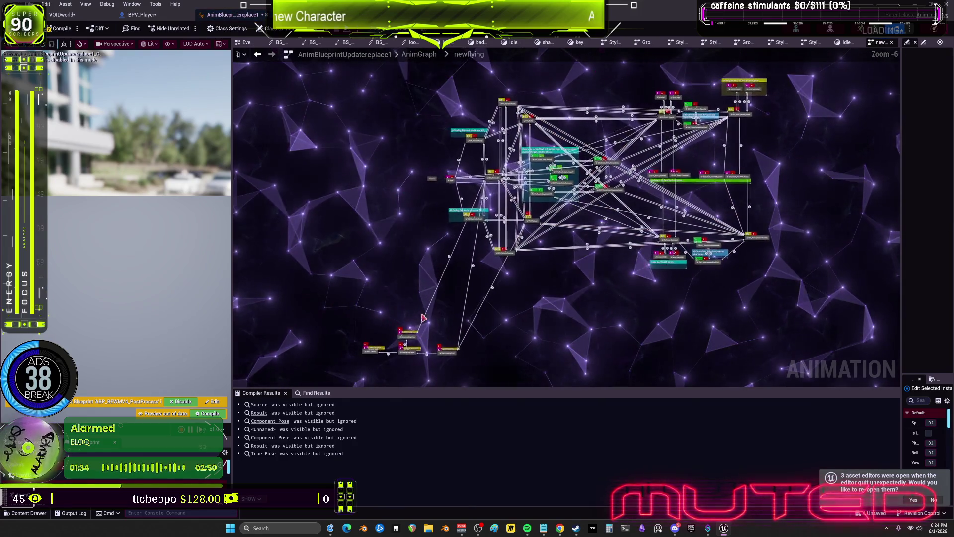
scroll(530, 175, down, 6)
scroll(436, 225, up, 3)
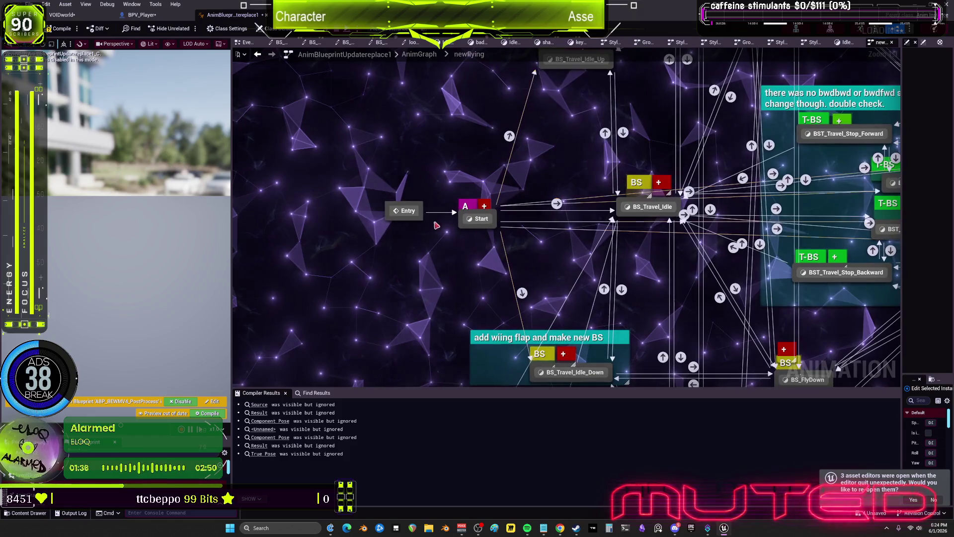
double_click(474, 219)
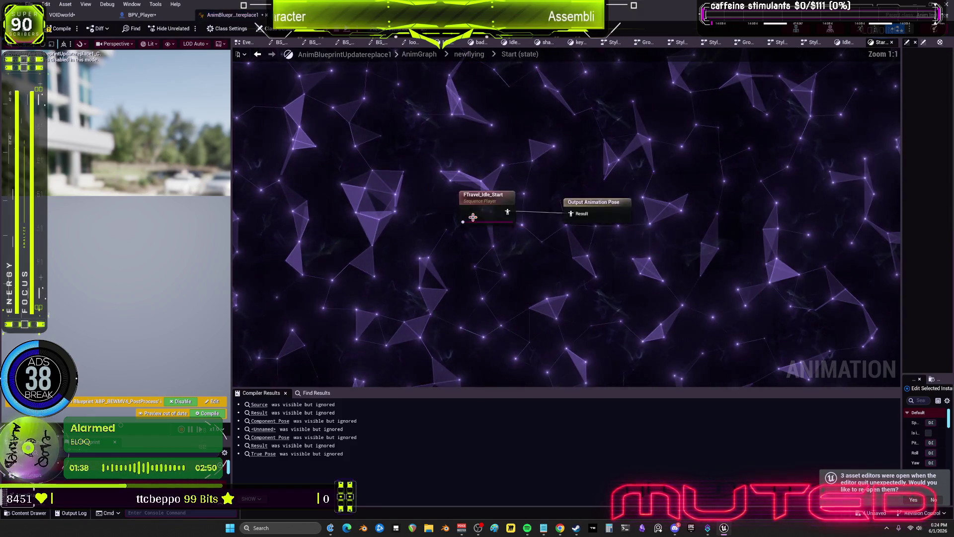
Inspect the Start to BS_Travel_Idle transition rule, then return to BPV_Player's INPUT graph.
scroll(495, 208, up, 3)
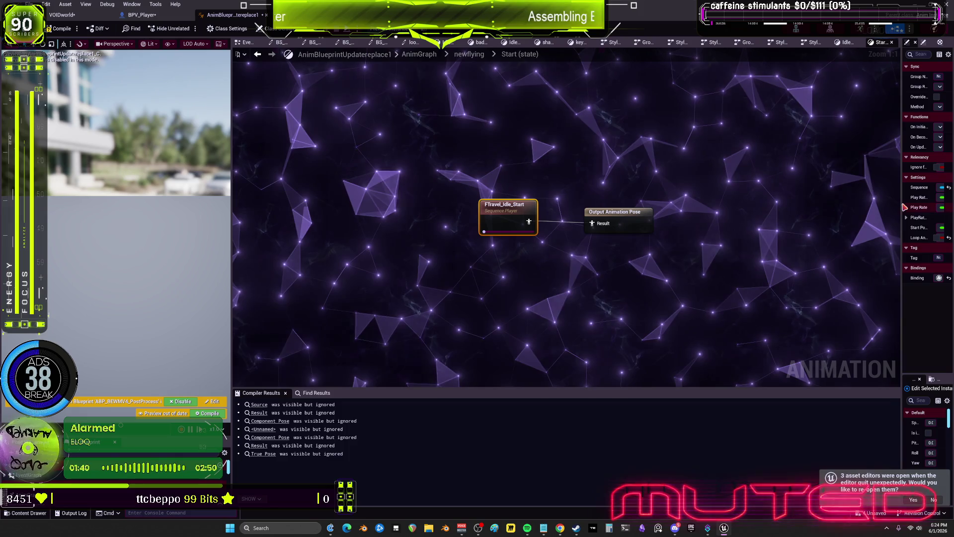
mouse_move(902, 203)
mouse_down()
mouse_move(651, 201)
mouse_move(852, 203)
mouse_up()
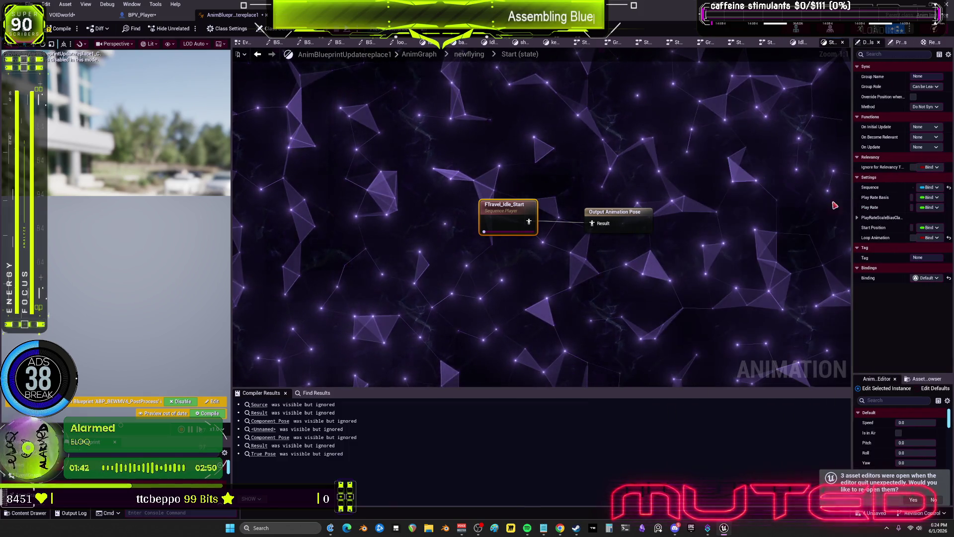
click(255, 55)
mouse_move(556, 205)
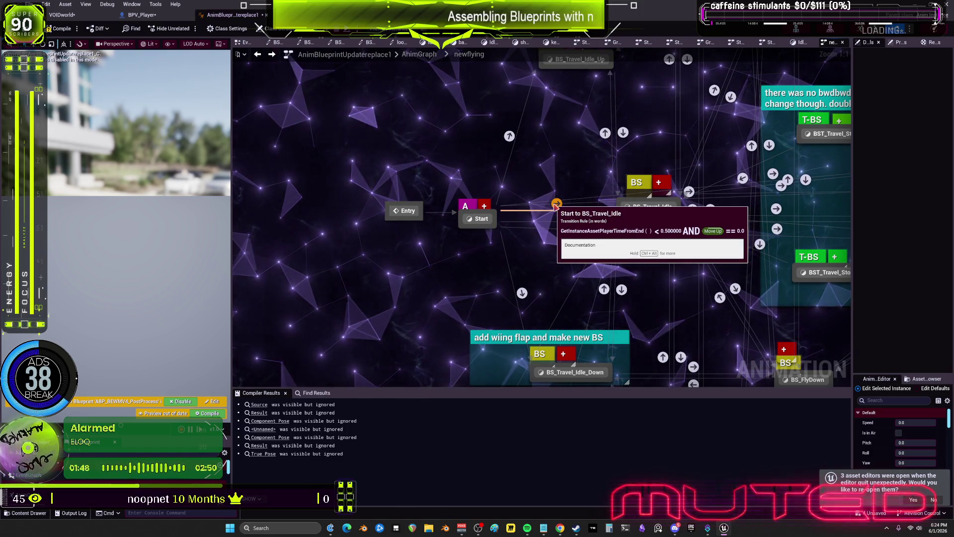
double_click(556, 205)
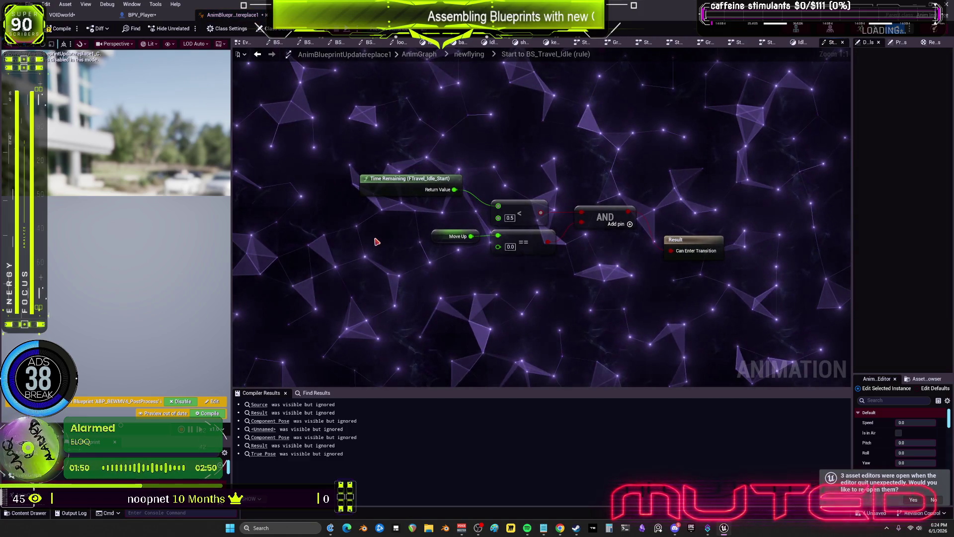
key(alt+Left)
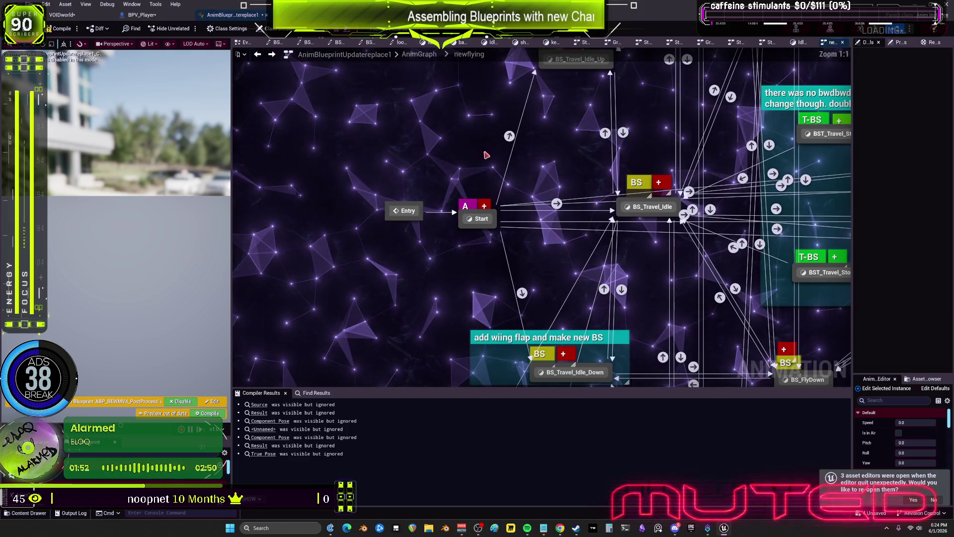
click(141, 15)
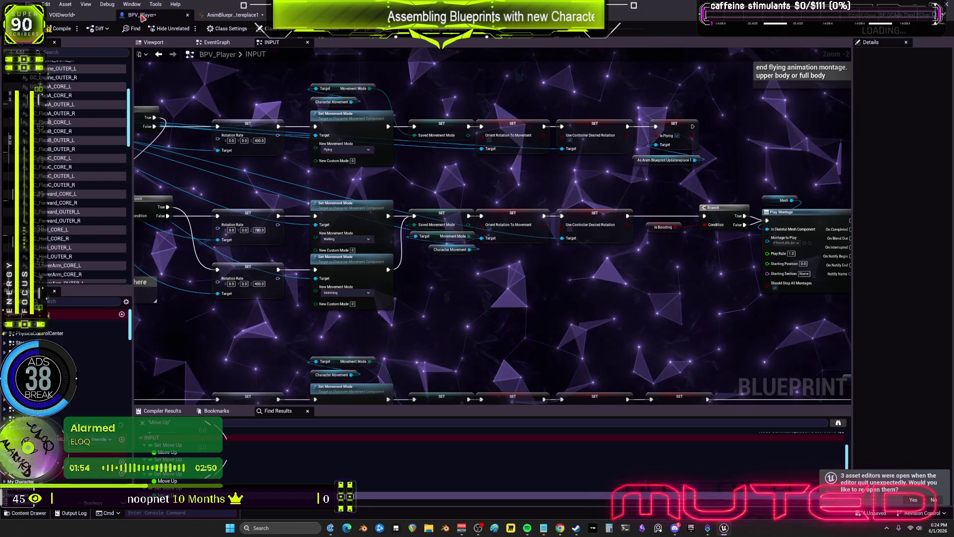
Line up the two Play Montage nodes level with each other in the INPUT graph.
mouse_move(492, 172)
mouse_down()
mouse_move(642, 234)
mouse_move(448, 210)
mouse_up()
scroll(439, 199, up, 2)
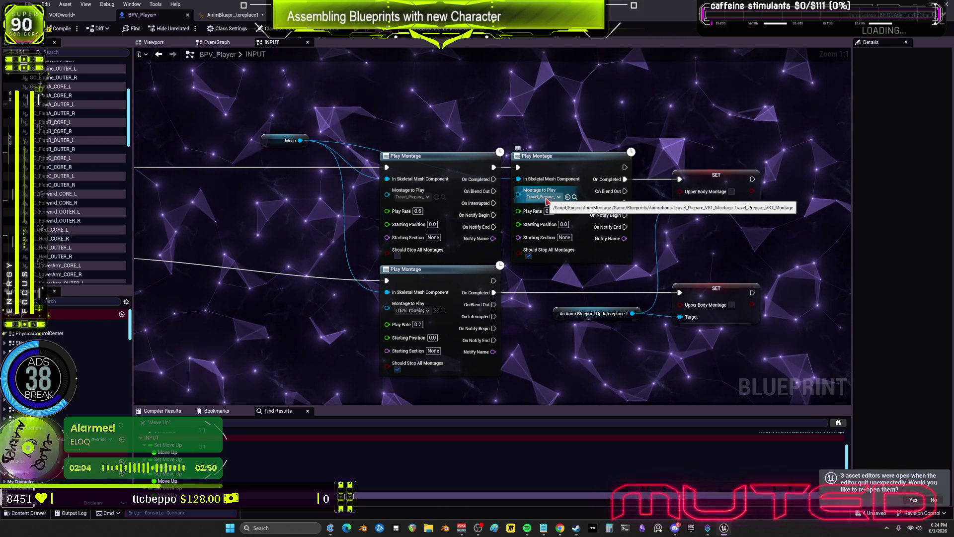
click(546, 156)
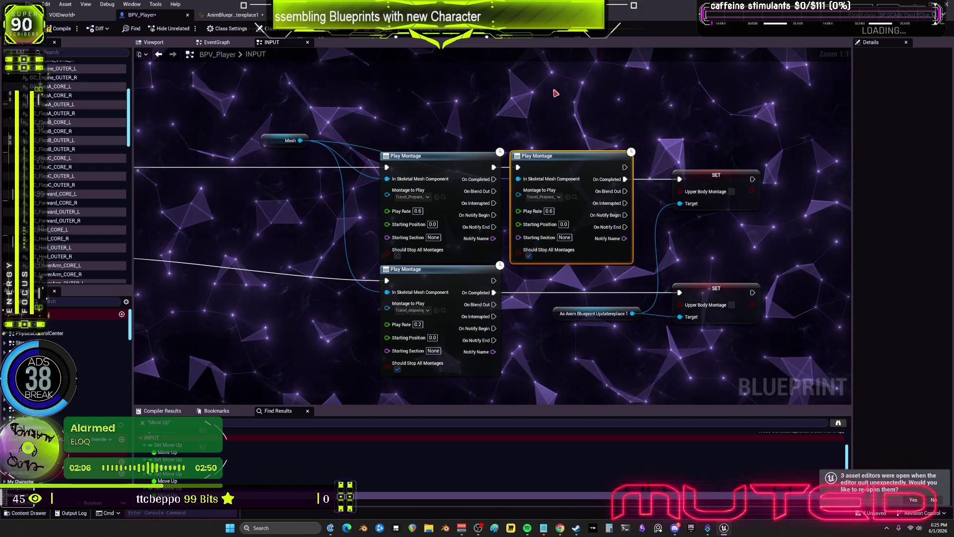
drag(417, 243, 405, 149)
drag(583, 234, 596, 193)
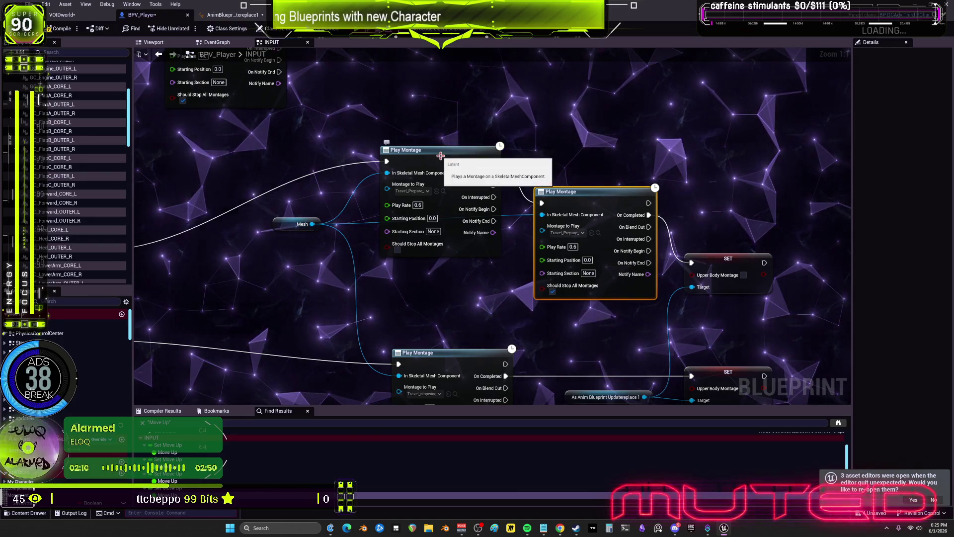
drag(442, 157, 442, 199)
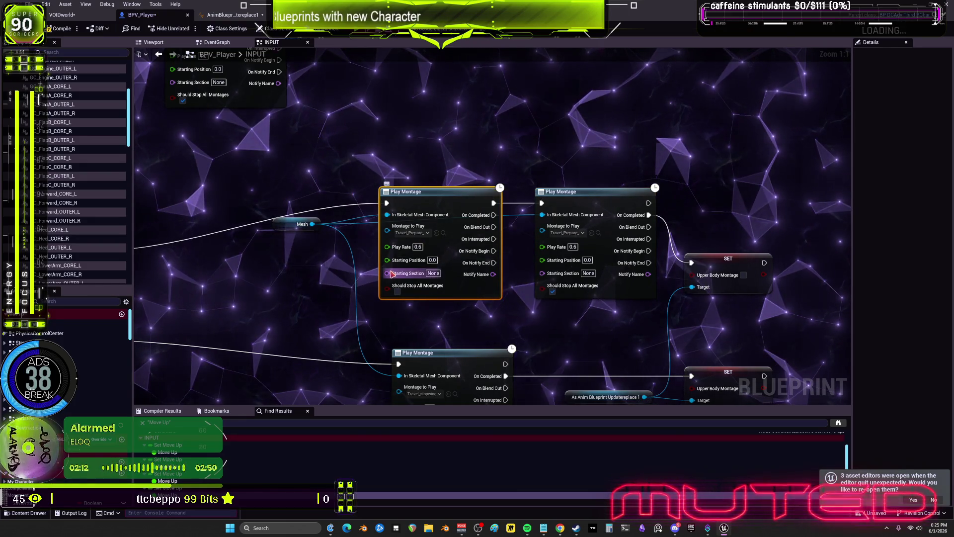
Browse to the Play Montage nodes' montage assets, locating Travel_Prepare_VR1_Montage in the Animations folder.
click(441, 233)
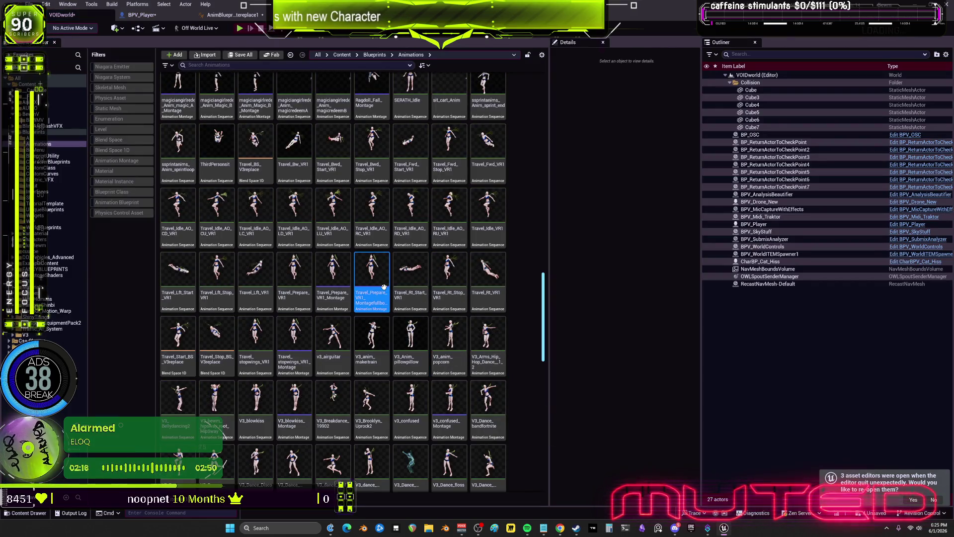
click(231, 14)
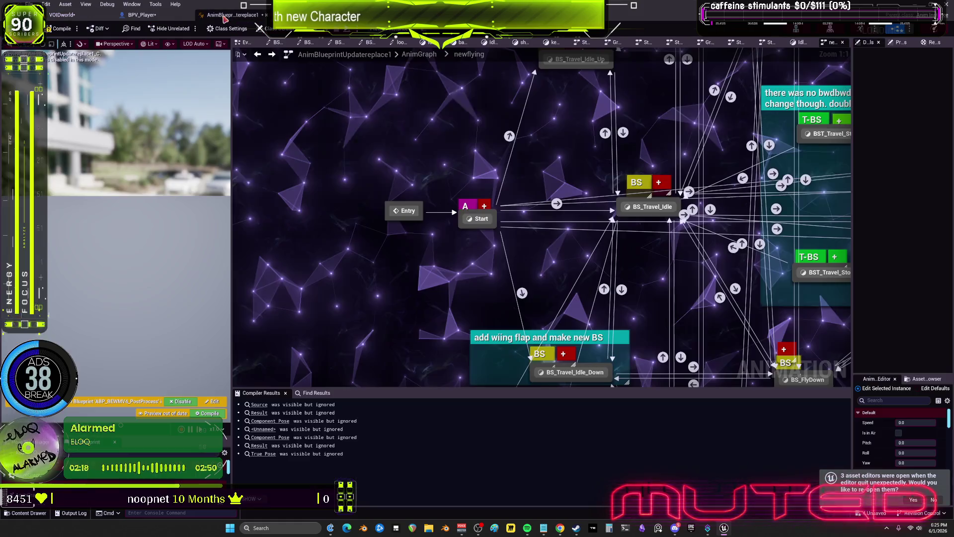
click(141, 15)
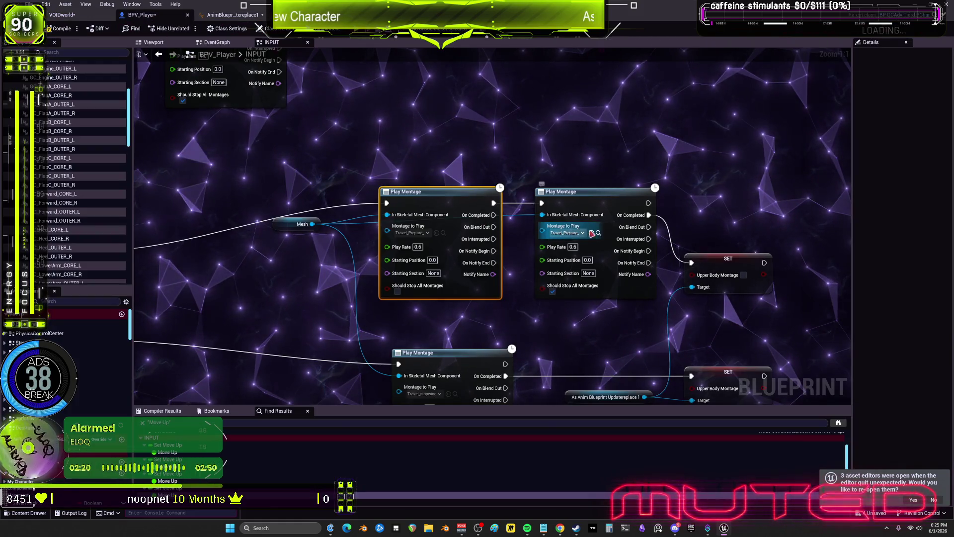
click(598, 232)
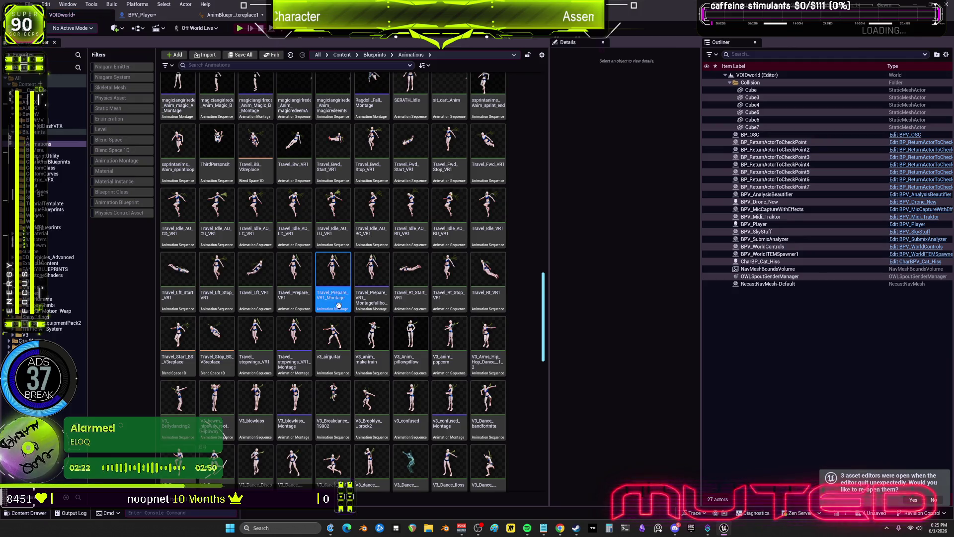
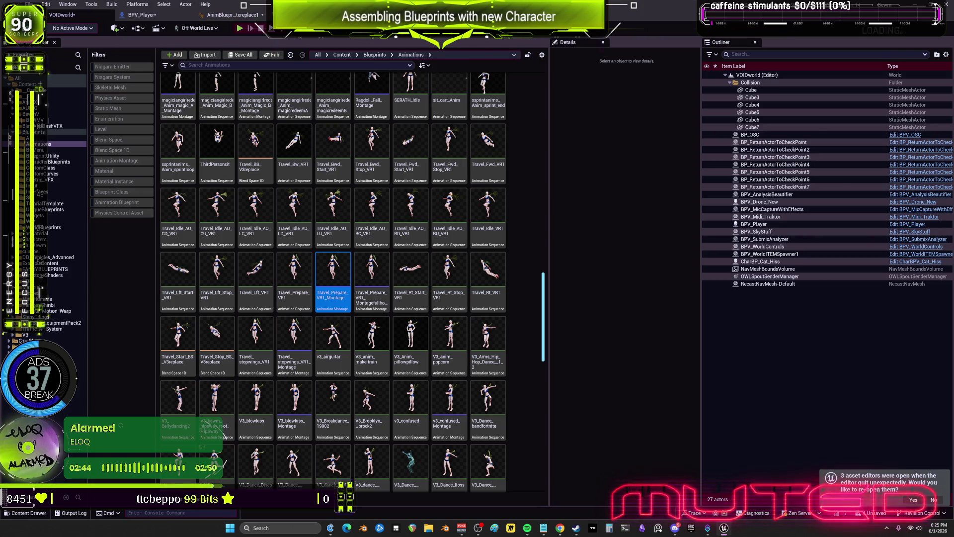
Open the BPV_Player graph, frame the Play Montage nodes and shift the Is Flying SET node right.
click(154, 15)
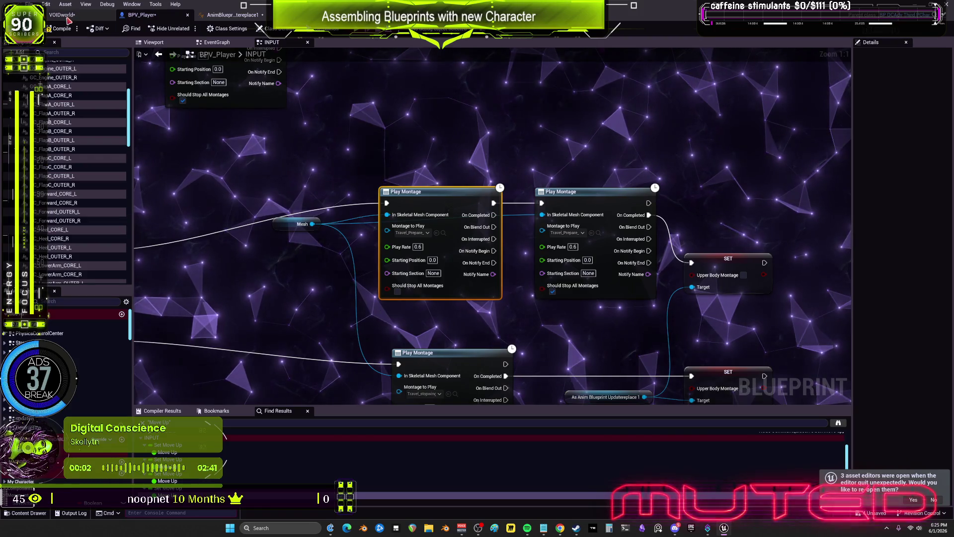
scroll(572, 210, down, 2)
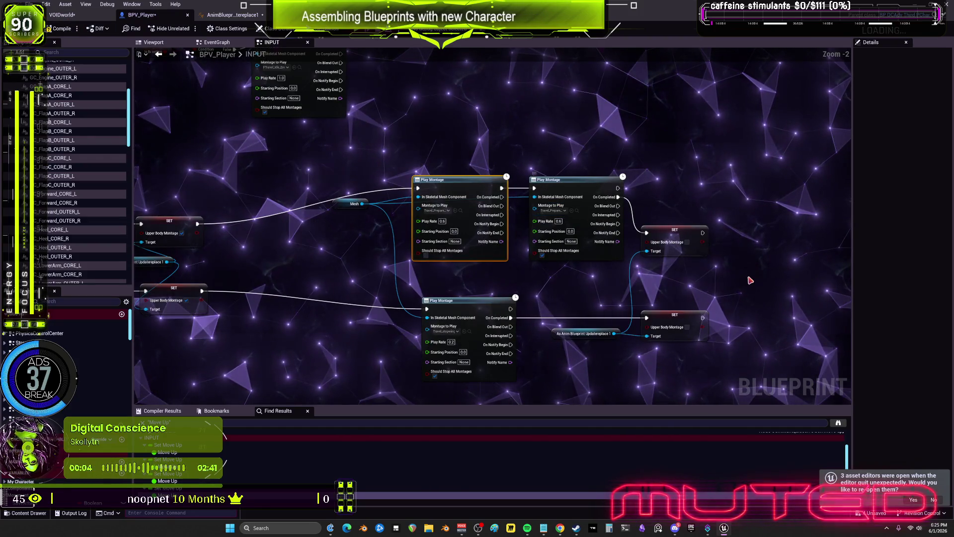
mouse_move(328, 259)
mouse_down()
mouse_move(480, 259)
mouse_move(514, 338)
mouse_up()
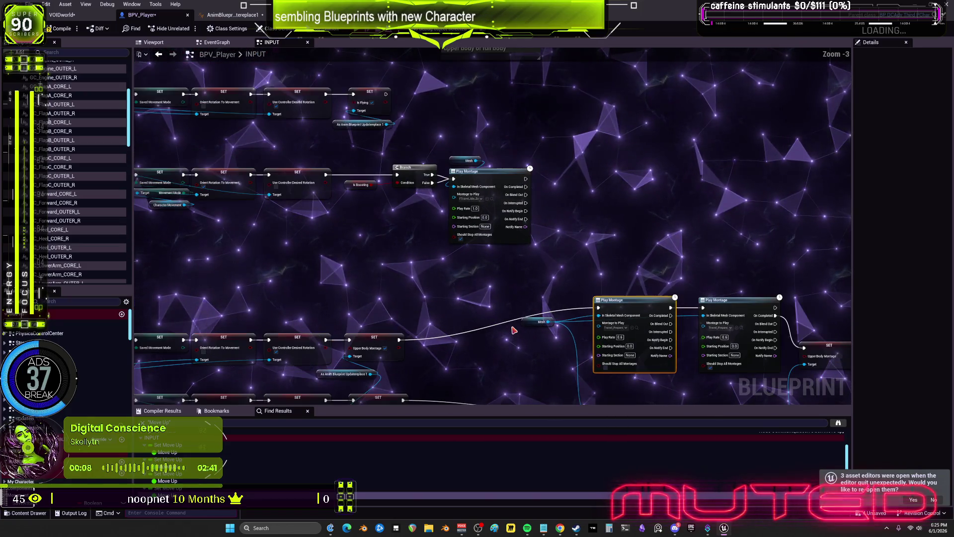
scroll(506, 241, down, 3)
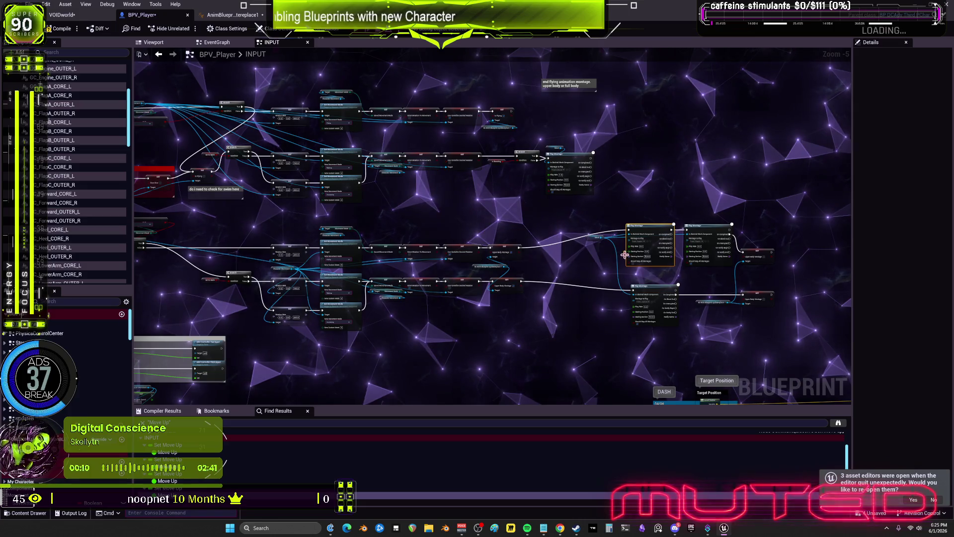
scroll(548, 225, up, 2)
scroll(674, 270, down, 1)
mouse_move(674, 269)
mouse_down()
mouse_move(470, 287)
mouse_move(486, 293)
mouse_move(499, 281)
mouse_up()
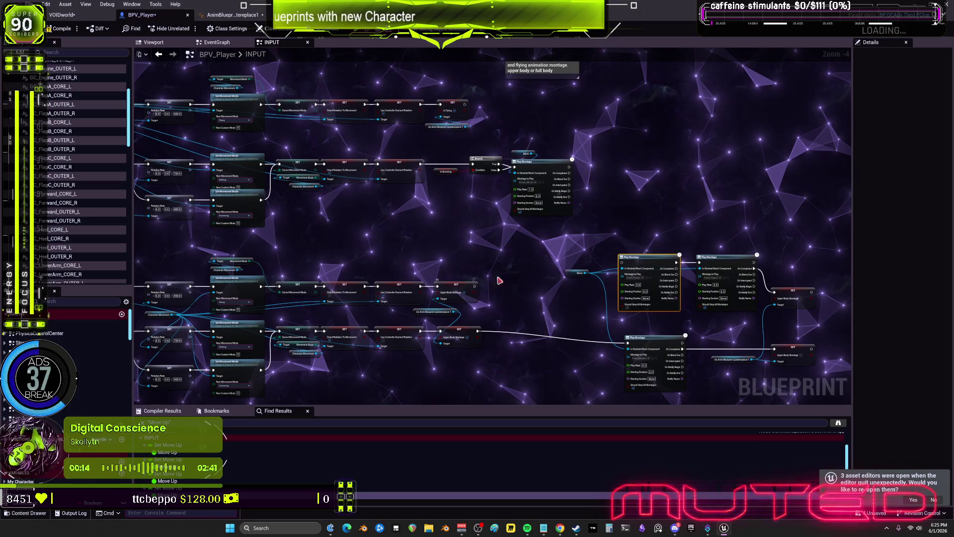
drag(469, 106, 484, 106)
From the SET node, add a Bind Event to On Actor Begin Overlap with a new custom event.
drag(616, 108, 640, 106)
click(694, 173)
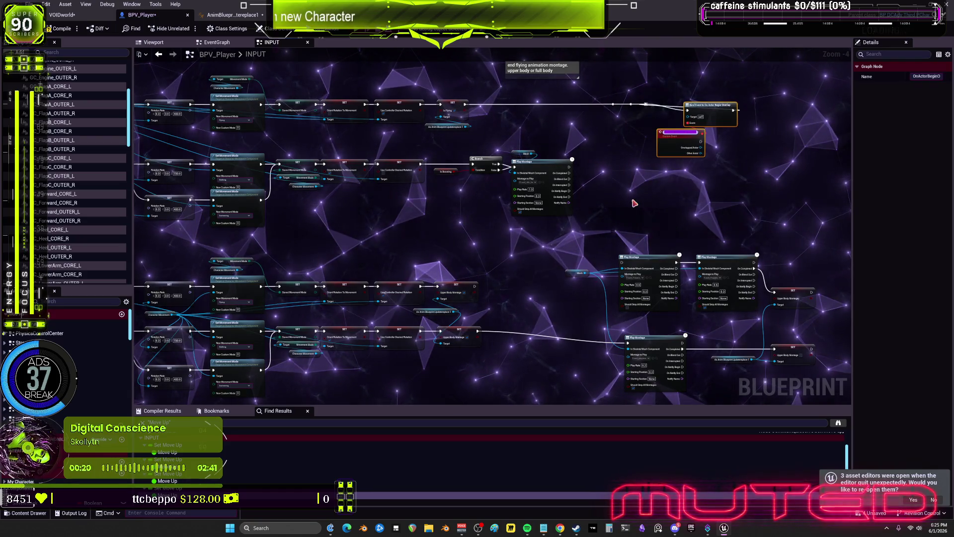
click(646, 187)
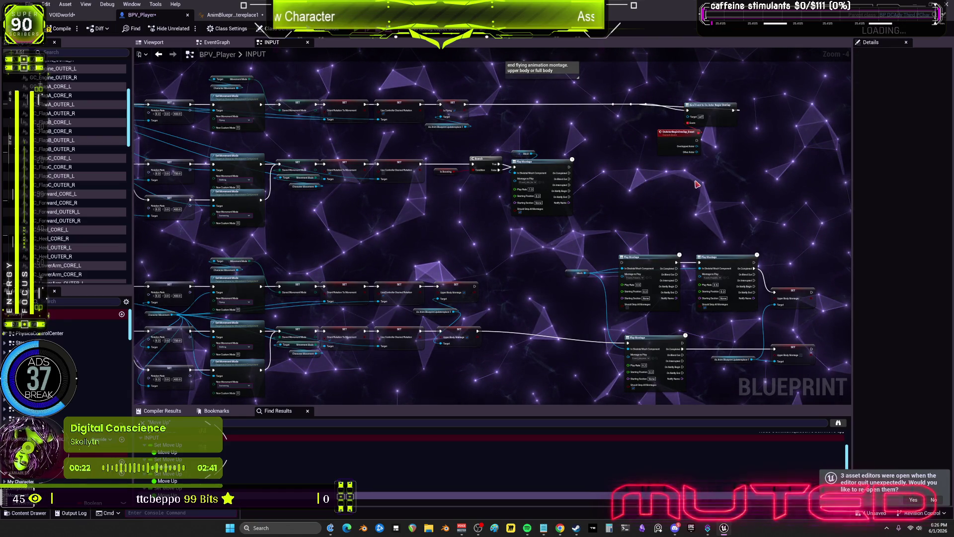
Select the Mesh, Play Montage and SET nodes together and pull a new wire from the reroute point.
scroll(679, 201, up, 1)
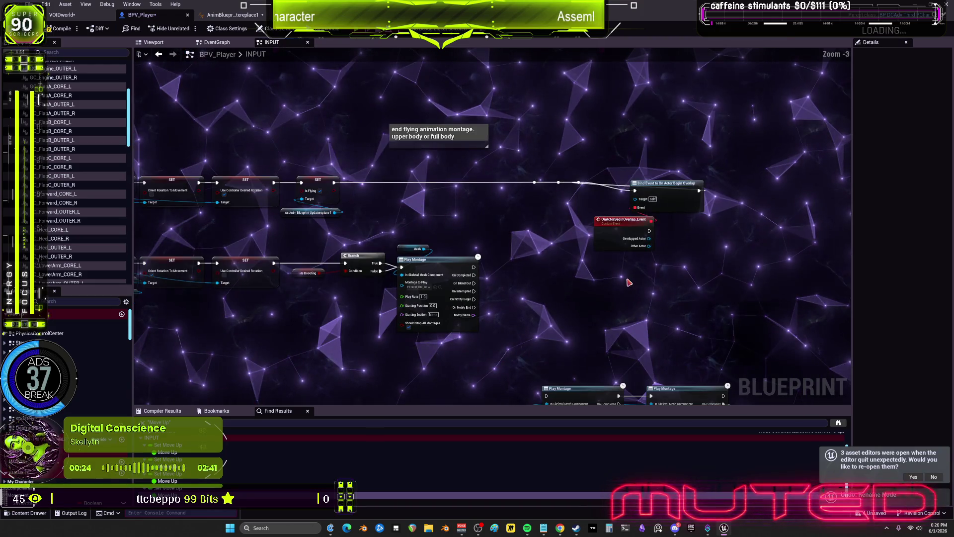
drag(692, 304, 584, 161)
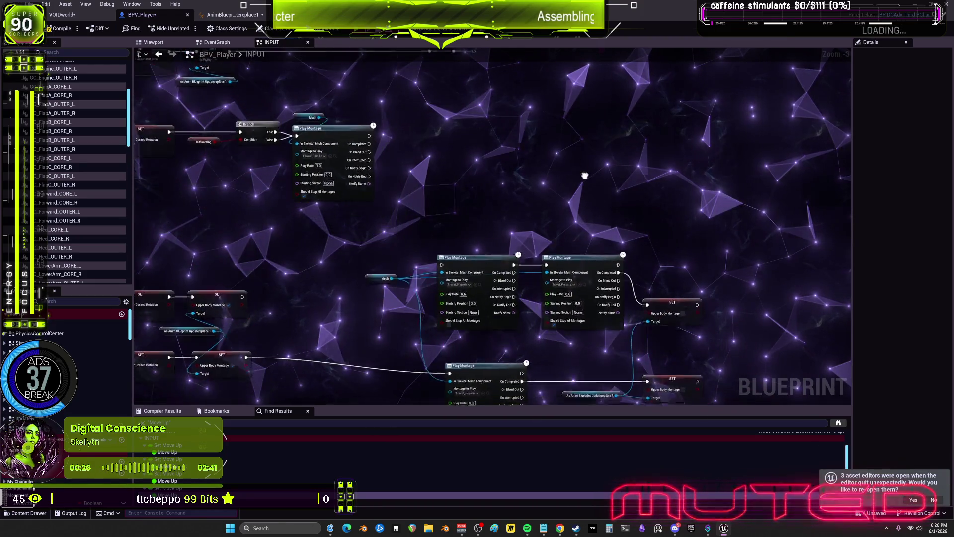
mouse_move(700, 316)
mouse_down()
mouse_move(370, 240)
mouse_move(390, 204)
mouse_move(462, 162)
mouse_move(456, 132)
mouse_move(517, 132)
mouse_move(527, 169)
mouse_up()
drag(471, 136, 504, 142)
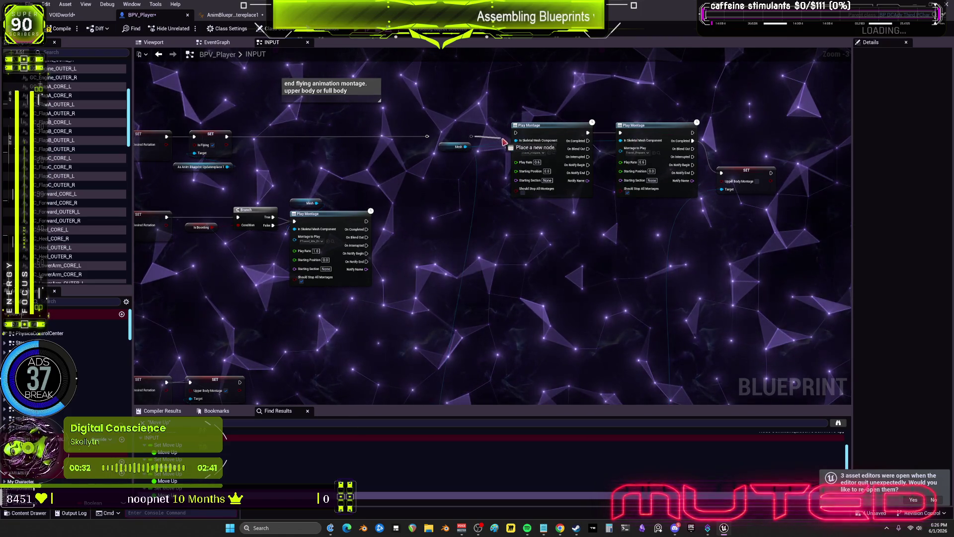
Connect the Branch False output through the reroute point into the lower Play Montage's execution input.
scroll(551, 323, down, 1)
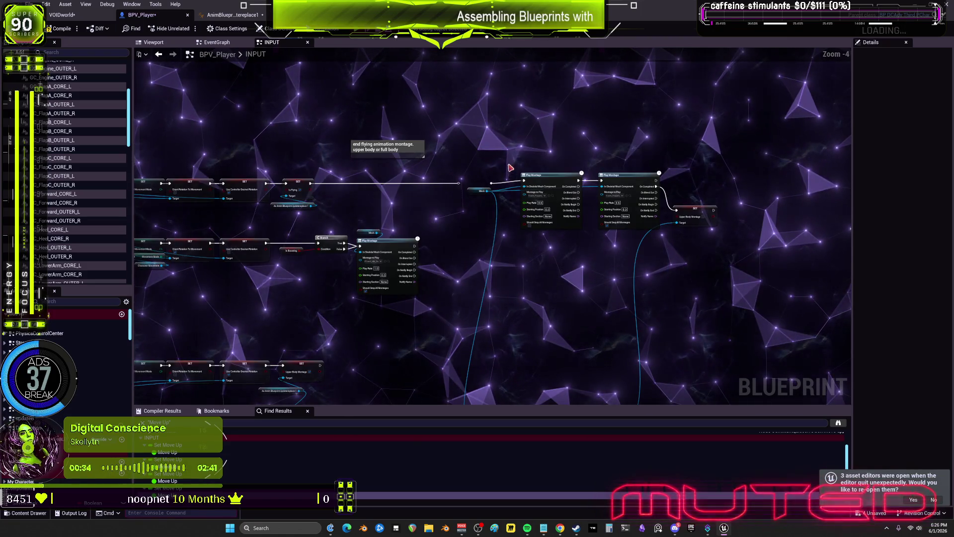
click(481, 254)
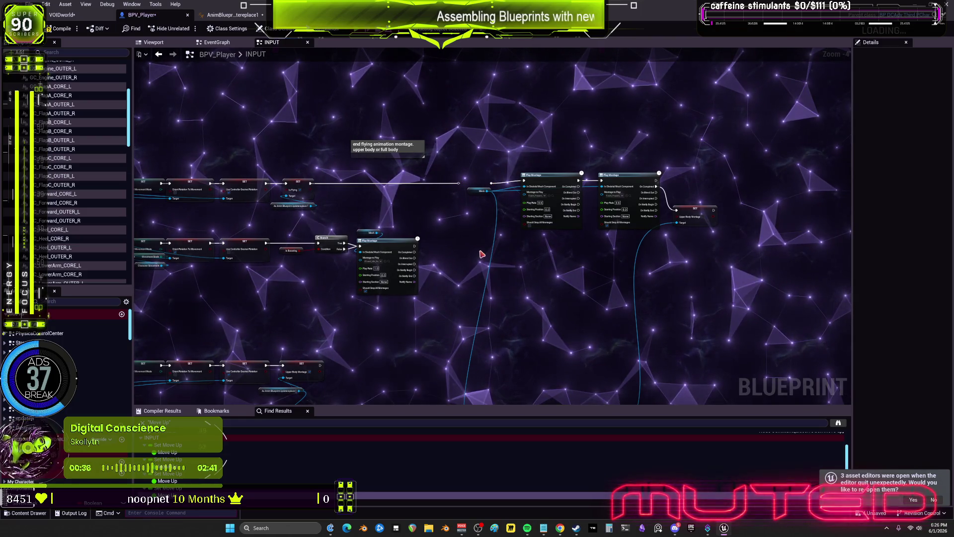
mouse_move(458, 252)
mouse_down()
mouse_move(456, 234)
mouse_move(510, 197)
mouse_up()
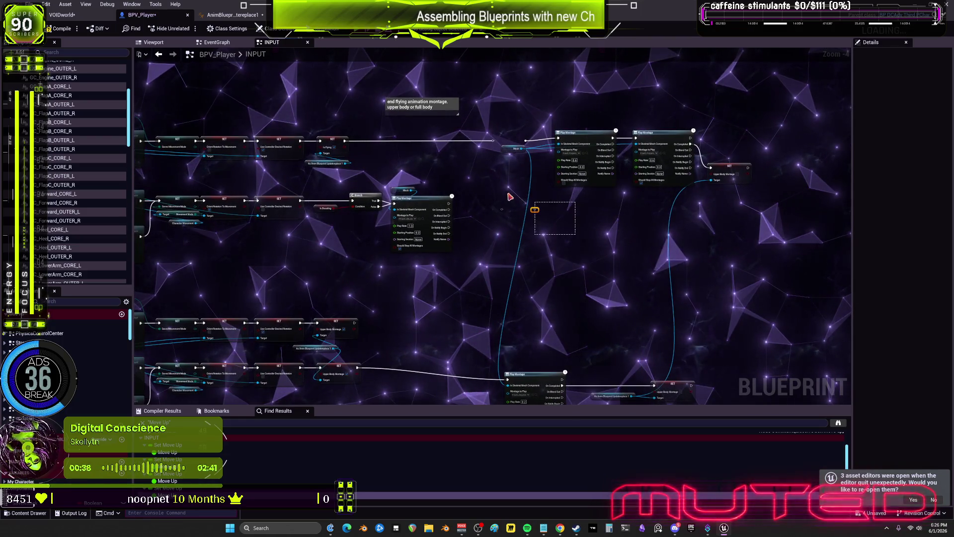
scroll(356, 233, up, 1)
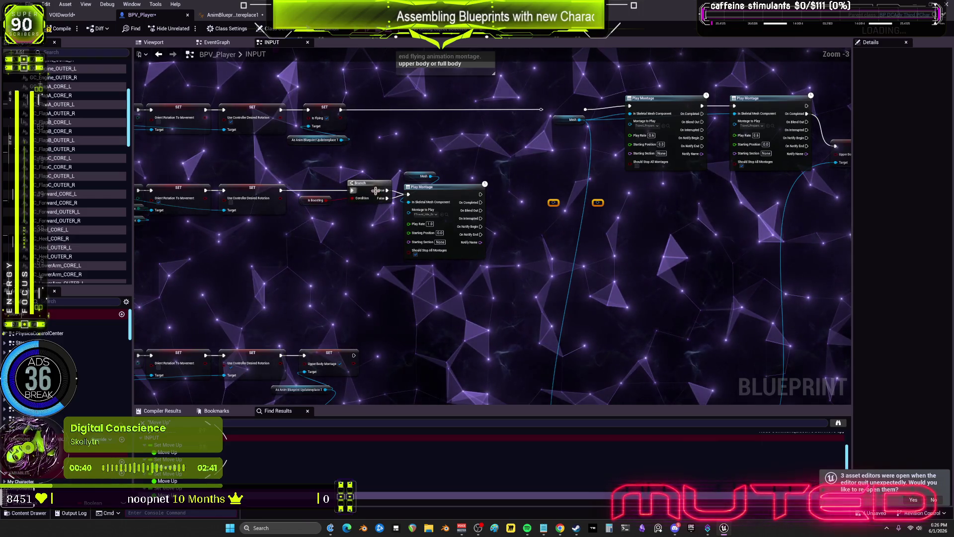
drag(553, 202, 387, 198)
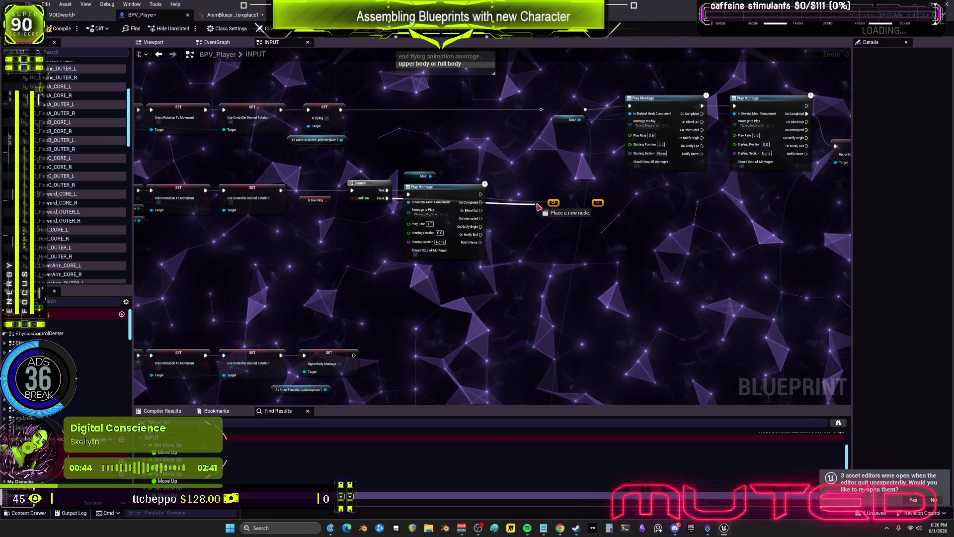
mouse_move(409, 198)
mouse_down()
mouse_move(392, 191)
mouse_move(406, 197)
mouse_up()
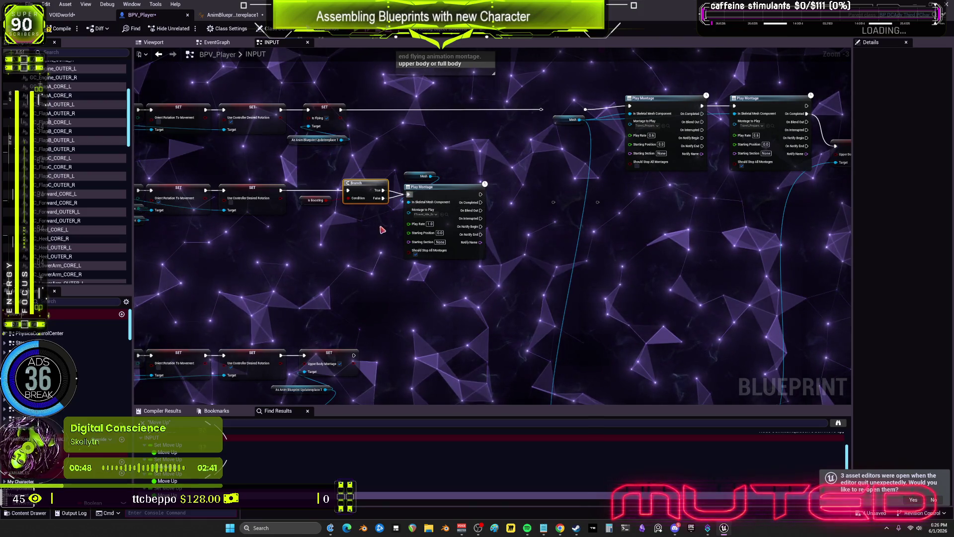
Break the SET node's old link into the lower Play Montage and pull a new execution wire from it.
scroll(553, 208, down, 3)
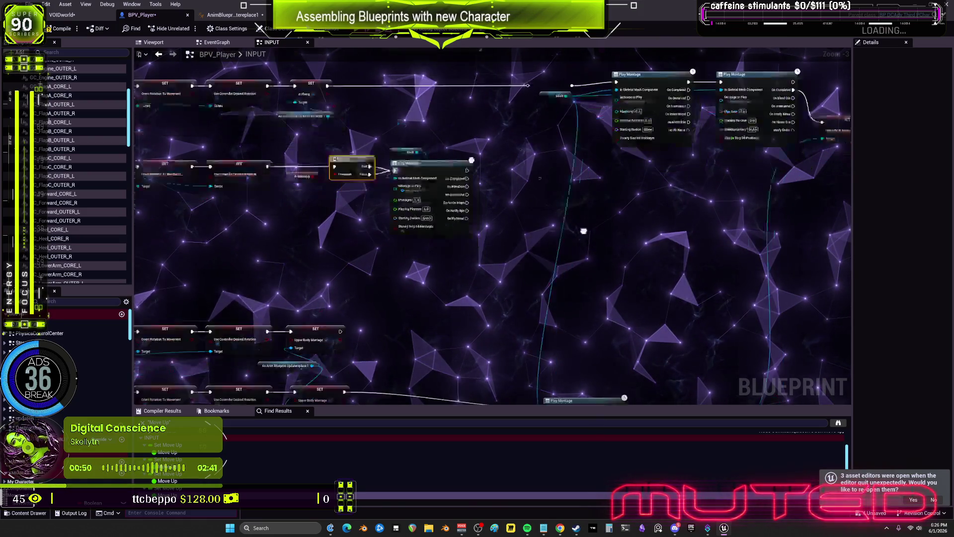
alt+click(499, 289)
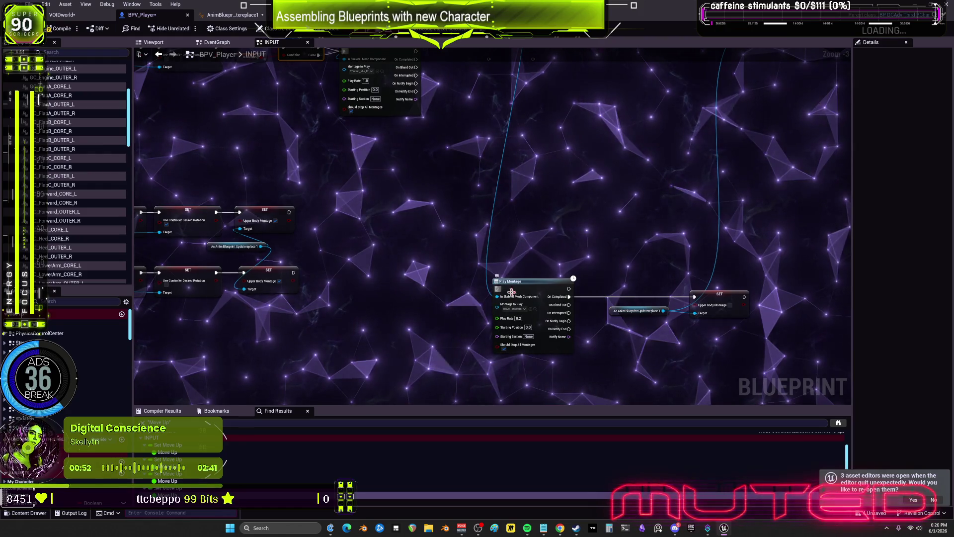
scroll(606, 286, up, 3)
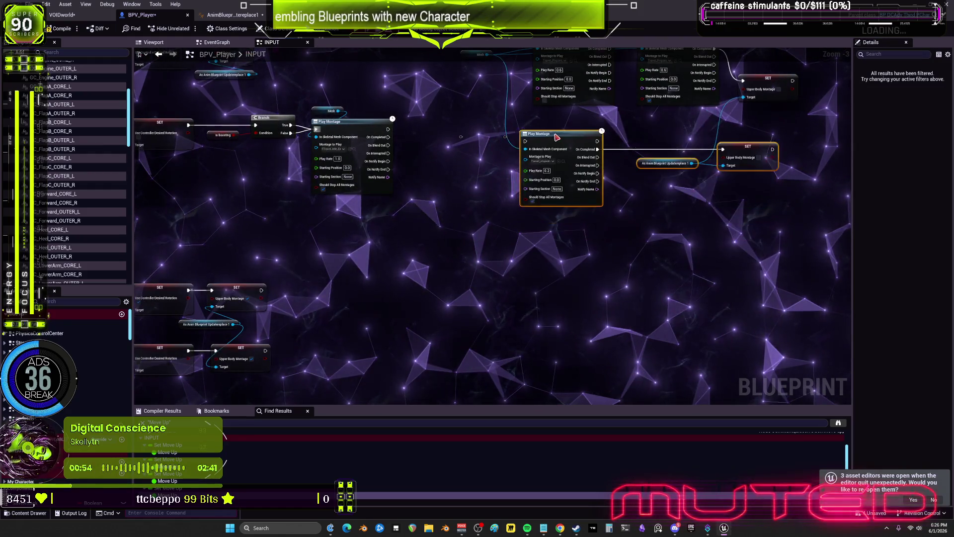
scroll(557, 138, up, 1)
drag(480, 242, 500, 246)
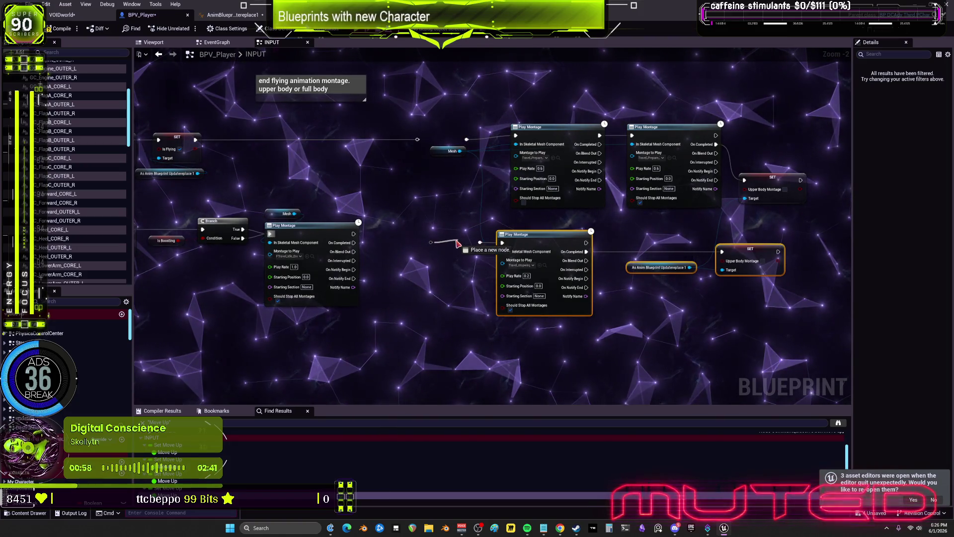
click(435, 269)
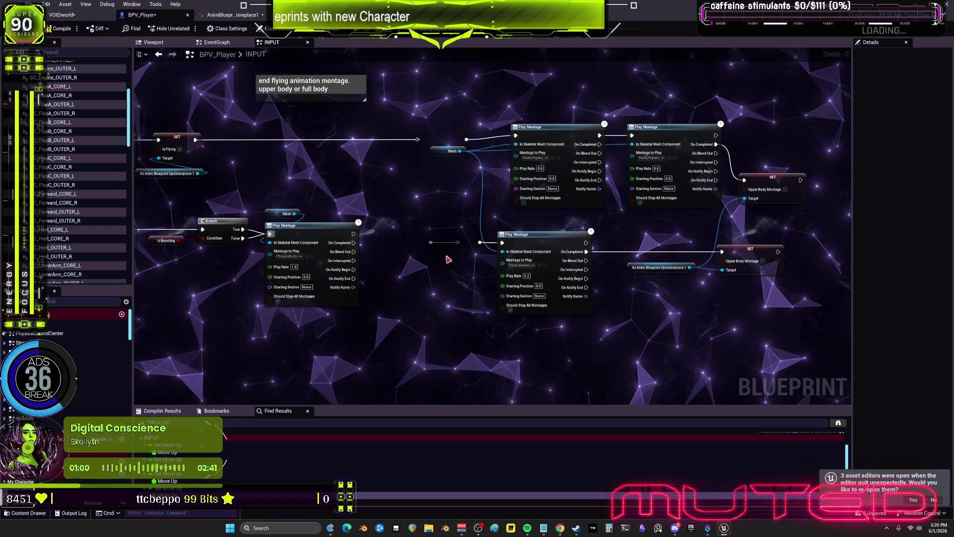
drag(484, 257, 744, 184)
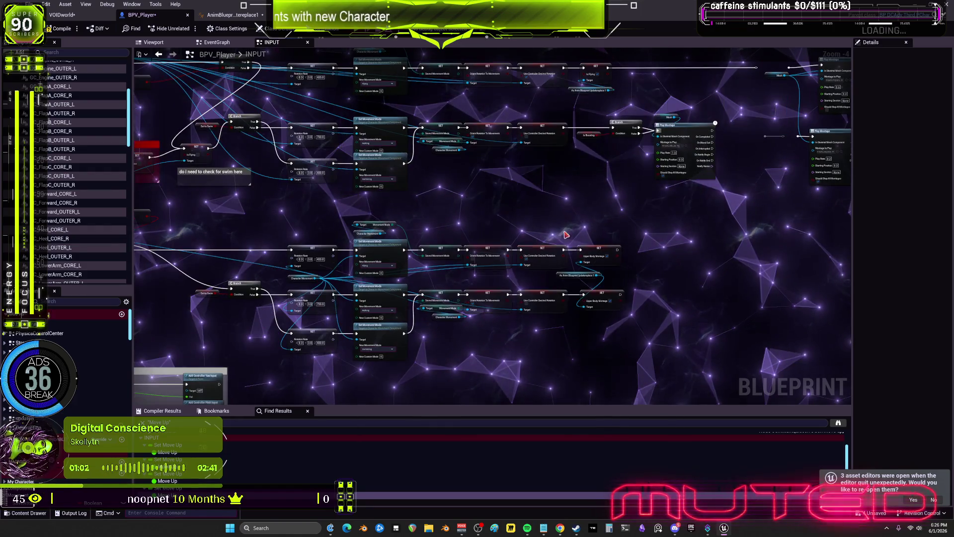
Select the newer COMBOSHIFT, PressWS and AD input groups and move them toward the central movement cluster.
scroll(326, 215, up, 3)
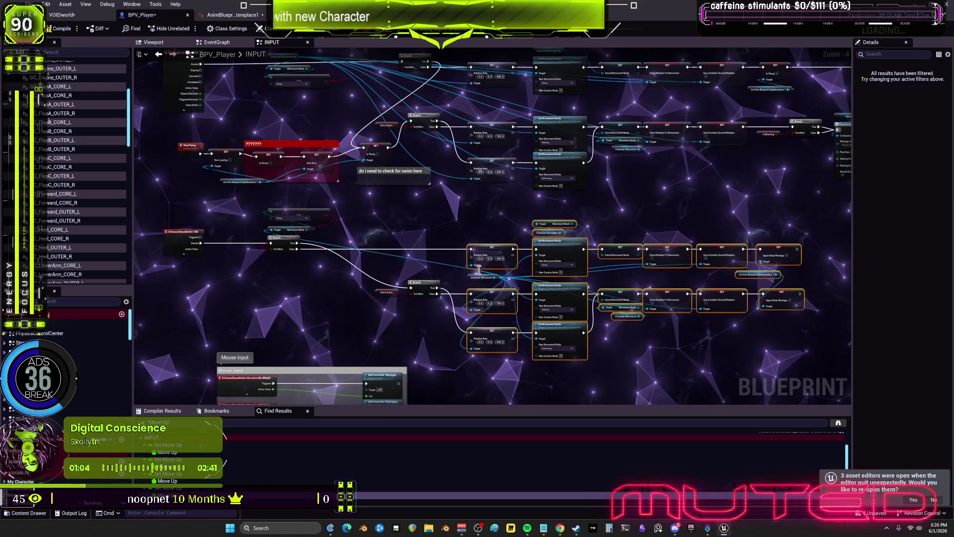
scroll(280, 194, down, 1)
mouse_move(281, 195)
mouse_down()
mouse_move(308, 348)
mouse_move(348, 343)
mouse_move(417, 162)
mouse_move(409, 271)
mouse_up()
scroll(442, 256, down, 4)
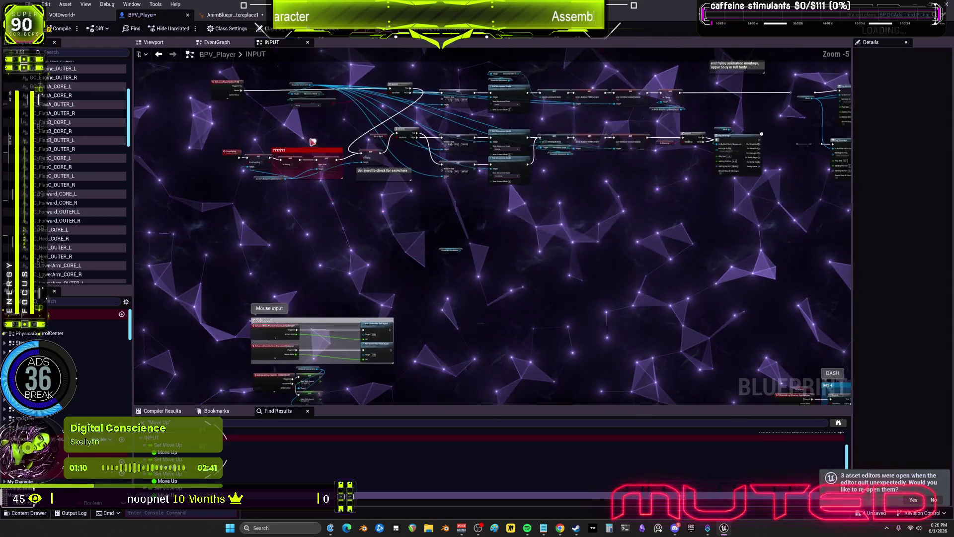
scroll(349, 289, up, 1)
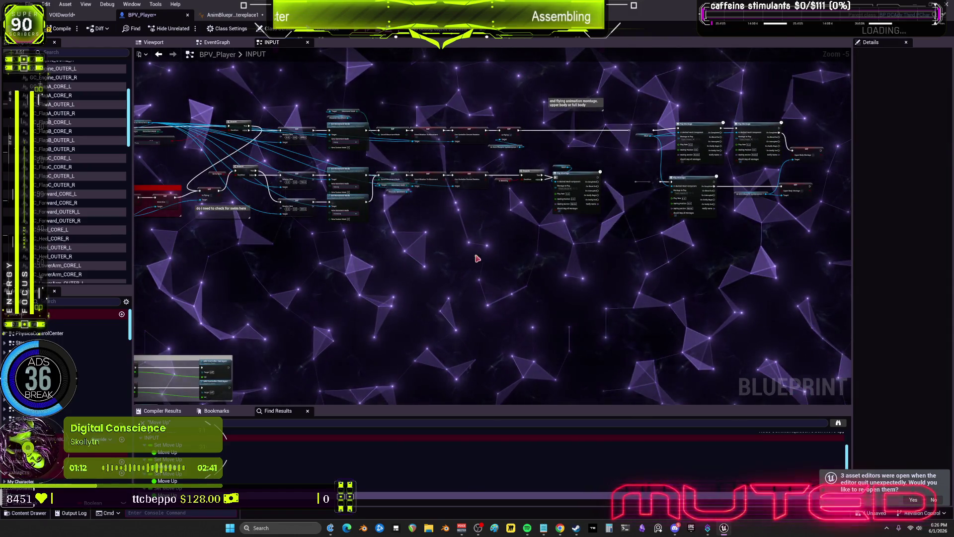
scroll(350, 289, down, 4)
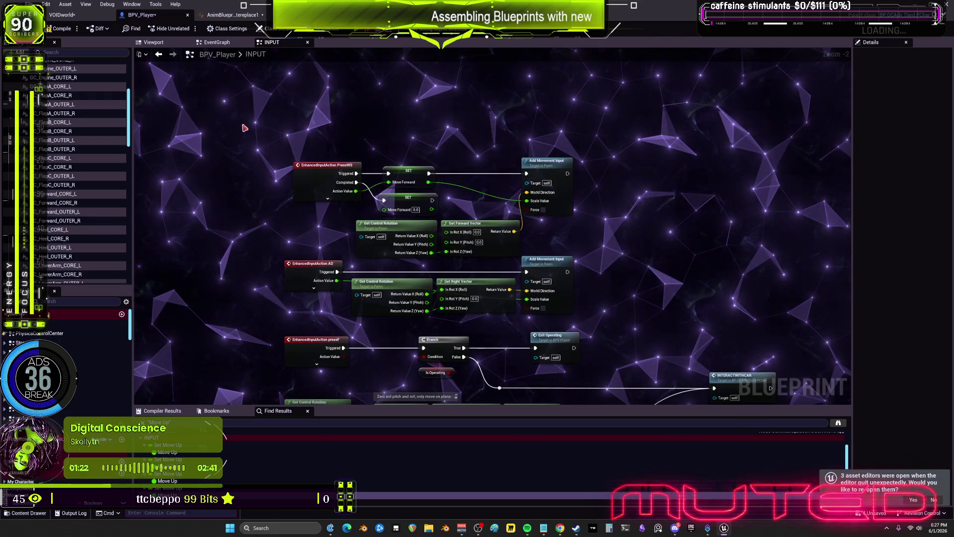
scroll(577, 318, down, 2)
drag(577, 318, 401, 188)
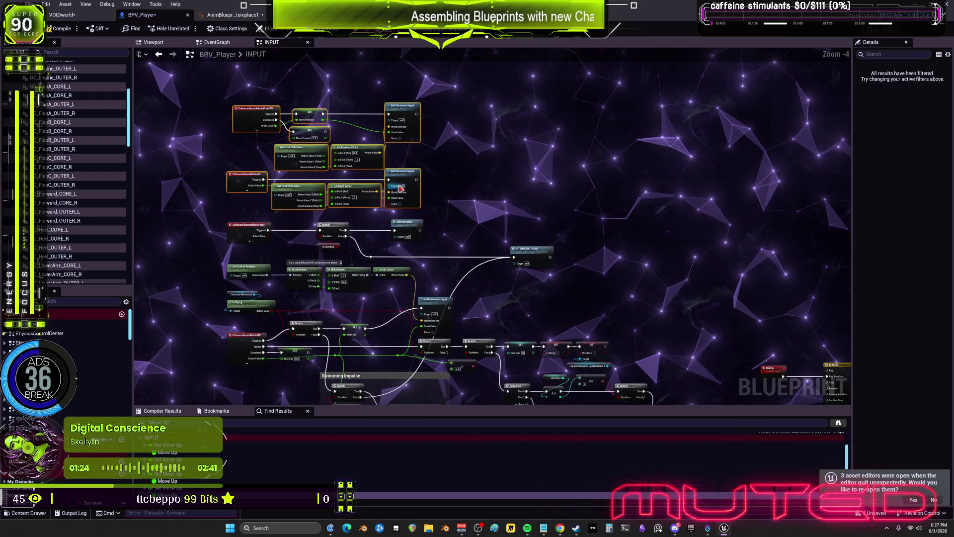
mouse_move(528, 308)
mouse_down()
mouse_move(526, 170)
mouse_move(485, 311)
mouse_up()
scroll(507, 238, down, 4)
scroll(485, 289, down, 4)
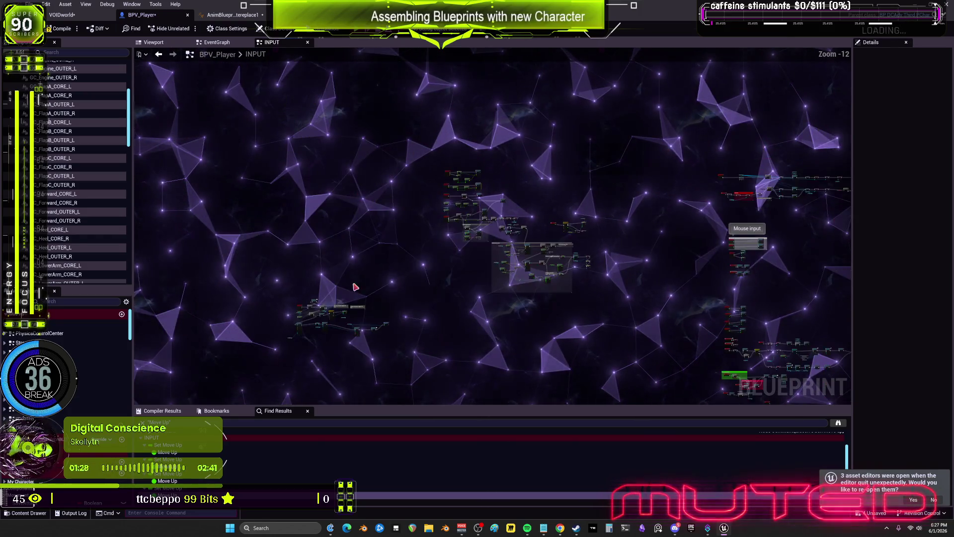
mouse_move(447, 283)
mouse_down()
mouse_move(348, 100)
mouse_move(547, 298)
mouse_move(579, 311)
mouse_move(634, 251)
mouse_up()
scroll(579, 312, down, 1)
scroll(579, 311, down, 2)
drag(709, 329, 260, 217)
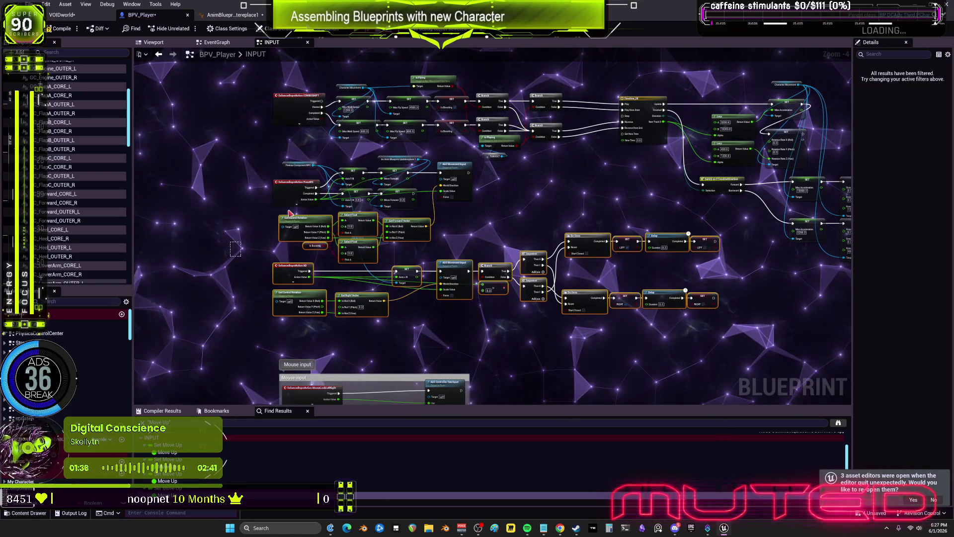
drag(272, 155, 477, 196)
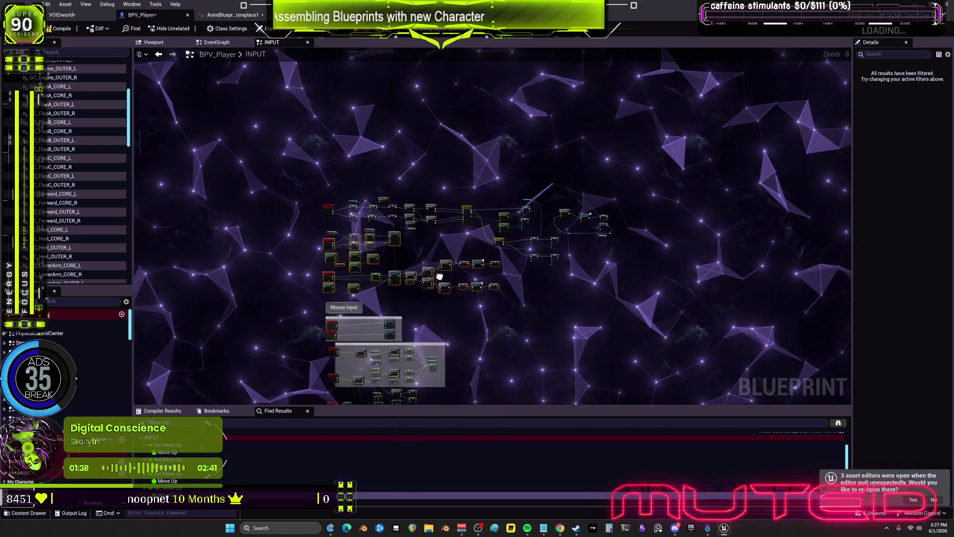
drag(584, 347, 415, 282)
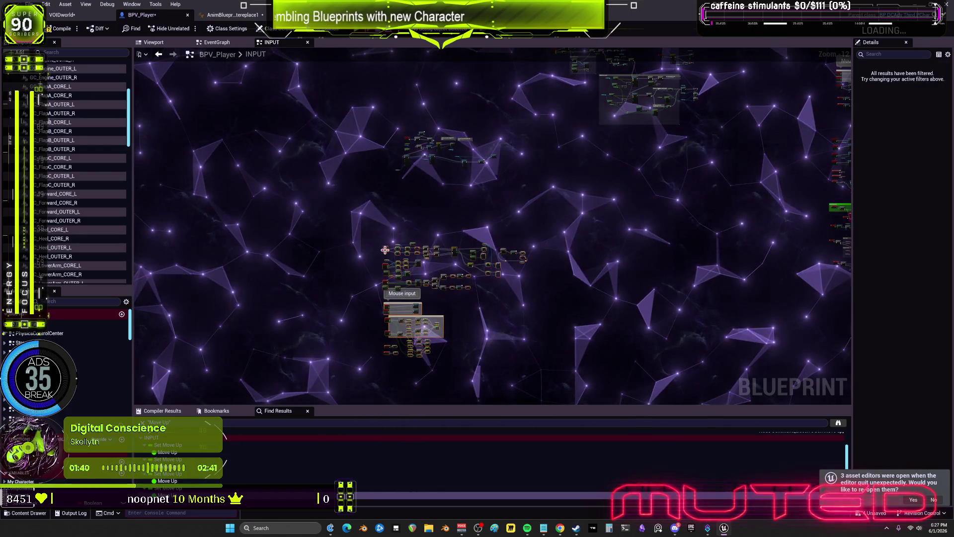
Select the original PressWS movement nodes along with the vector and lower movement nodes.
mouse_move(580, 191)
mouse_down()
mouse_move(517, 136)
mouse_move(401, 309)
mouse_up()
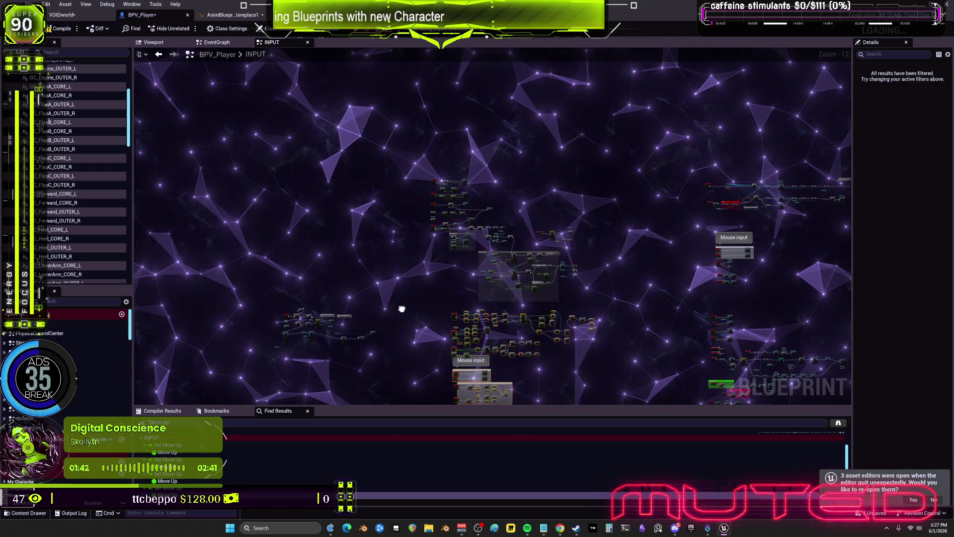
scroll(400, 266, up, 7)
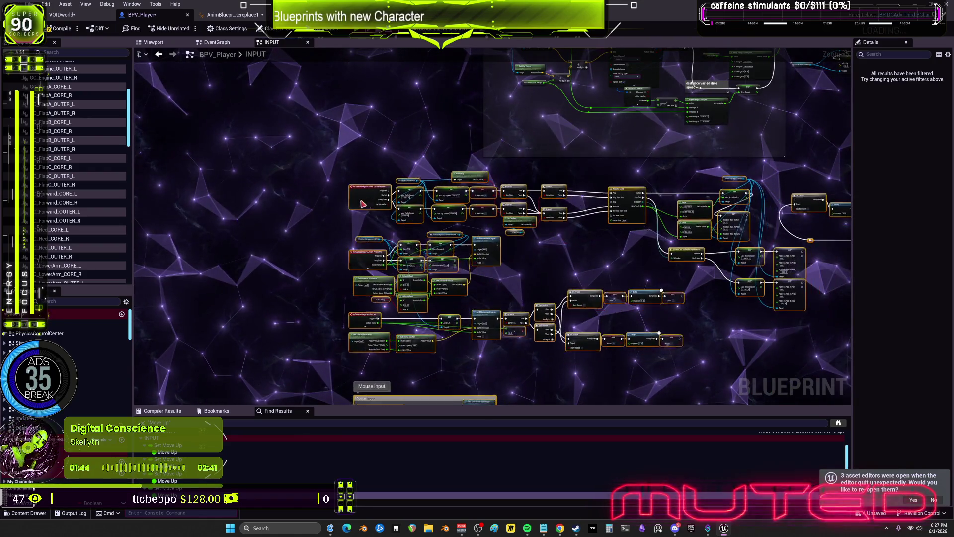
scroll(379, 149, up, 5)
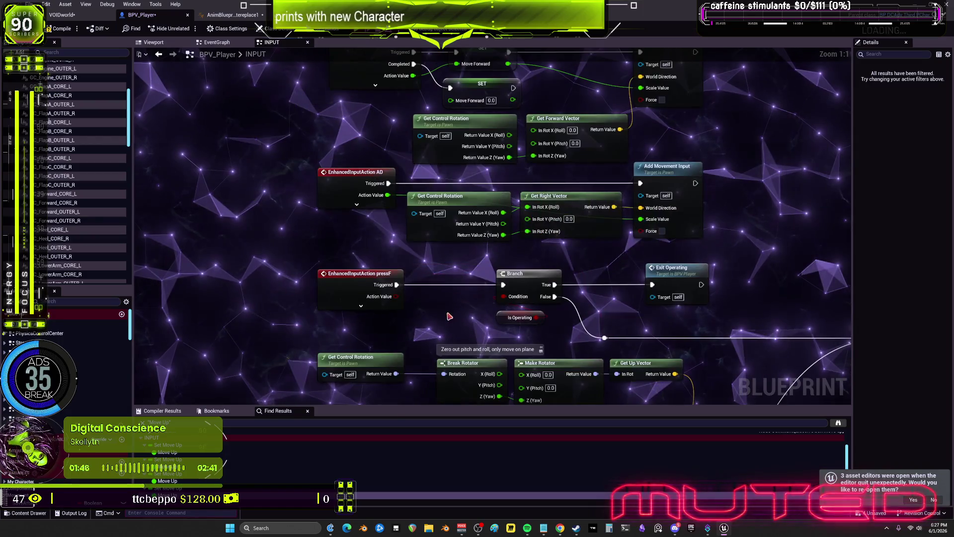
drag(437, 176, 455, 334)
drag(725, 318, 384, 223)
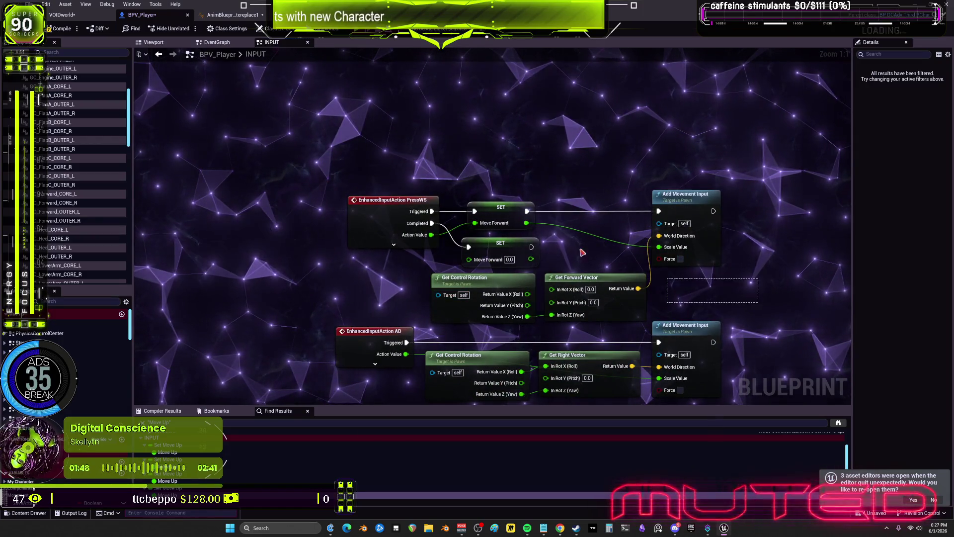
scroll(385, 222, down, 1)
drag(648, 281, 465, 188)
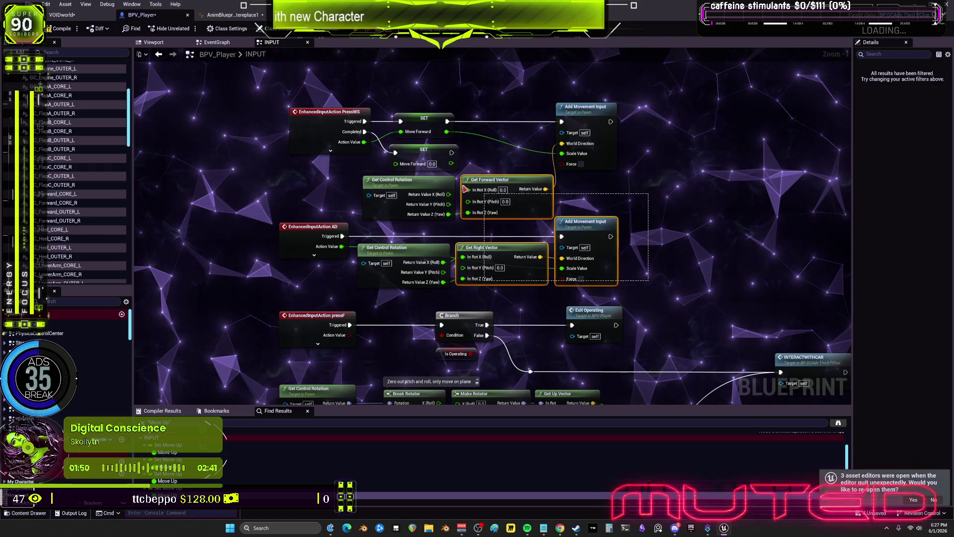
Move the selected movement nodes further down the graph and clear the selection.
scroll(313, 119, down, 2)
mouse_move(312, 119)
mouse_down()
mouse_move(343, 422)
mouse_move(278, 347)
mouse_move(138, 223)
mouse_move(118, 222)
mouse_move(188, 233)
mouse_up()
click(545, 214)
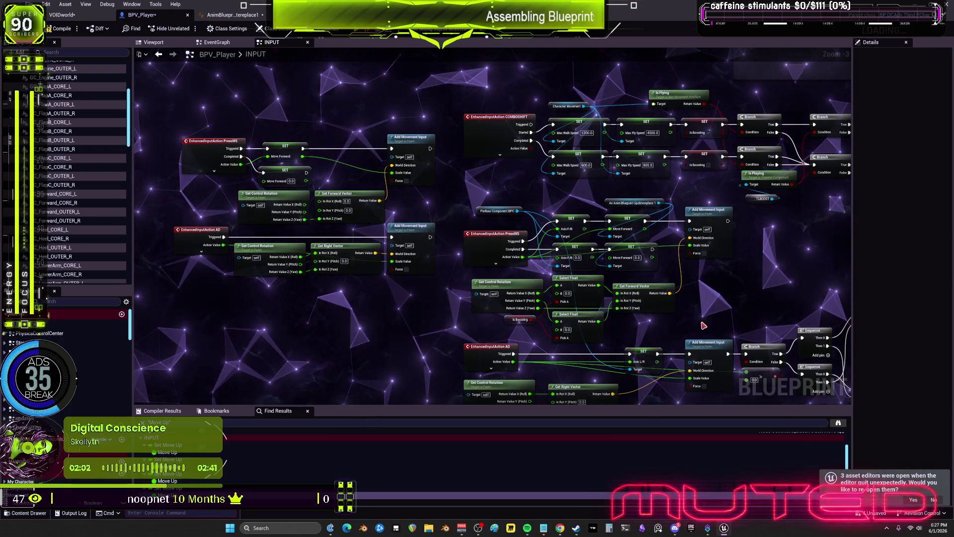
Box-select the newer PressWS nodes and the lower-right group of AD nodes.
drag(725, 338, 486, 207)
drag(752, 217, 737, 300)
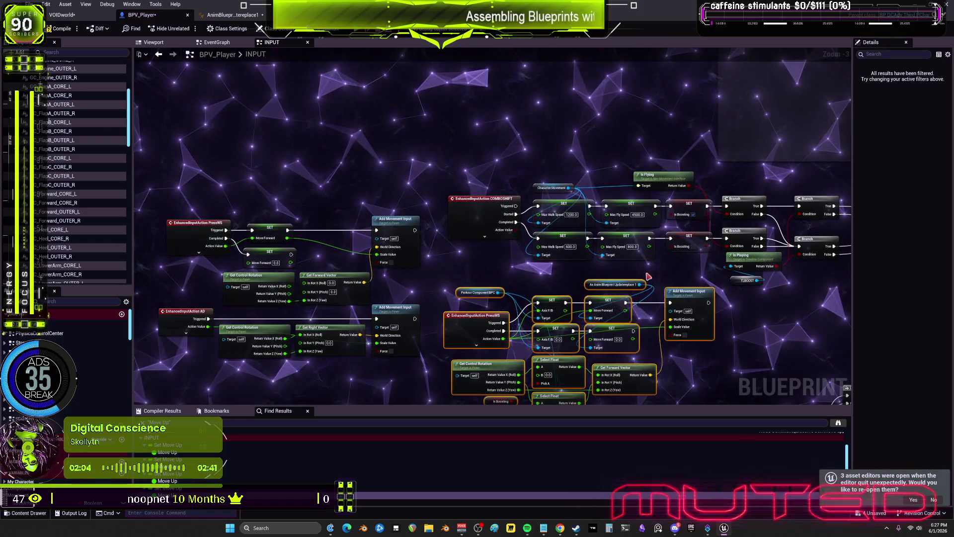
drag(648, 277, 471, 110)
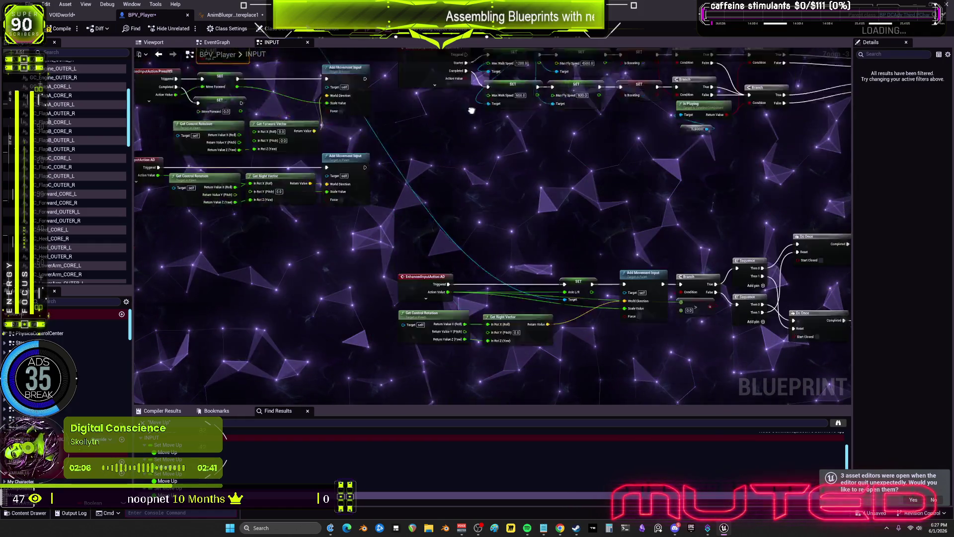
scroll(487, 273, down, 2)
mouse_move(774, 336)
mouse_down()
mouse_move(443, 251)
mouse_move(448, 283)
mouse_up()
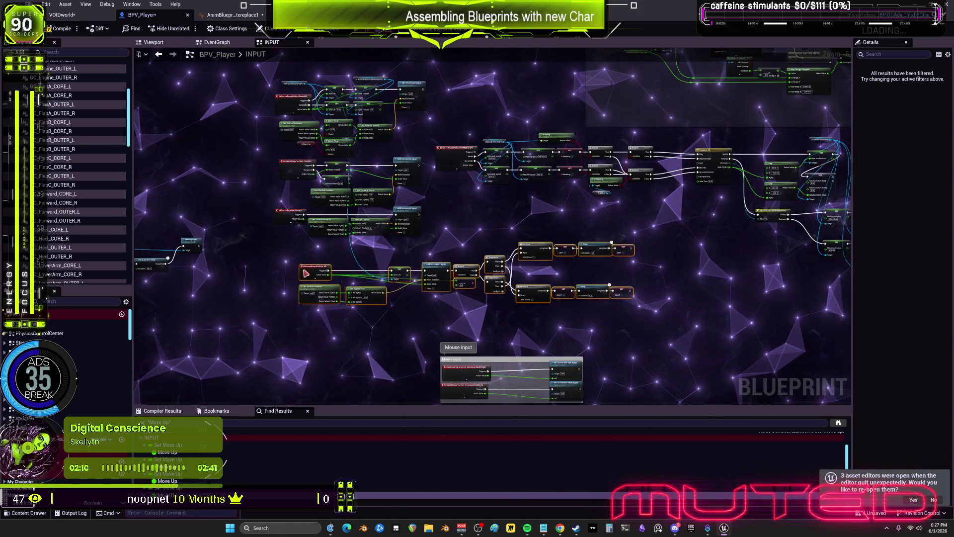
Nudge the AD group's Get Control Rotation and Get Right Vector nodes slightly lower.
scroll(282, 265, up, 4)
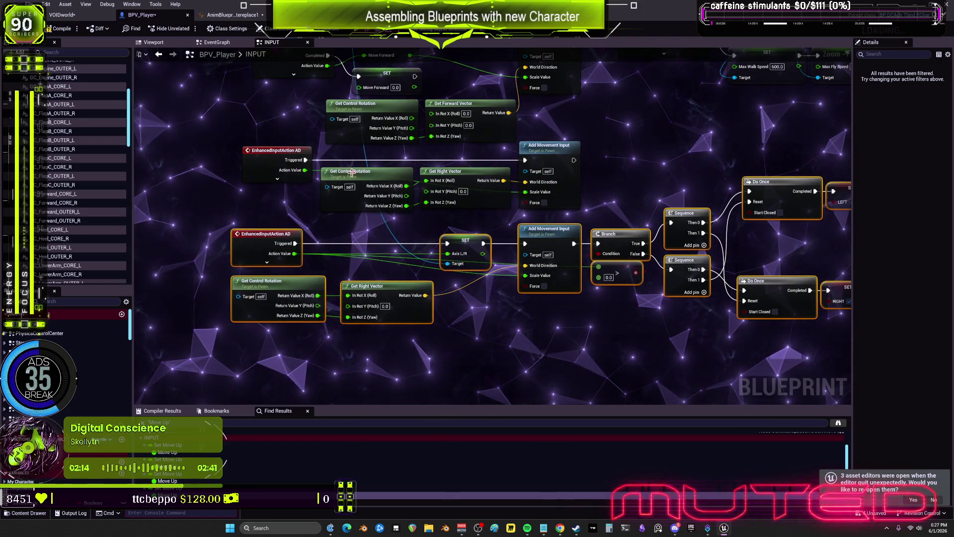
drag(352, 172, 341, 183)
drag(451, 175, 449, 186)
mouse_move(600, 190)
mouse_down()
mouse_move(597, 252)
mouse_move(533, 240)
mouse_up()
drag(267, 197, 241, 384)
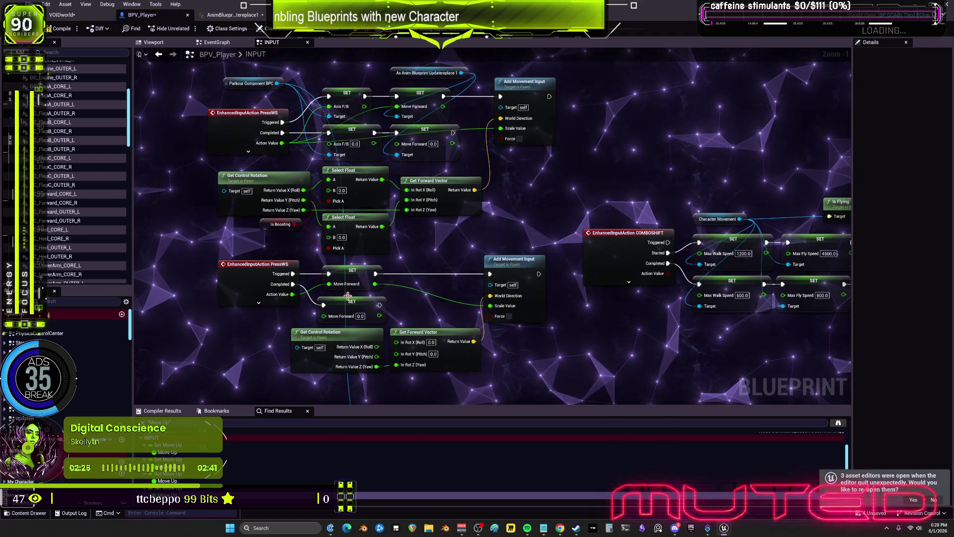
Duplicate the SET Move Forward nodes and wire the copy into Add Movement Input, fed by PressWS Action Value.
drag(314, 251, 368, 310)
key(ctrl+c)
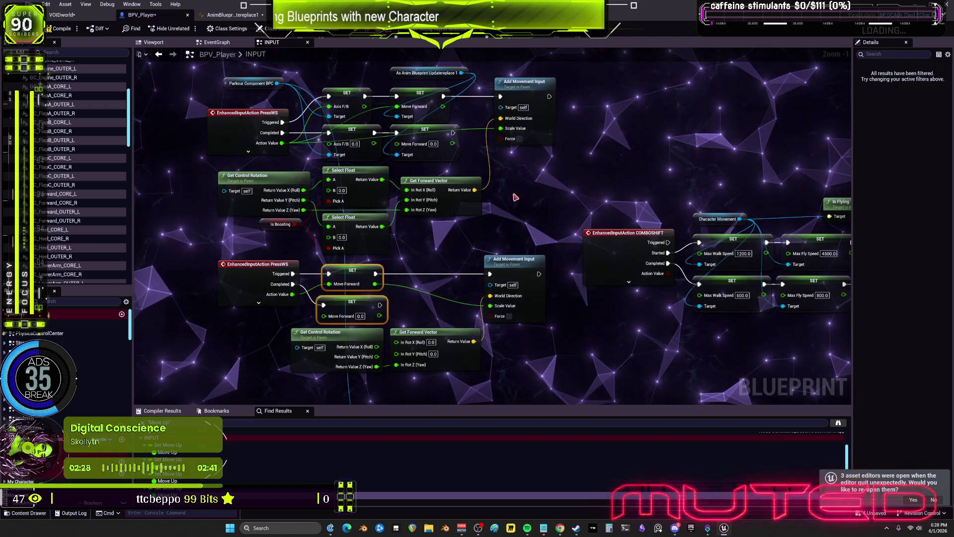
key(ctrl+v)
scroll(530, 165, up, 1)
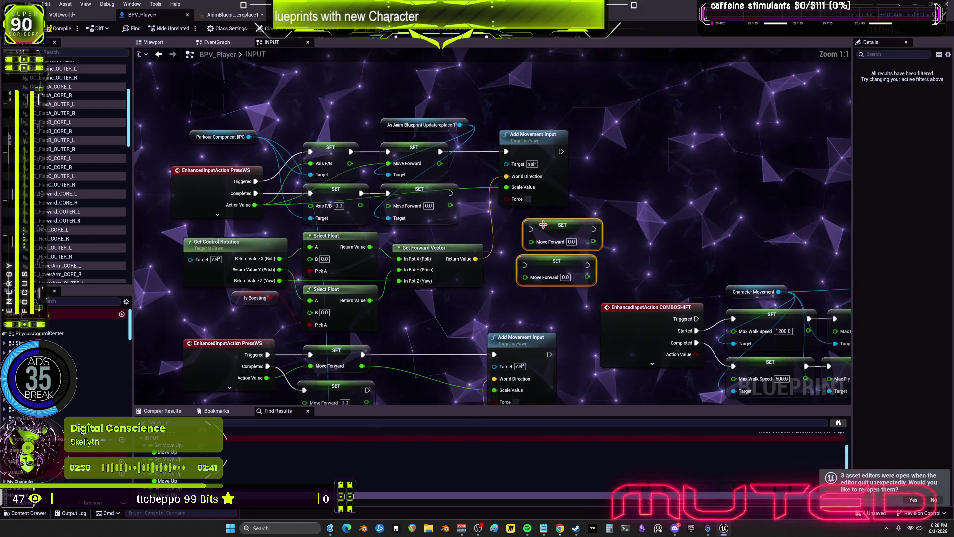
drag(387, 150, 513, 223)
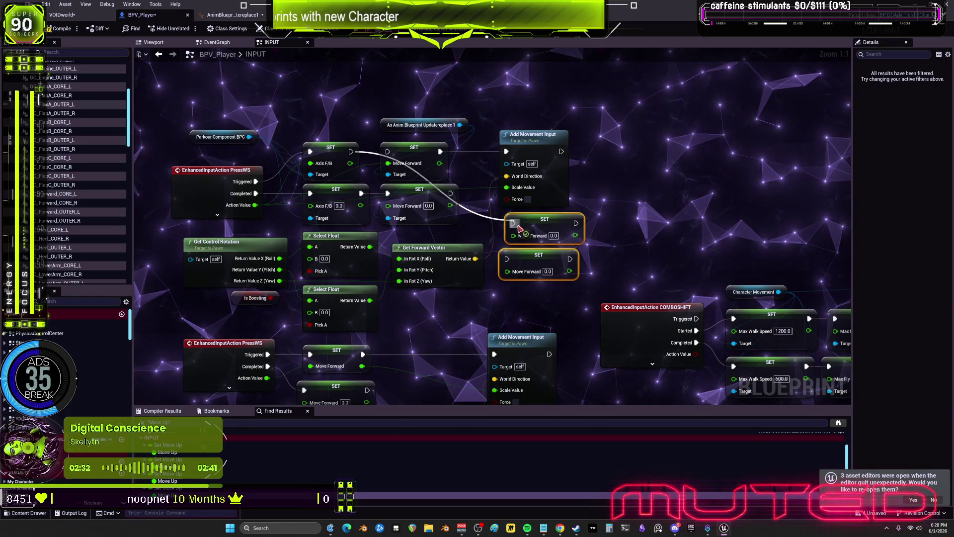
mouse_move(576, 223)
mouse_down()
mouse_move(527, 188)
mouse_move(505, 152)
mouse_up()
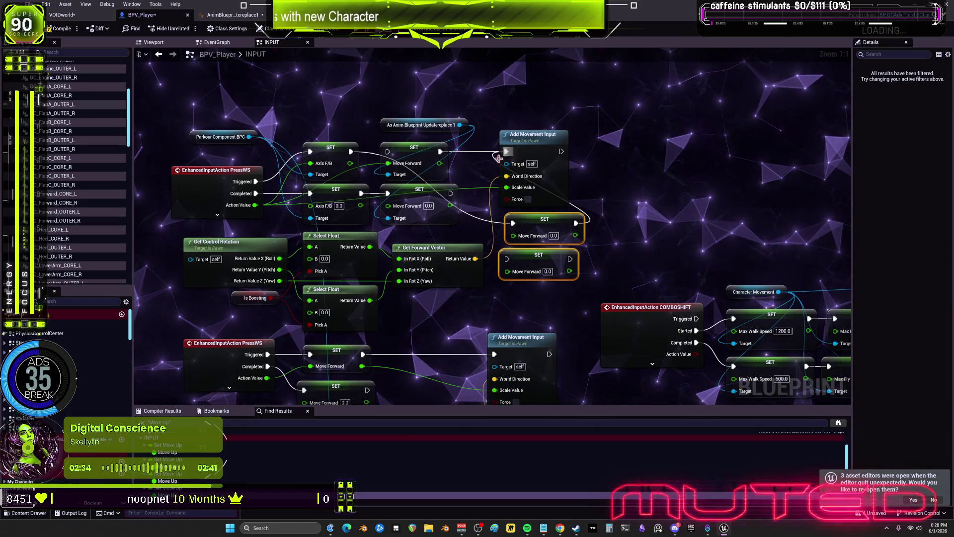
drag(255, 205, 518, 239)
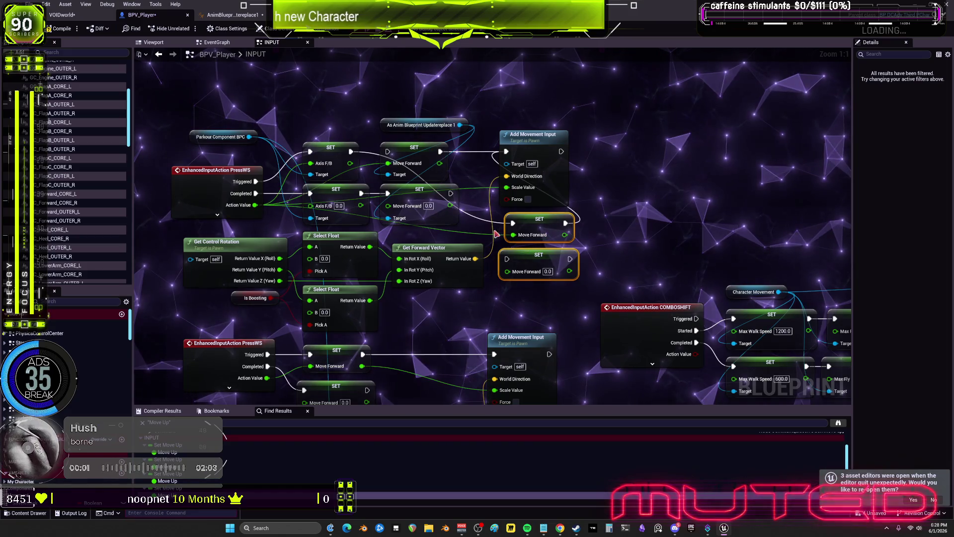
drag(412, 202, 425, 208)
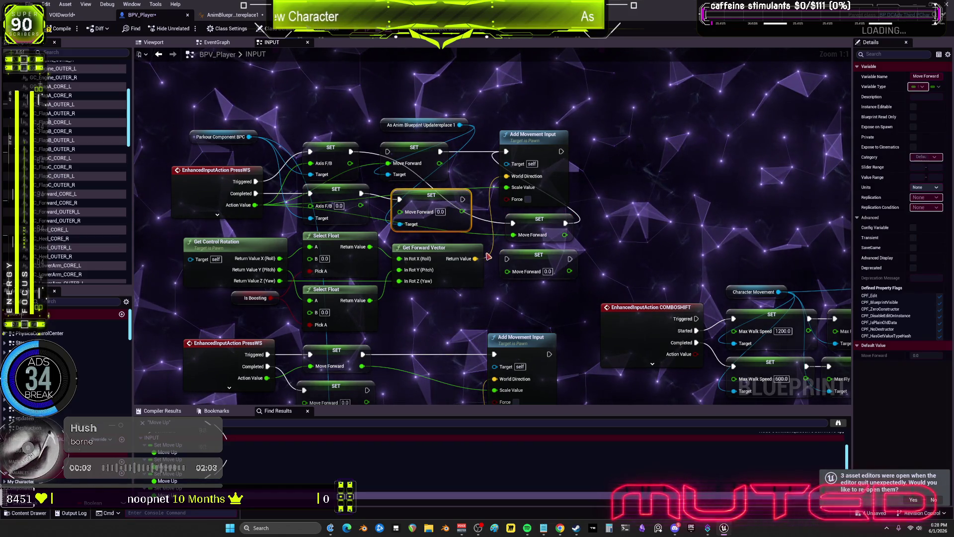
Reroute Axis F/B execution to the other Move Forward setter, delete the redundant one, and align the remaining setter.
mouse_move(361, 193)
mouse_down()
mouse_move(407, 256)
mouse_move(510, 260)
mouse_move(420, 197)
mouse_up()
key(Delete)
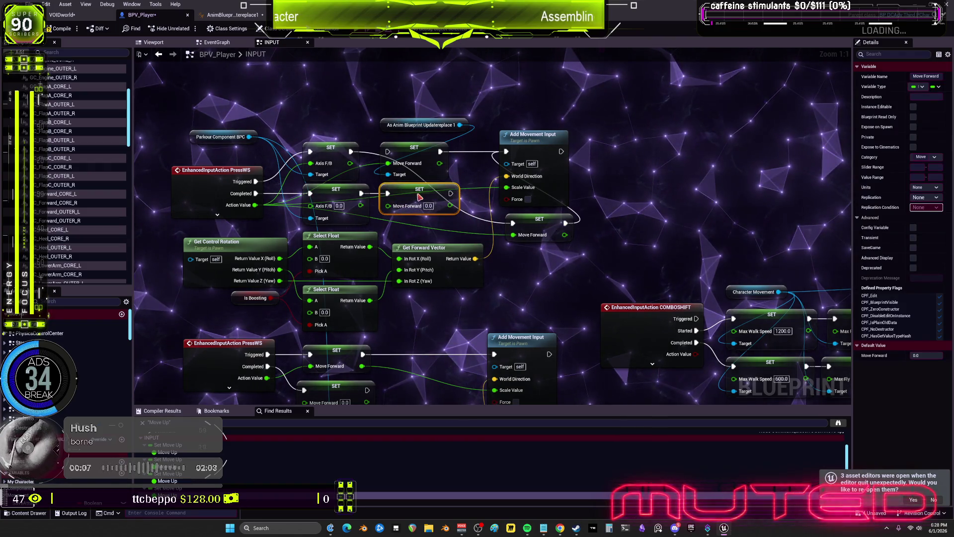
drag(416, 159, 439, 155)
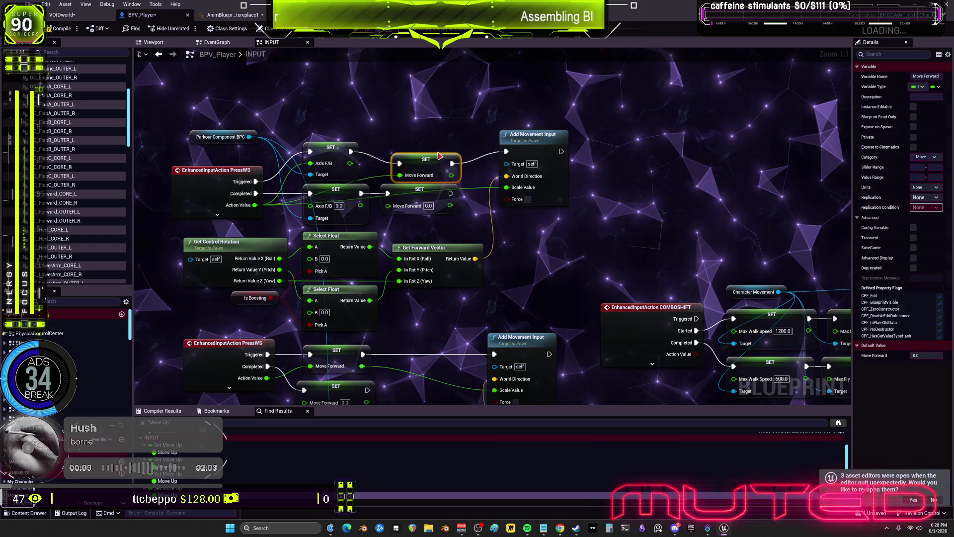
scroll(475, 199, down, 2)
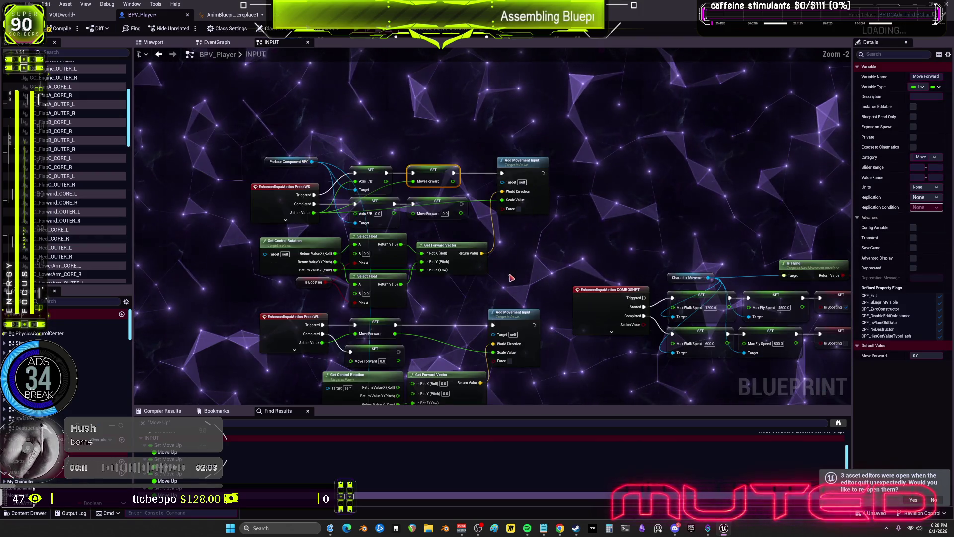
Select the lower PressWS movement group and paste a copy near the movement node clusters.
drag(461, 242, 491, 327)
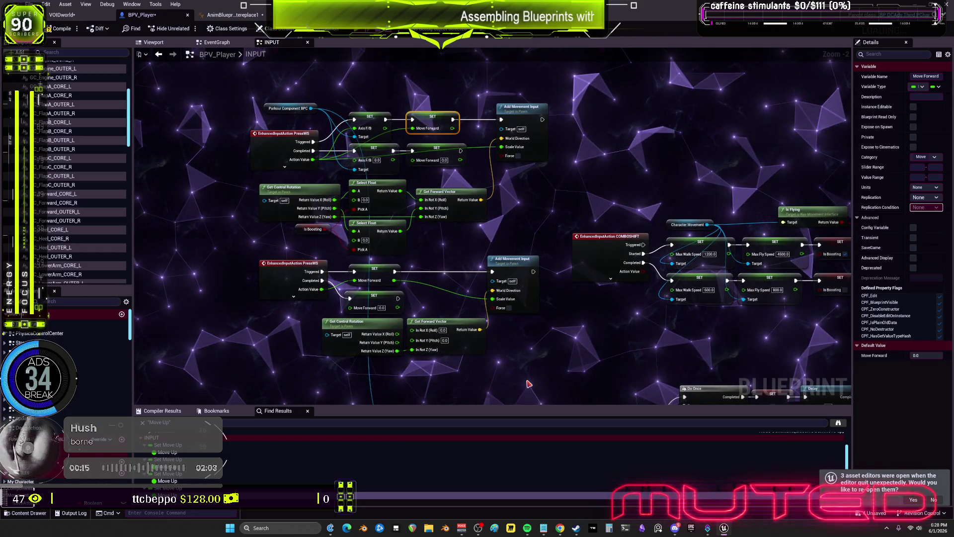
mouse_move(526, 363)
mouse_down()
mouse_move(377, 323)
mouse_move(319, 319)
mouse_move(256, 256)
mouse_up()
scroll(406, 324, down, 4)
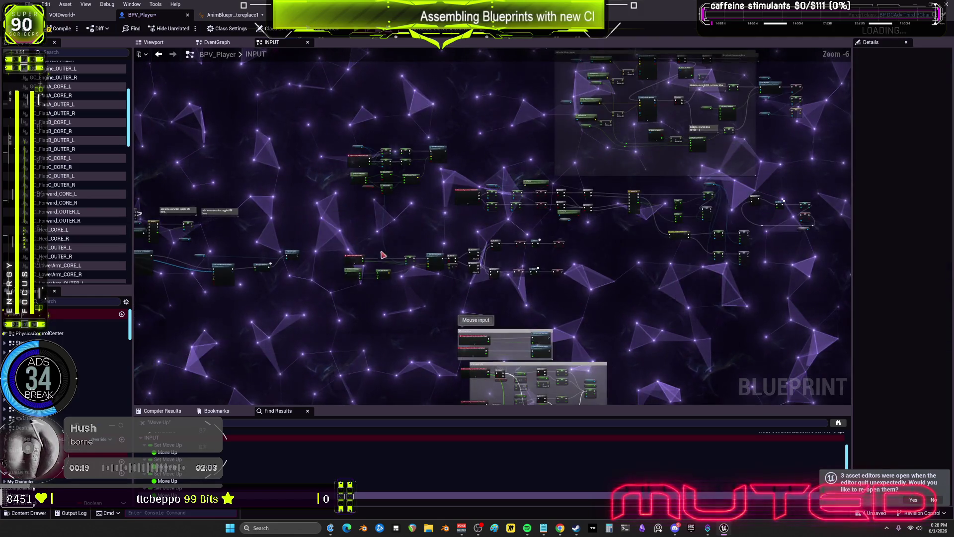
scroll(383, 254, up, 3)
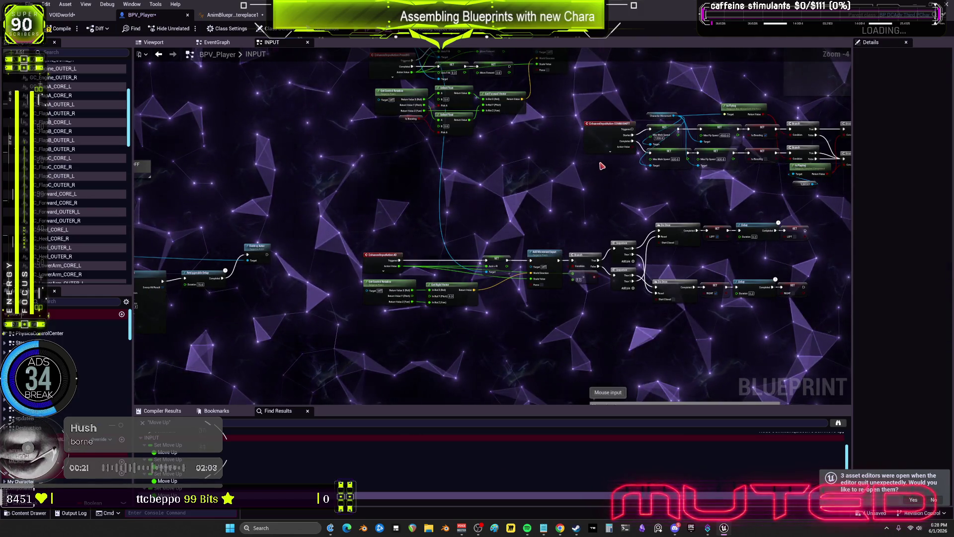
drag(575, 288, 299, 220)
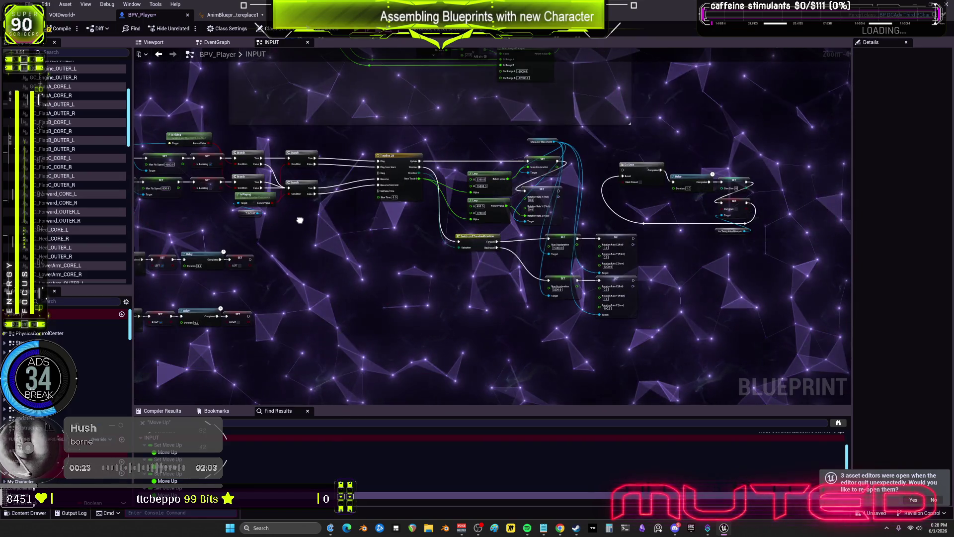
scroll(457, 241, down, 3)
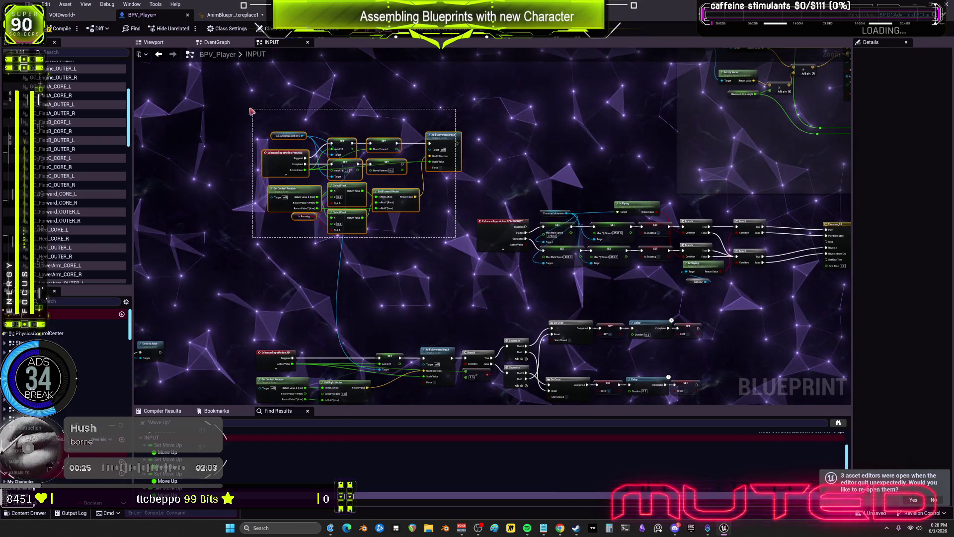
scroll(407, 378, up, 3)
key(ctrl+v)
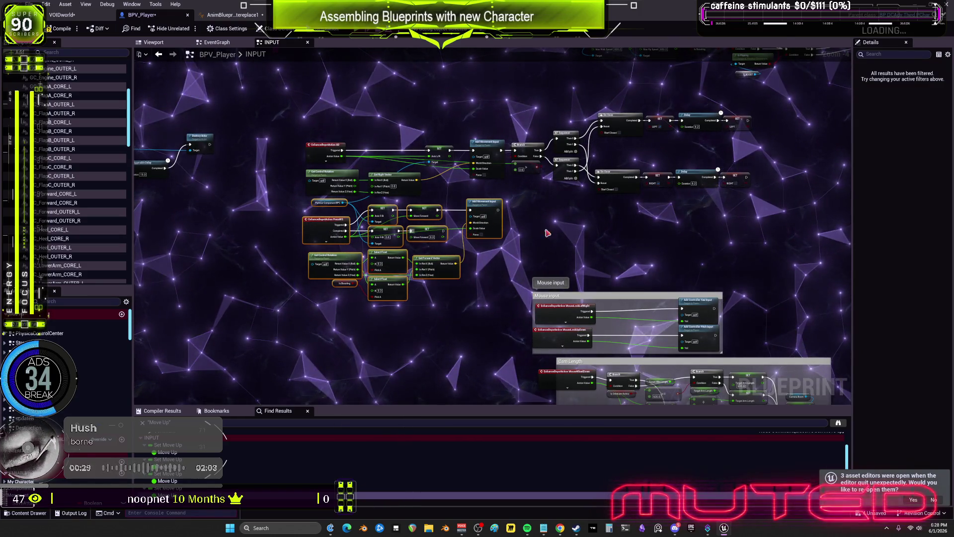
Move the pasted PressWS group up beside the other input nodes and select the neighbouring row.
scroll(547, 233, down, 2)
drag(446, 227, 595, 276)
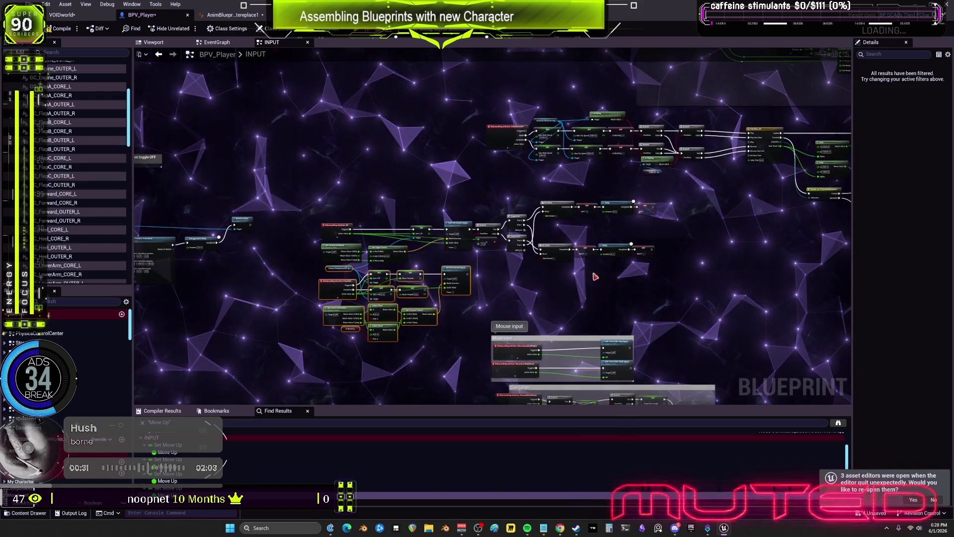
drag(341, 285, 340, 168)
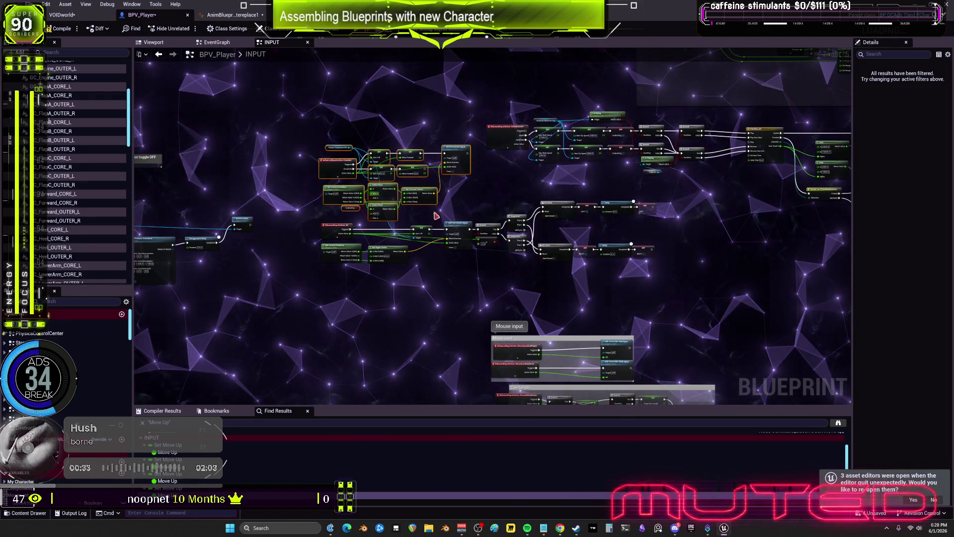
click(646, 286)
drag(348, 200, 348, 200)
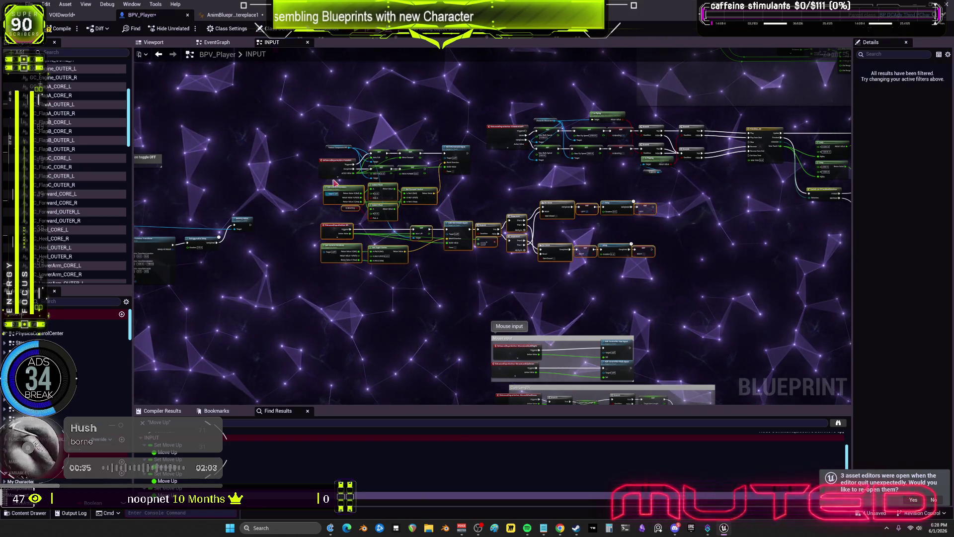
mouse_move(448, 152)
mouse_down()
mouse_move(366, 135)
mouse_move(544, 184)
mouse_move(535, 183)
mouse_up()
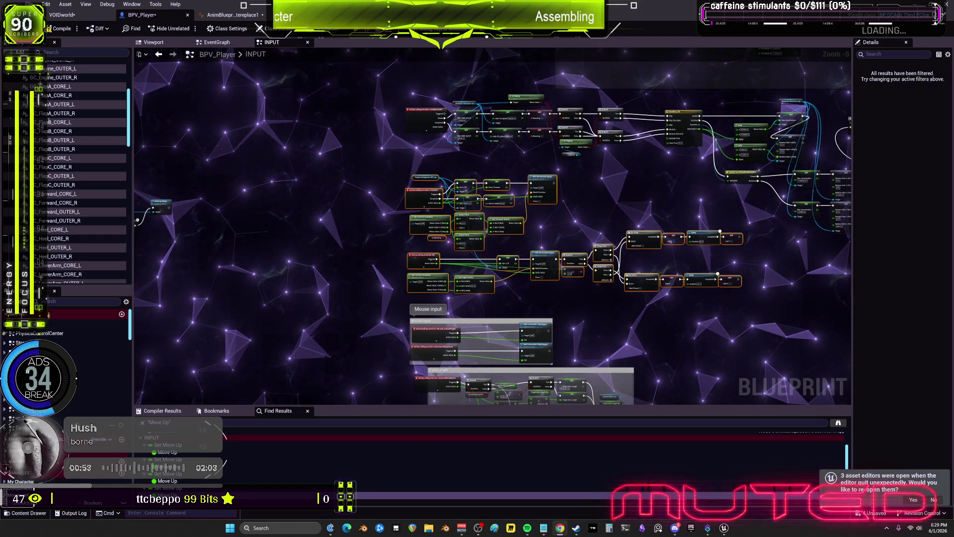
Move the far-left Debug Key 3 beam node cluster next to the input nodes.
scroll(560, 363, up, 3)
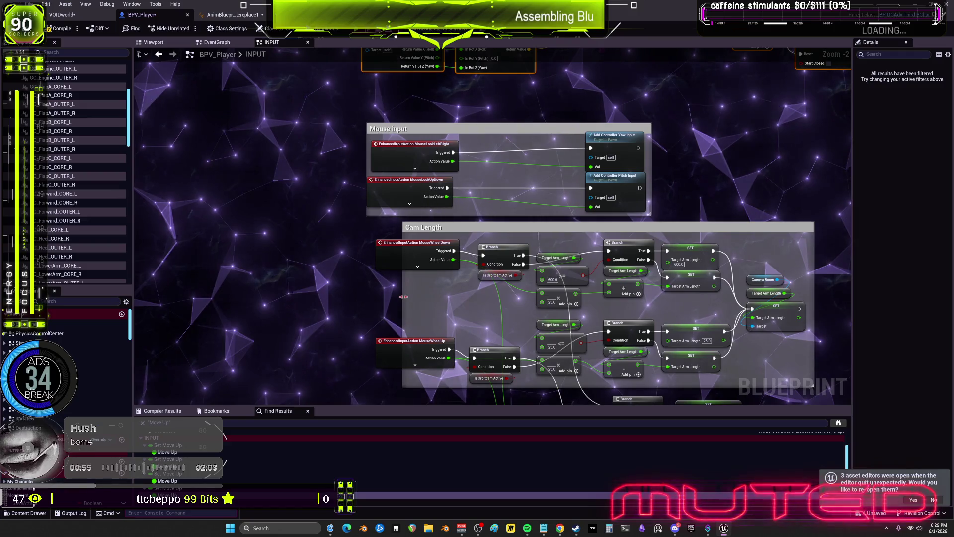
scroll(374, 299, down, 4)
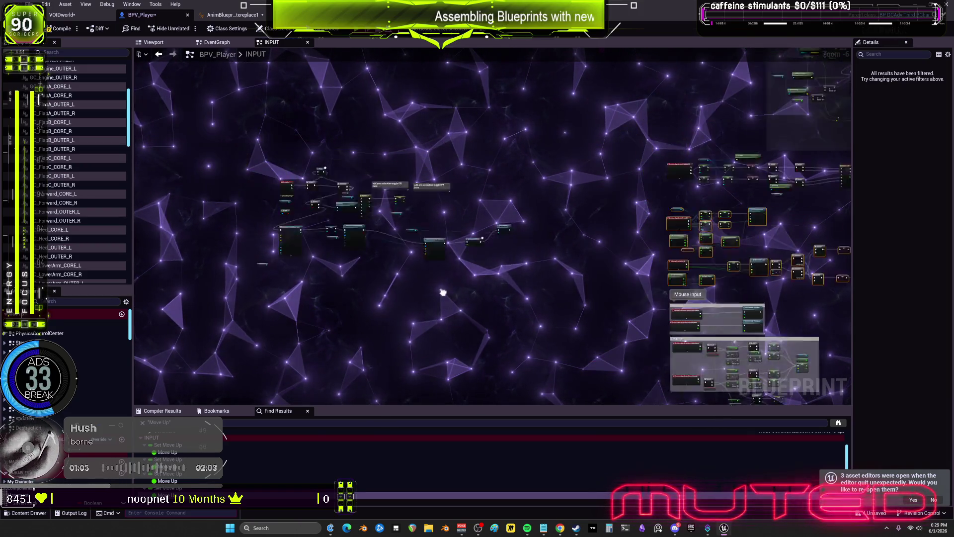
scroll(361, 220, up, 5)
scroll(614, 176, down, 2)
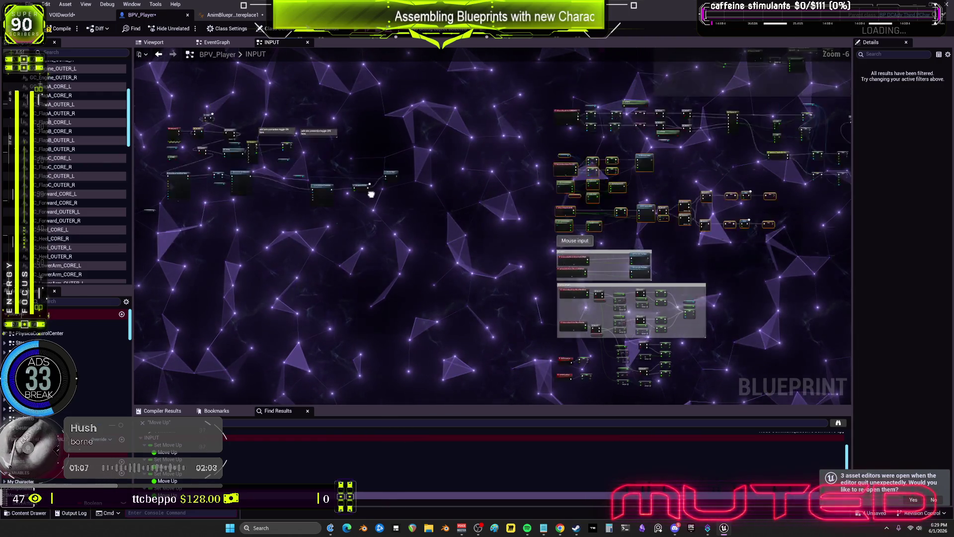
drag(366, 188, 565, 273)
scroll(315, 142, up, 1)
mouse_move(458, 225)
mouse_down()
mouse_move(820, 378)
mouse_move(661, 387)
mouse_move(660, 294)
mouse_up()
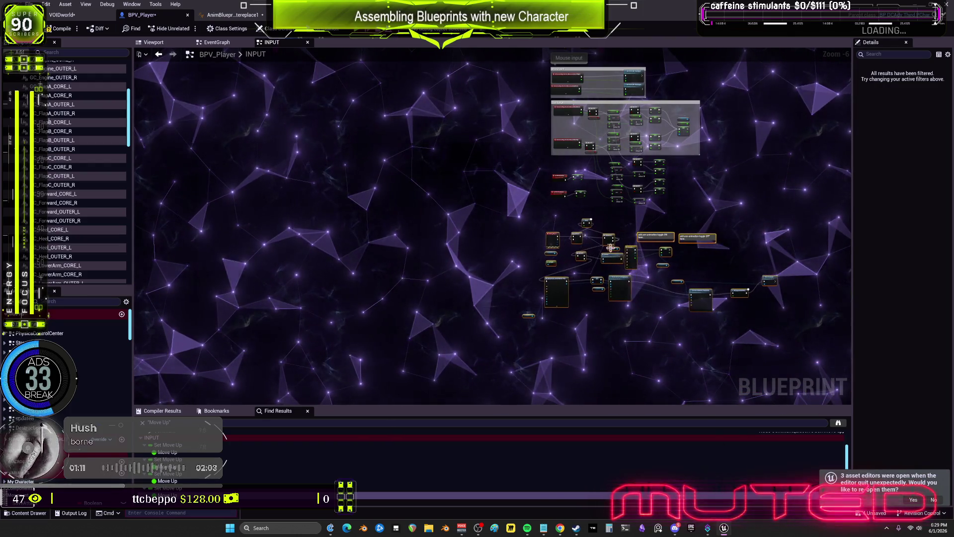
Follow the beam chain past the arm animation toggle notes to the 15-second Retriggerable Delay and Destroy Actor.
scroll(610, 246, up, 6)
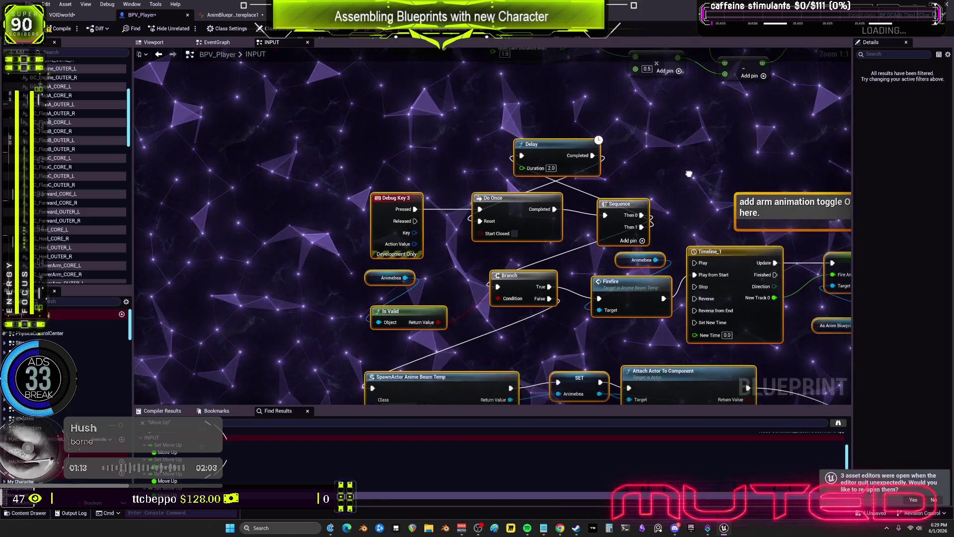
drag(567, 203, 306, 174)
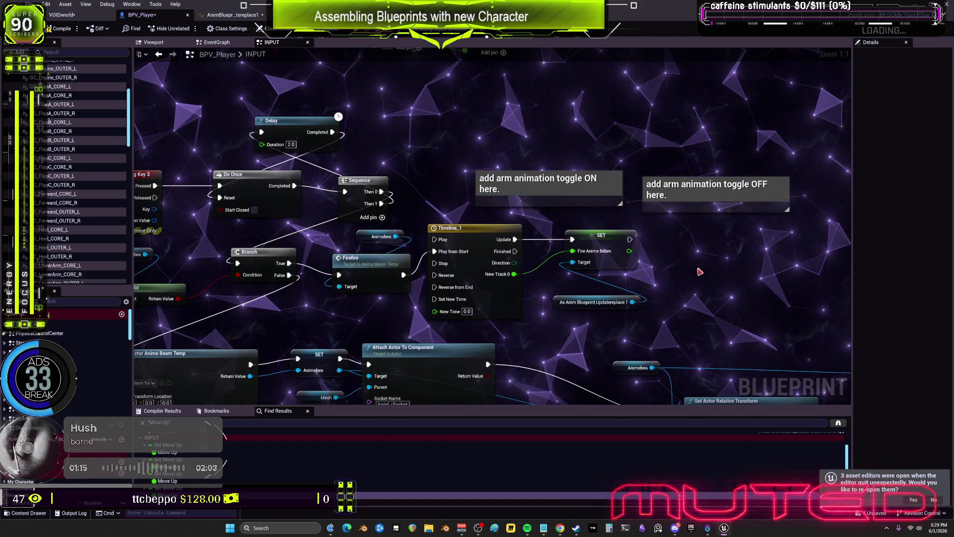
scroll(575, 228, down, 2)
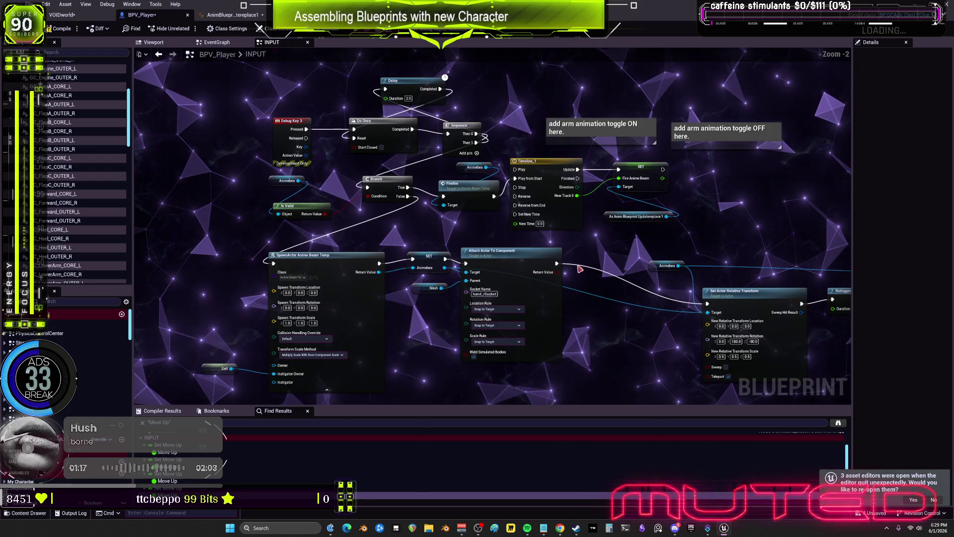
mouse_move(510, 264)
mouse_down()
mouse_move(490, 226)
mouse_move(320, 211)
mouse_up()
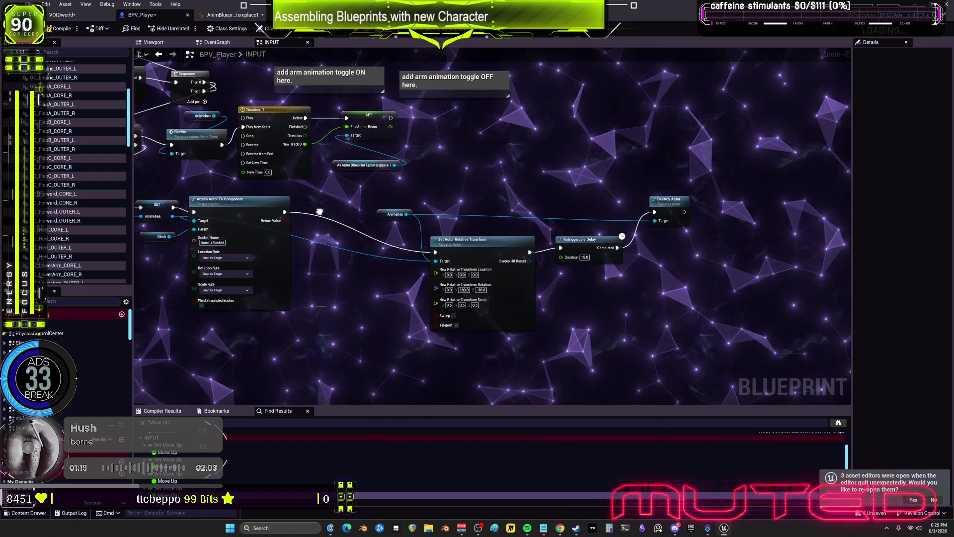
scroll(564, 233, up, 2)
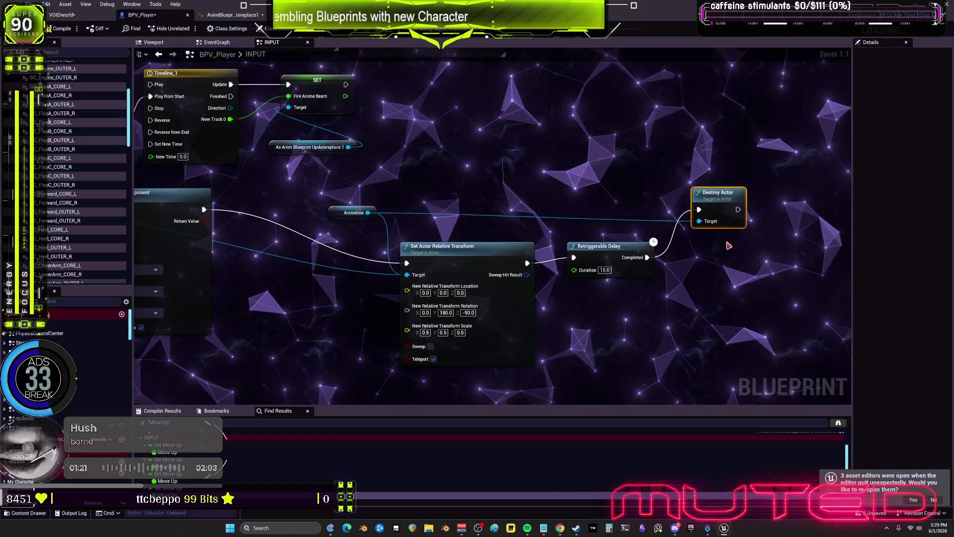